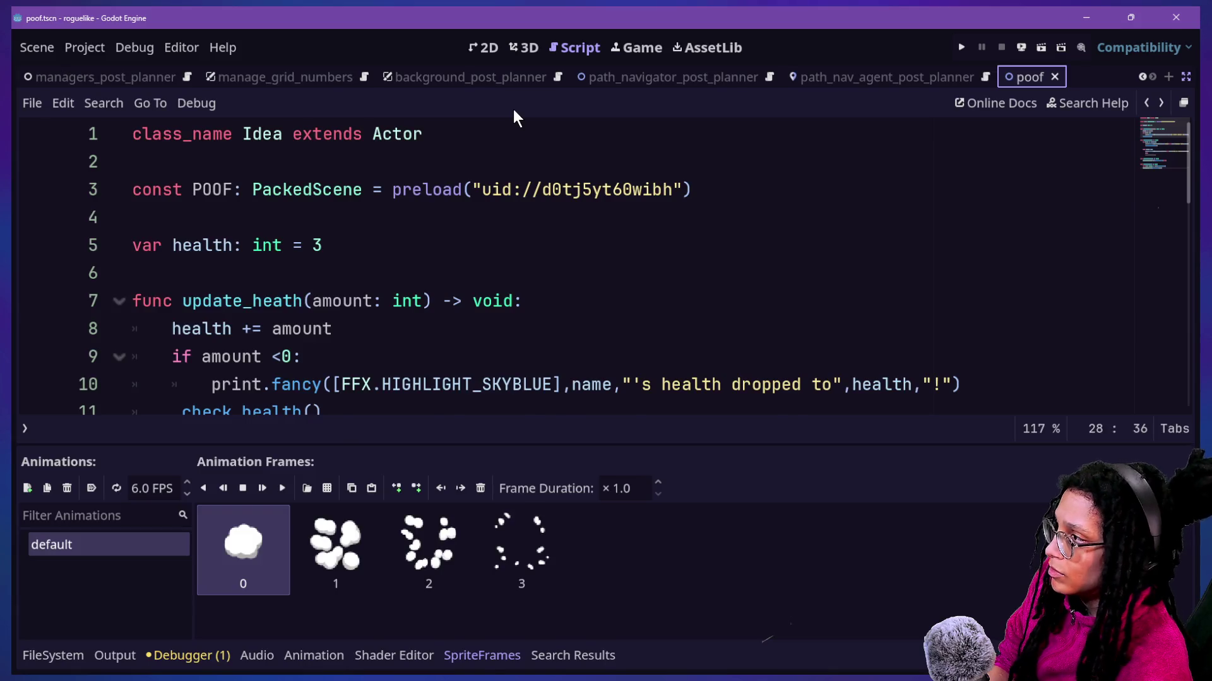
Step: Attach a new script, poof.gd, to the poof scene's Node2D root
{"action": "left_click", "coordinate": [76, 134]}
{"action": "right_click", "coordinate": [76, 134]}
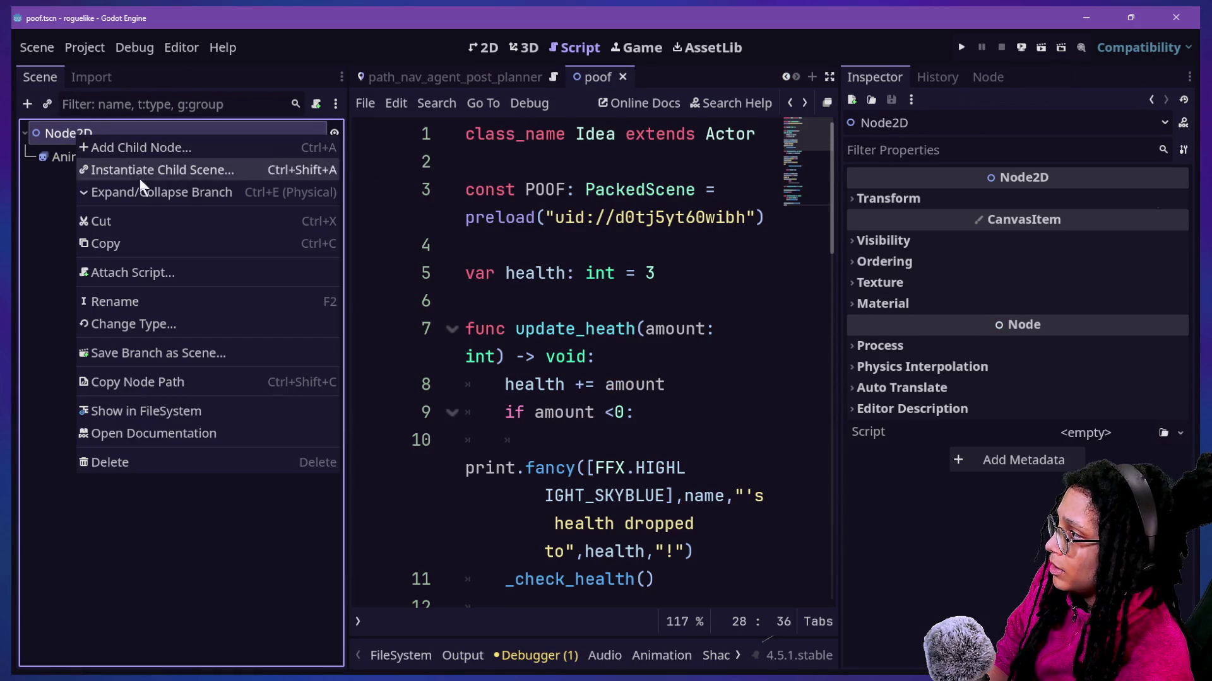
{"action": "left_click", "coordinate": [150, 270]}
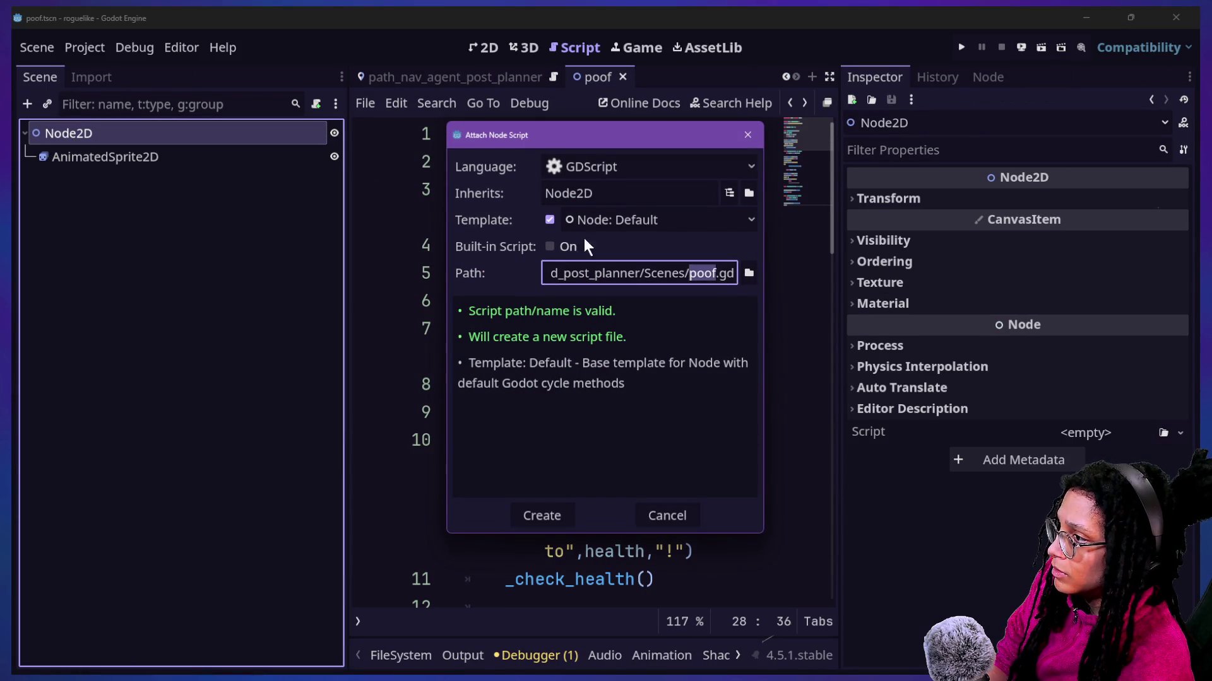
{"action": "left_click", "coordinate": [638, 278]}
{"action": "mouse_move", "coordinate": [679, 277]}
{"action": "left_mouse_down"}
{"action": "mouse_move", "coordinate": [567, 282]}
{"action": "mouse_move", "coordinate": [713, 283]}
{"action": "left_mouse_up"}
{"action": "type", "text": "ript"}
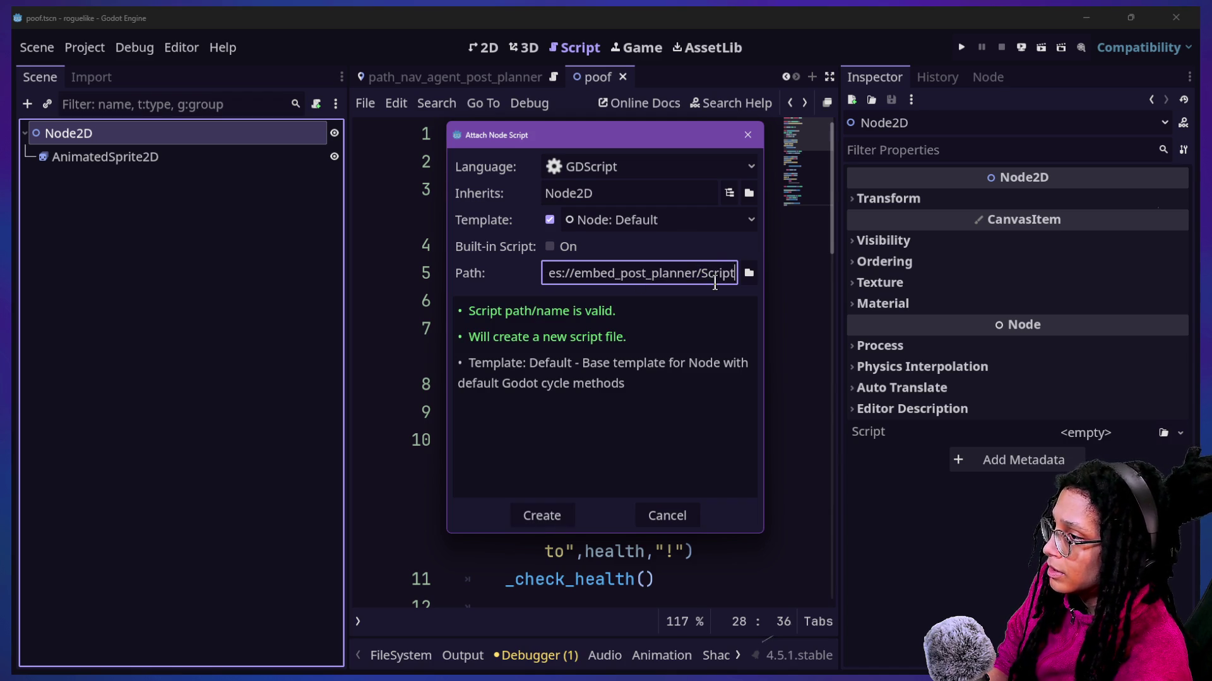
{"action": "left_click", "coordinate": [561, 508]}
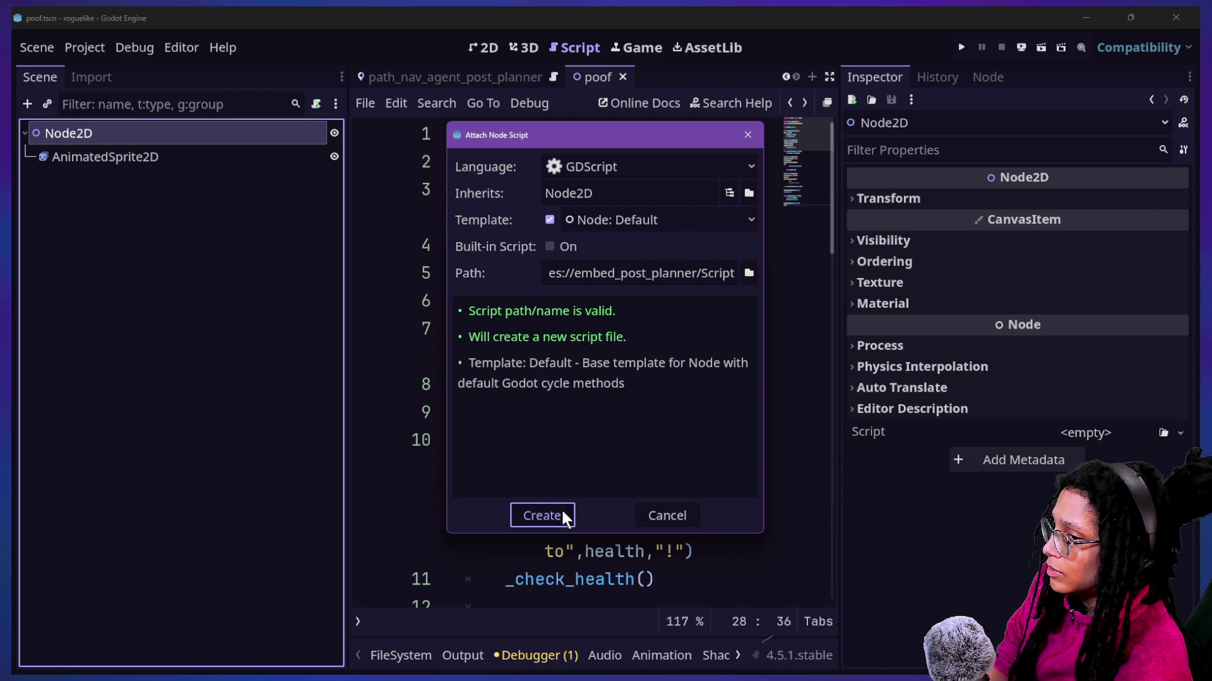
Step: Replace the template code with 'extends Node2D'
{"action": "mouse_move", "coordinate": [568, 599]}
{"action": "left_mouse_down"}
{"action": "mouse_move", "coordinate": [467, 273]}
{"action": "mouse_move", "coordinate": [542, 134]}
{"action": "mouse_move", "coordinate": [422, 54]}
{"action": "left_mouse_up"}
{"action": "key", "text": "BackSpace"}
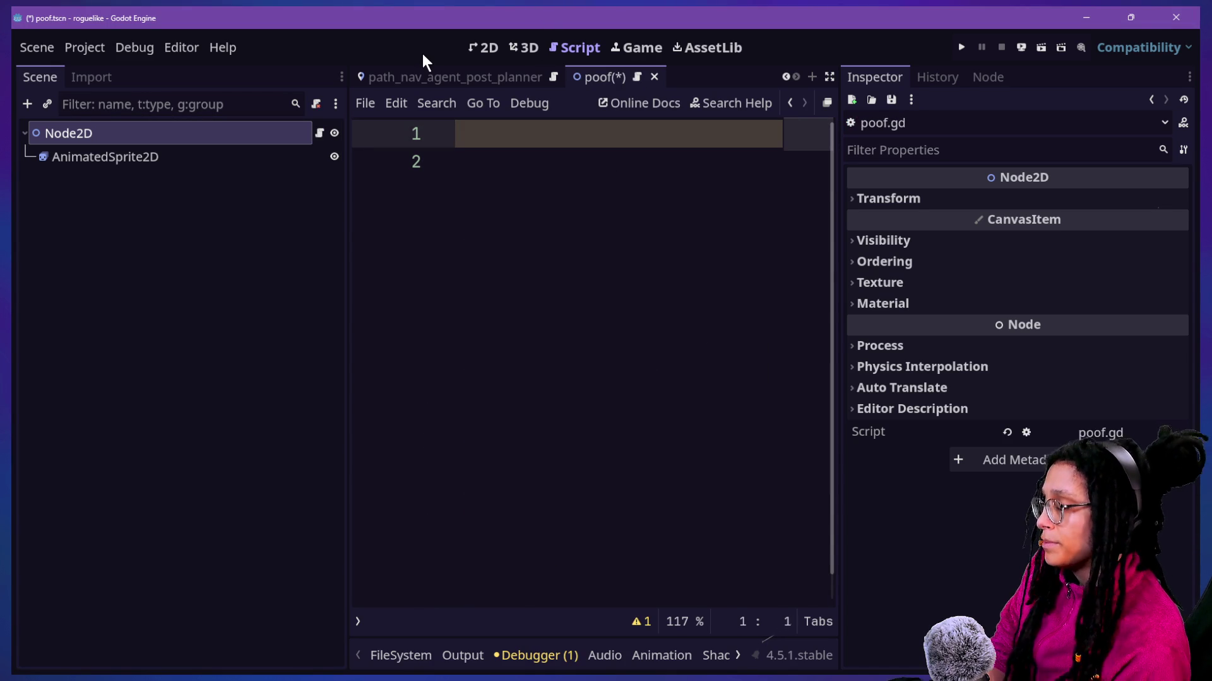
{"action": "type", "text": "extends Node2D"}
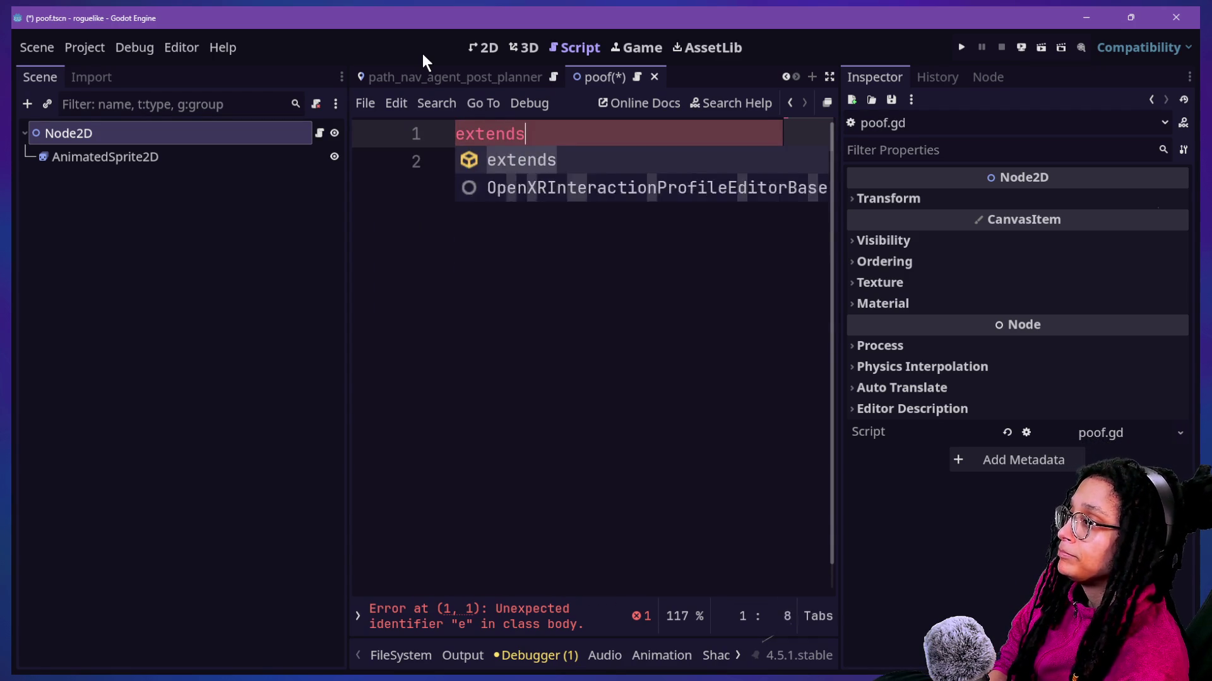
Step: Make AnimatedSprite2D accessible by unique name
{"action": "key", "text": "Return"}
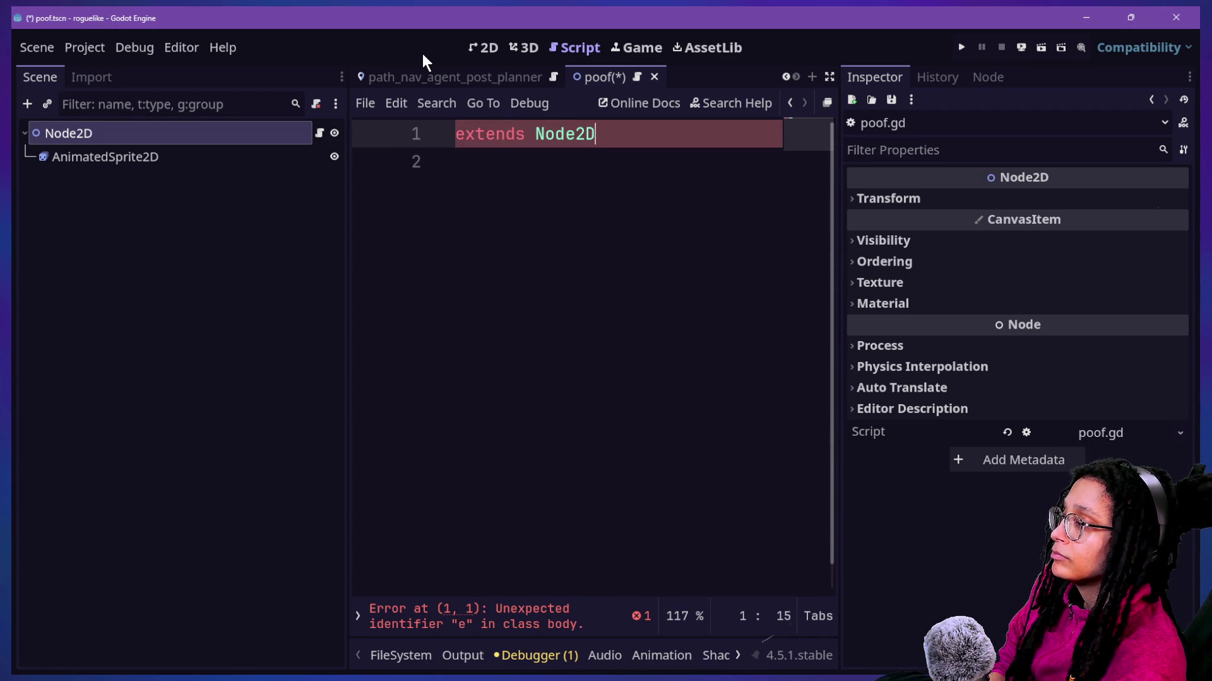
{"action": "key", "text": "Return"}
{"action": "key", "text": "Return"}
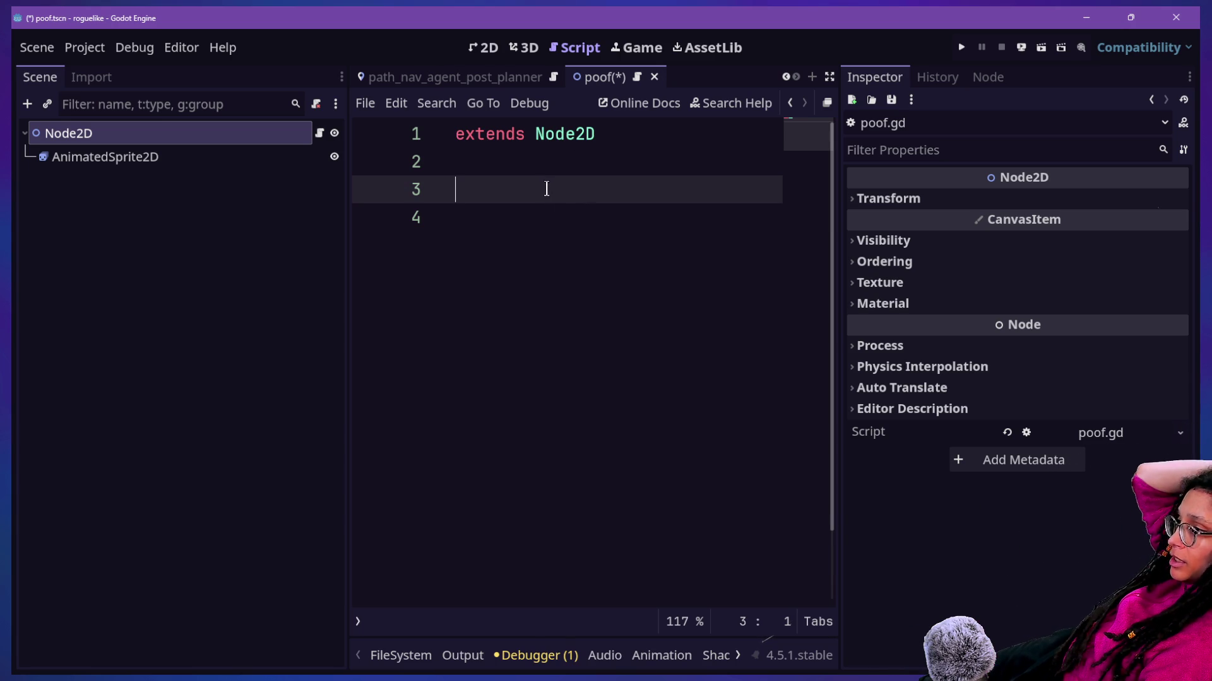
{"action": "left_click", "coordinate": [244, 156]}
{"action": "right_click", "coordinate": [243, 156]}
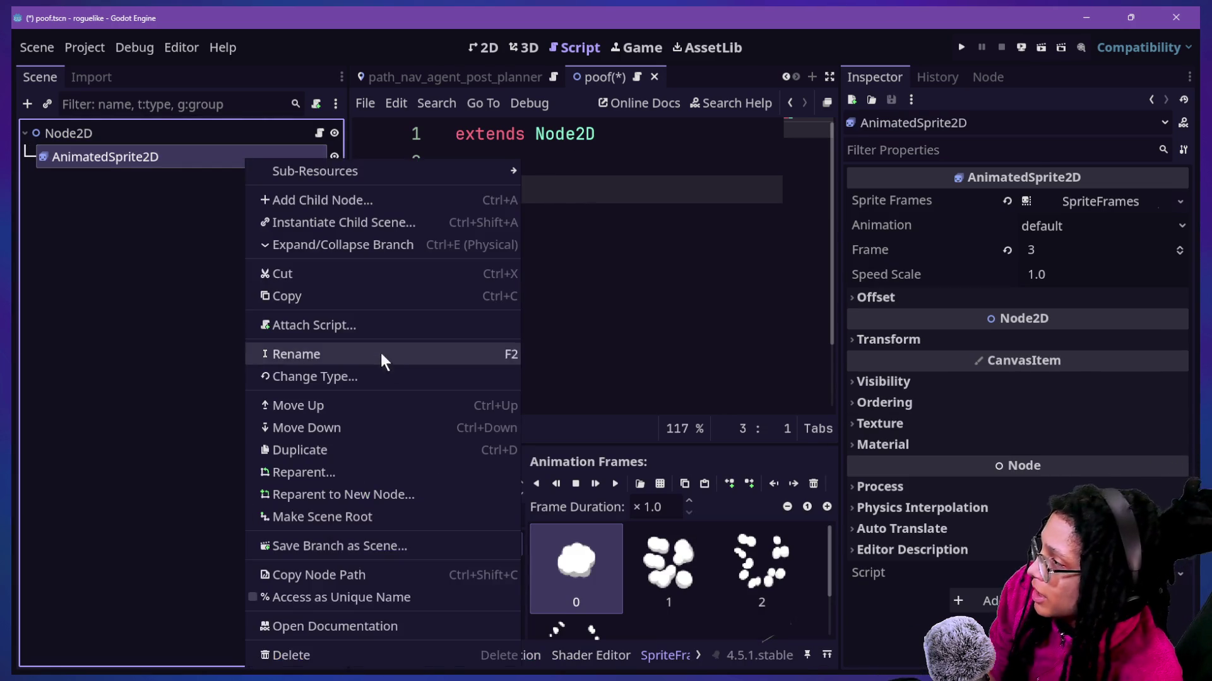
{"action": "left_click", "coordinate": [353, 597]}
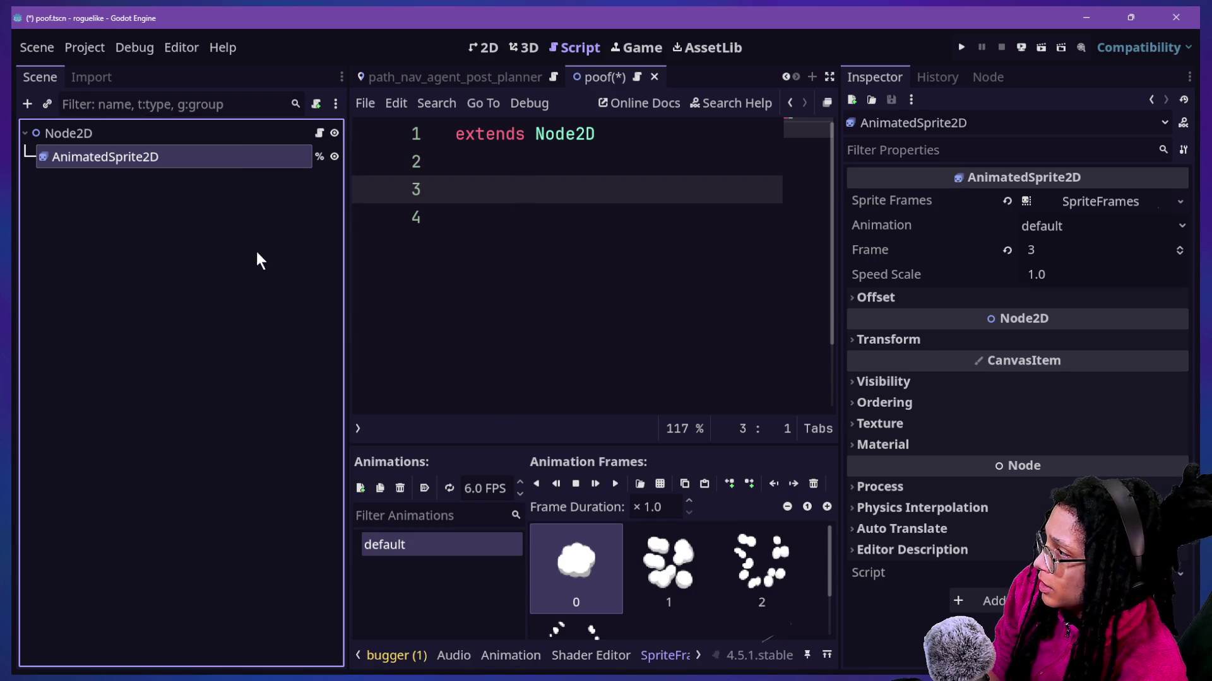
Step: Declare var poof_sprite: AnimatedSprite2D = %AnimatedSprite2D on line 3
{"action": "left_click_drag", "start_coordinate": [240, 163], "coordinate": [530, 192]}
{"action": "left_click", "coordinate": [718, 267]}
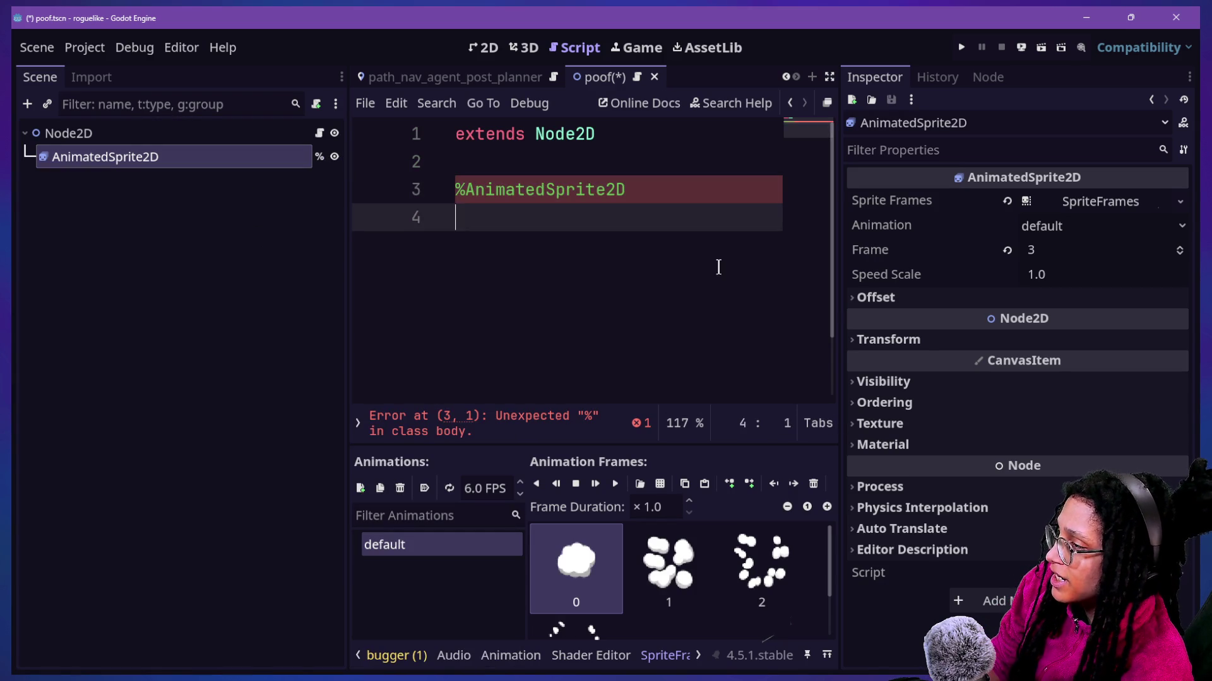
{"action": "left_click", "coordinate": [488, 191]}
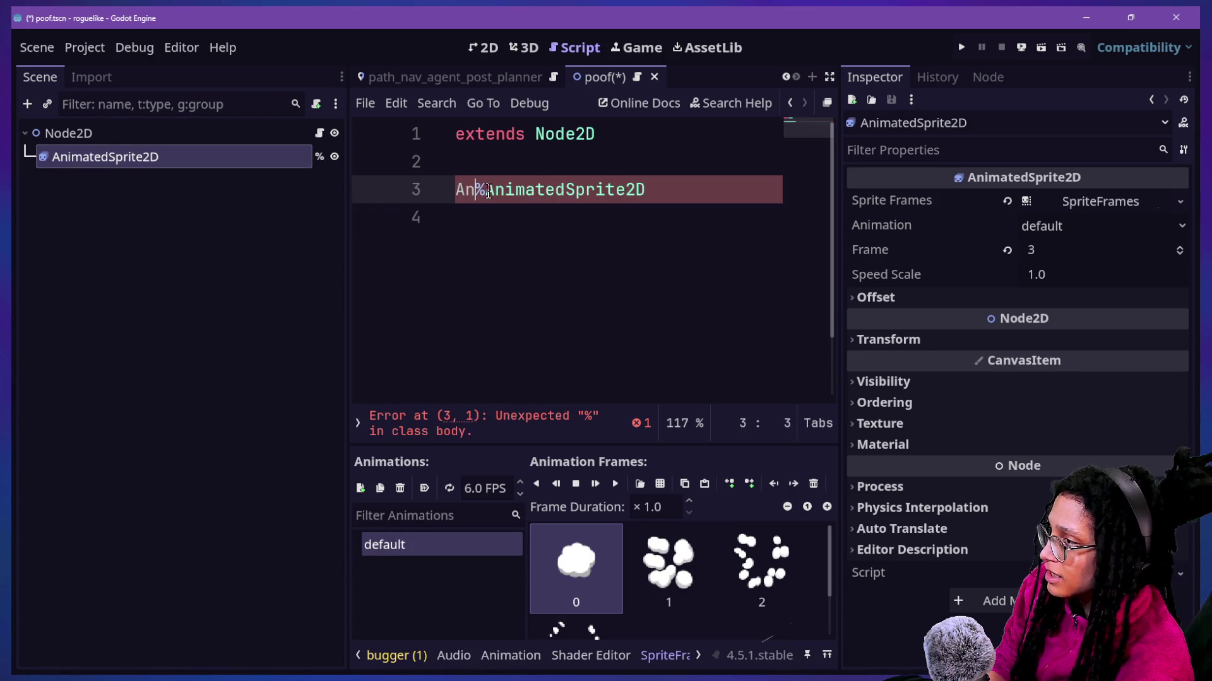
{"action": "type", "text": "var"}
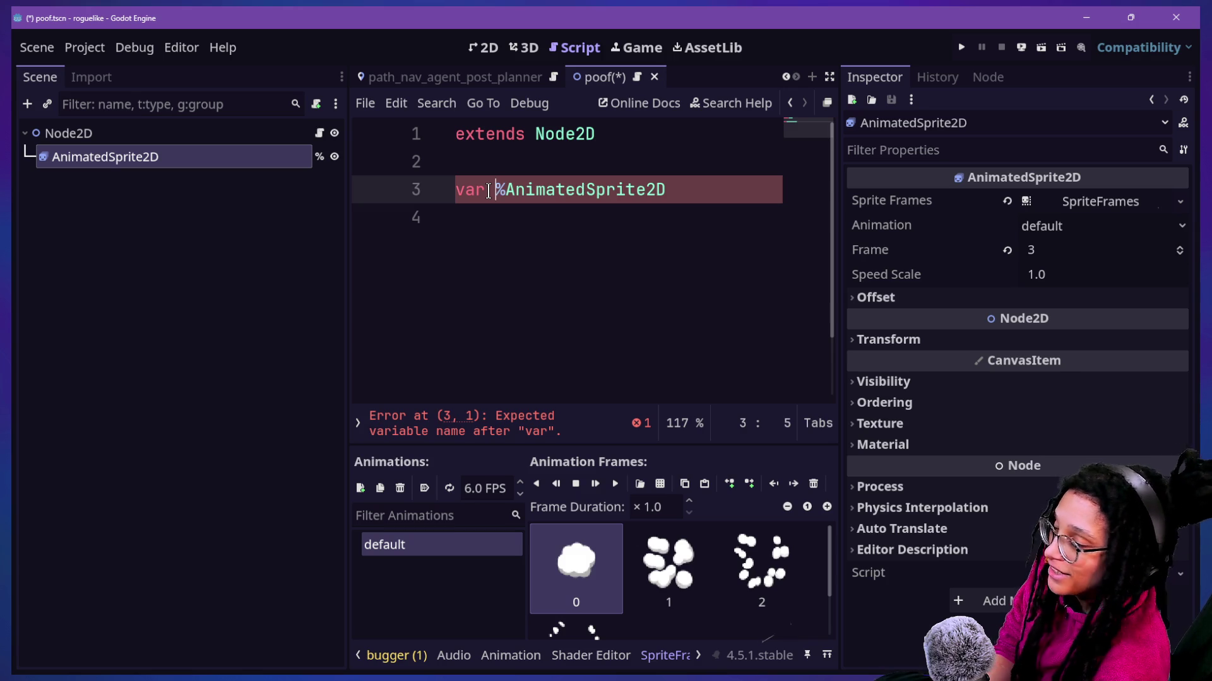
{"action": "scroll", "coordinate": [489, 191], "scroll_direction": "up", "scroll_amount": 1, "text": "ctrl"}
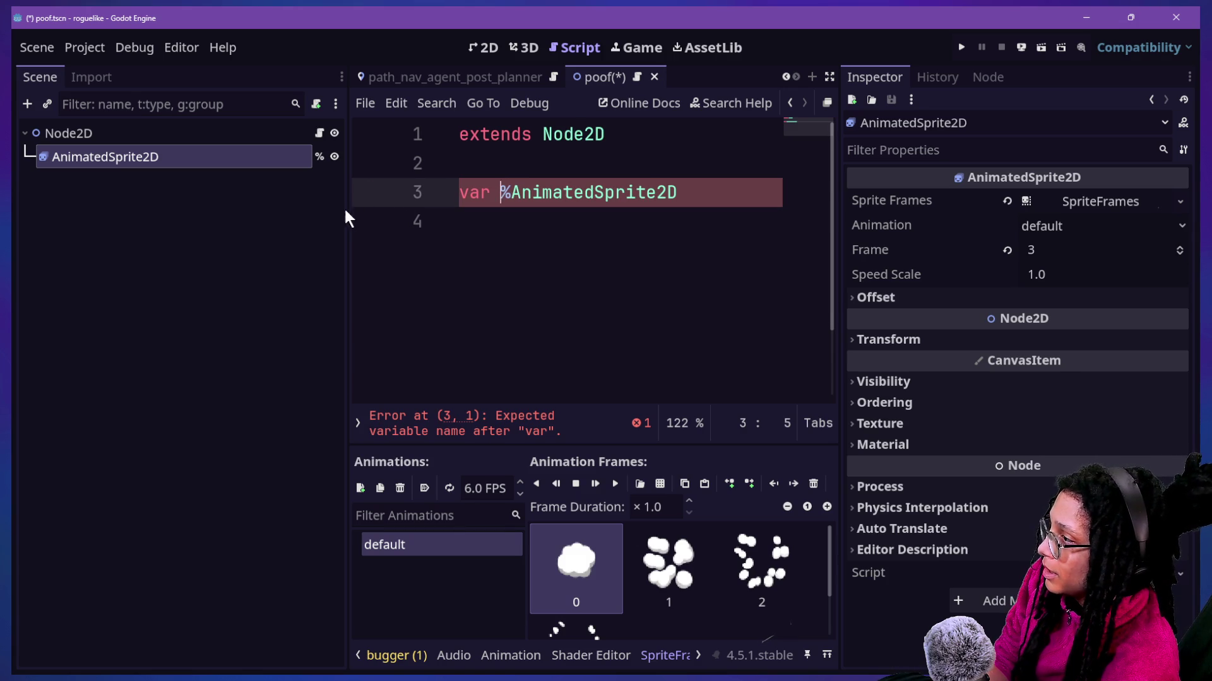
{"action": "left_click_drag", "start_coordinate": [346, 222], "coordinate": [231, 227]}
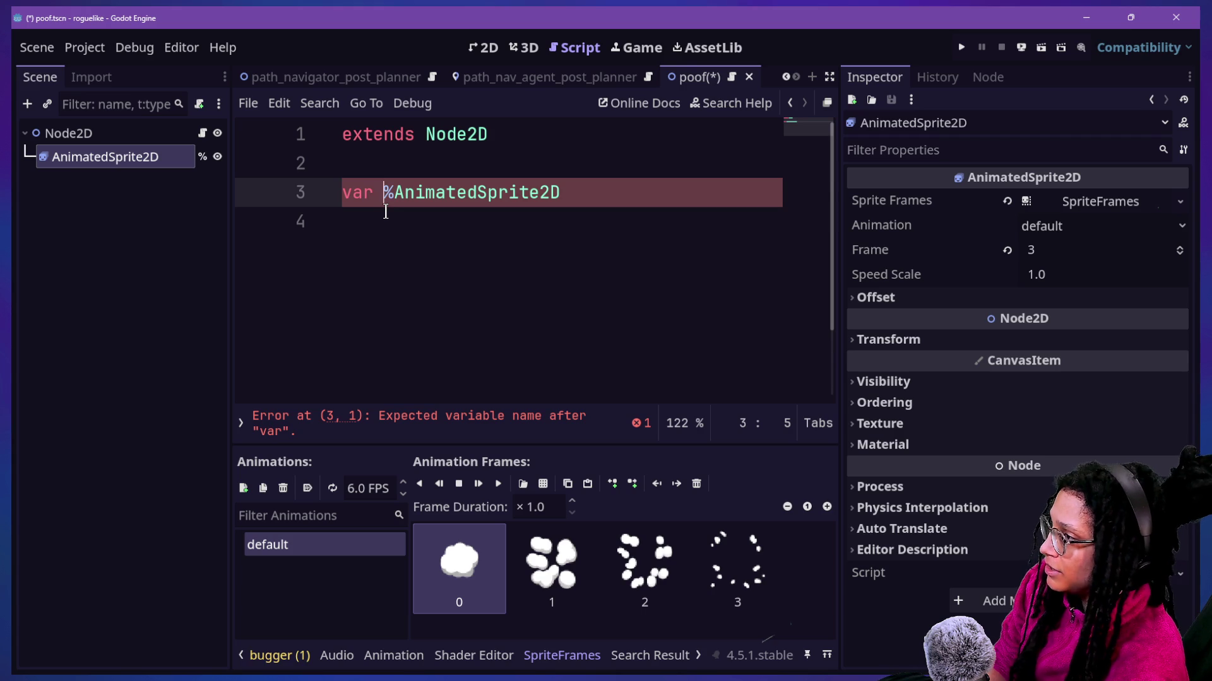
{"action": "type", "text": "[poof_"}
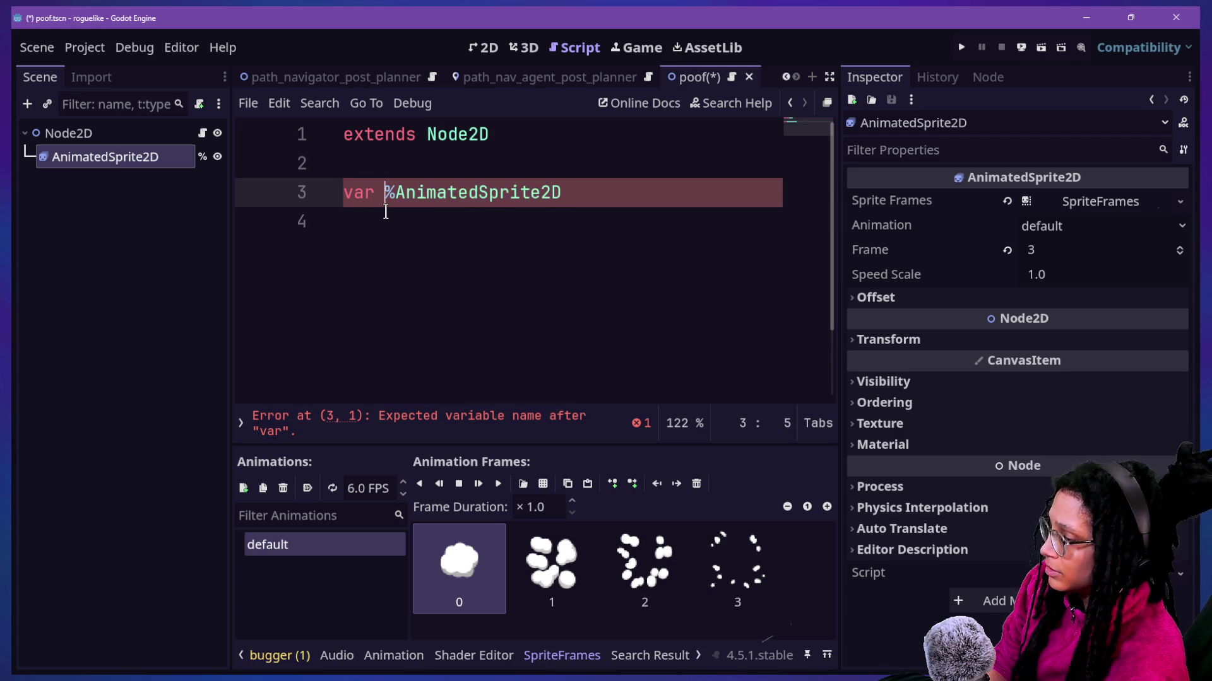
{"action": "type", "text": "sprie"}
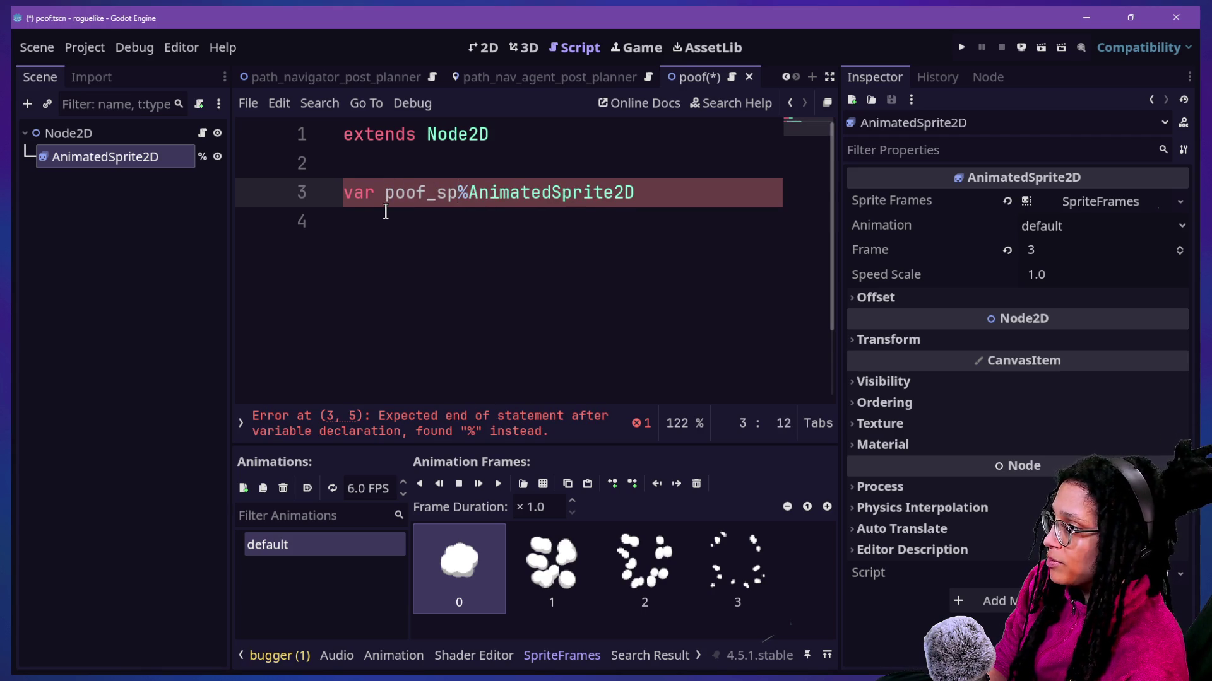
{"action": "key", "text": "BackSpace"}
{"action": "type", "text": "te: Animated"}
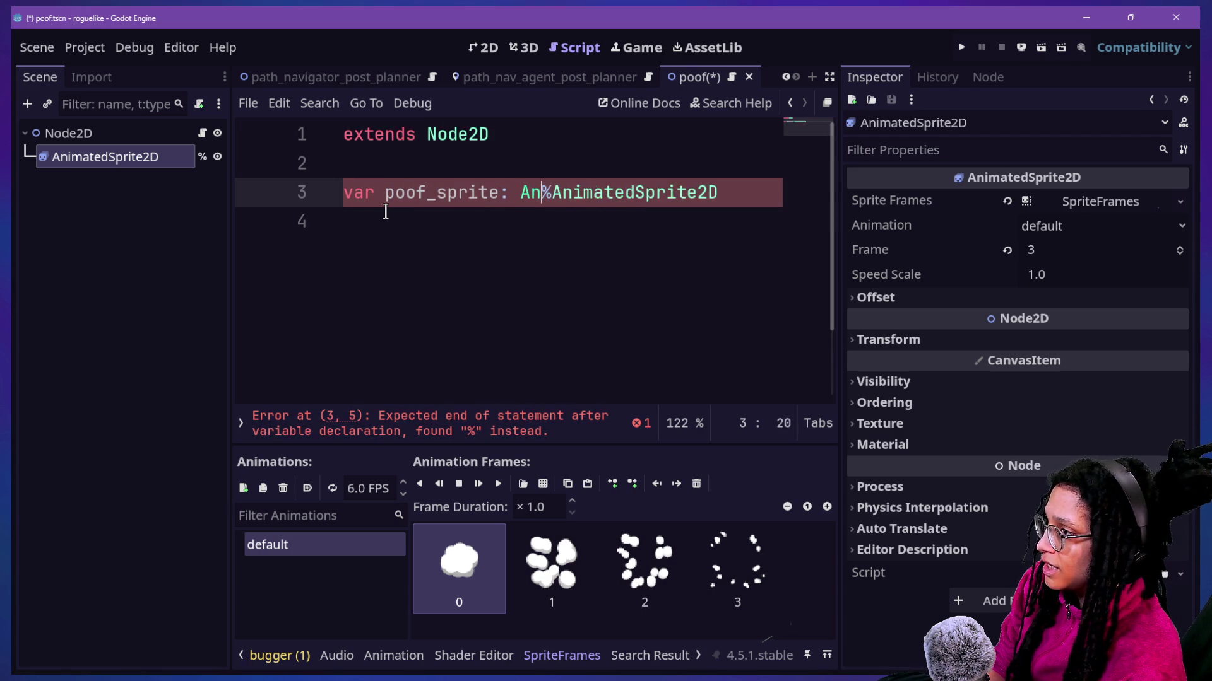
{"action": "type", "text": "Sprite2D"}
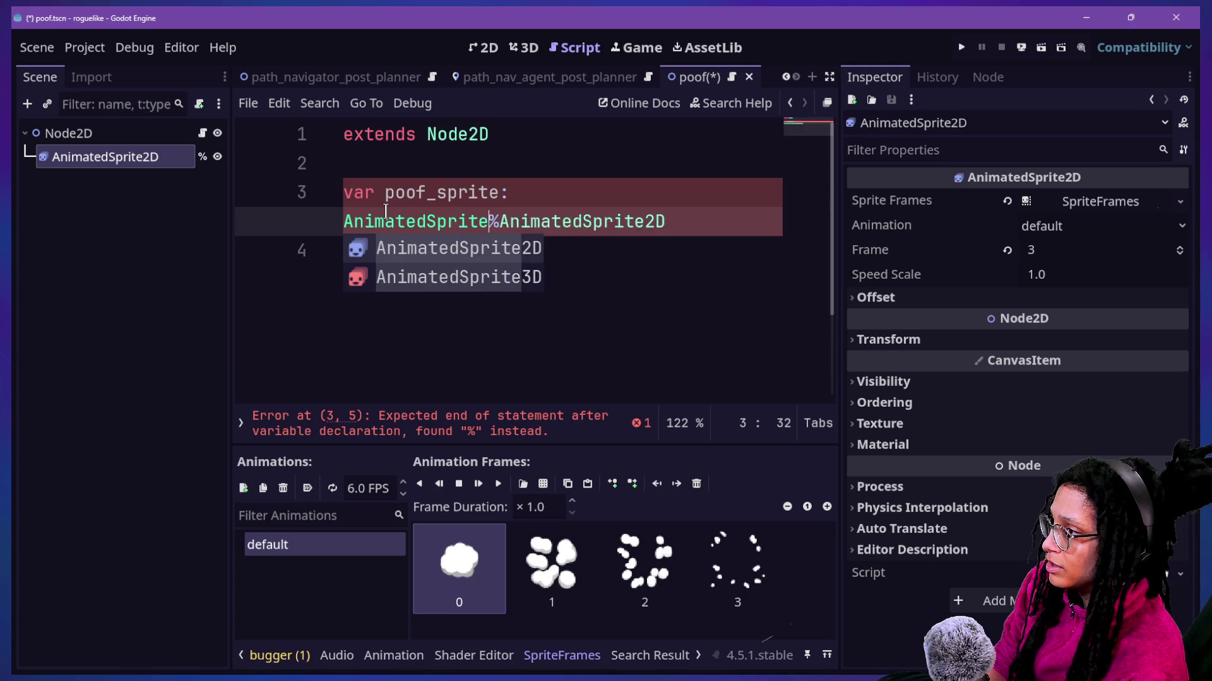
{"action": "type", "text": " ="}
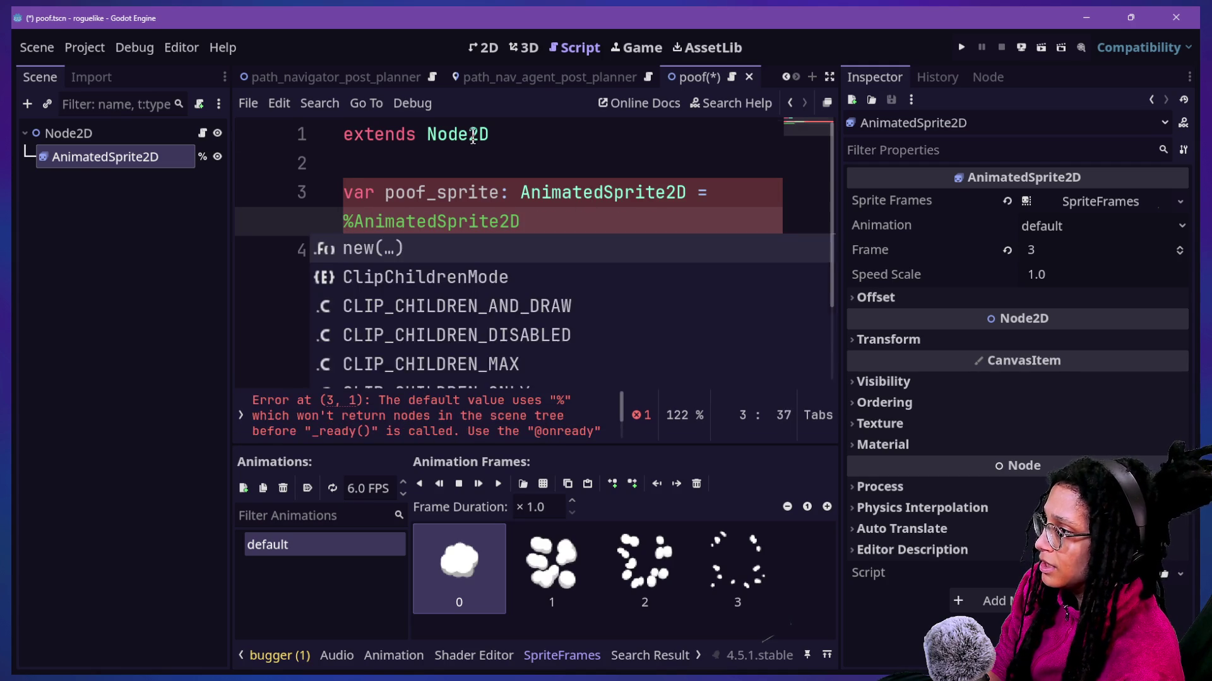
{"action": "left_click", "coordinate": [674, 252]}
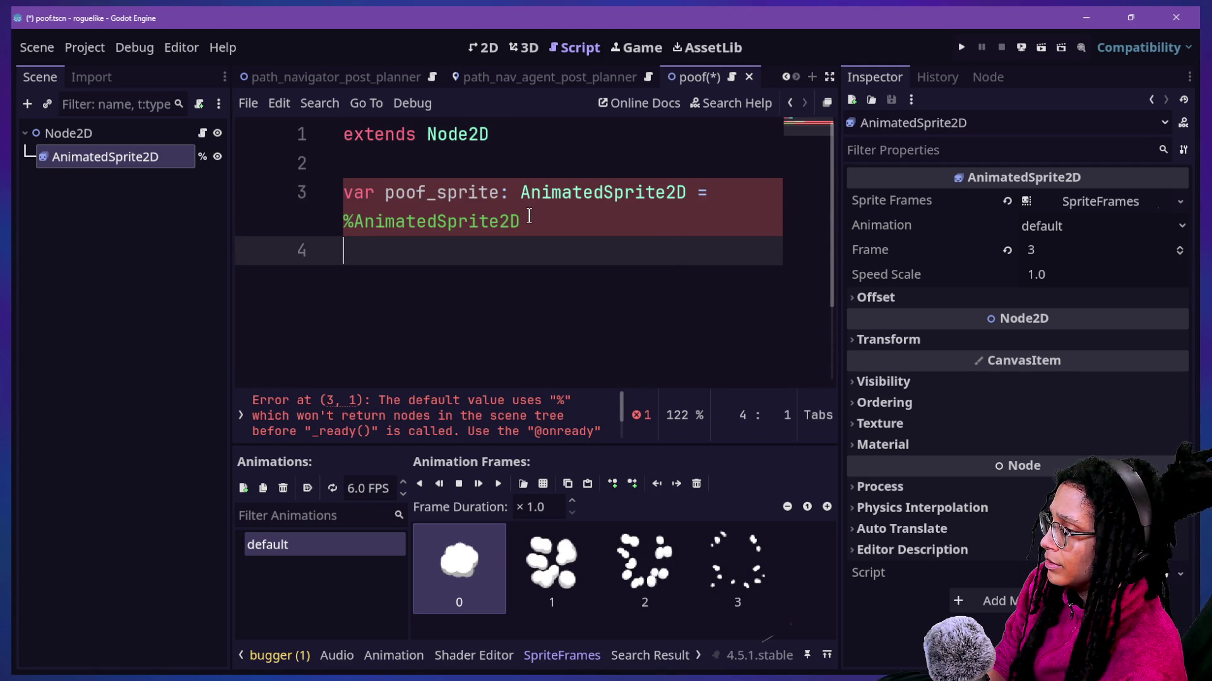
{"action": "triple_click", "coordinate": [343, 195]}
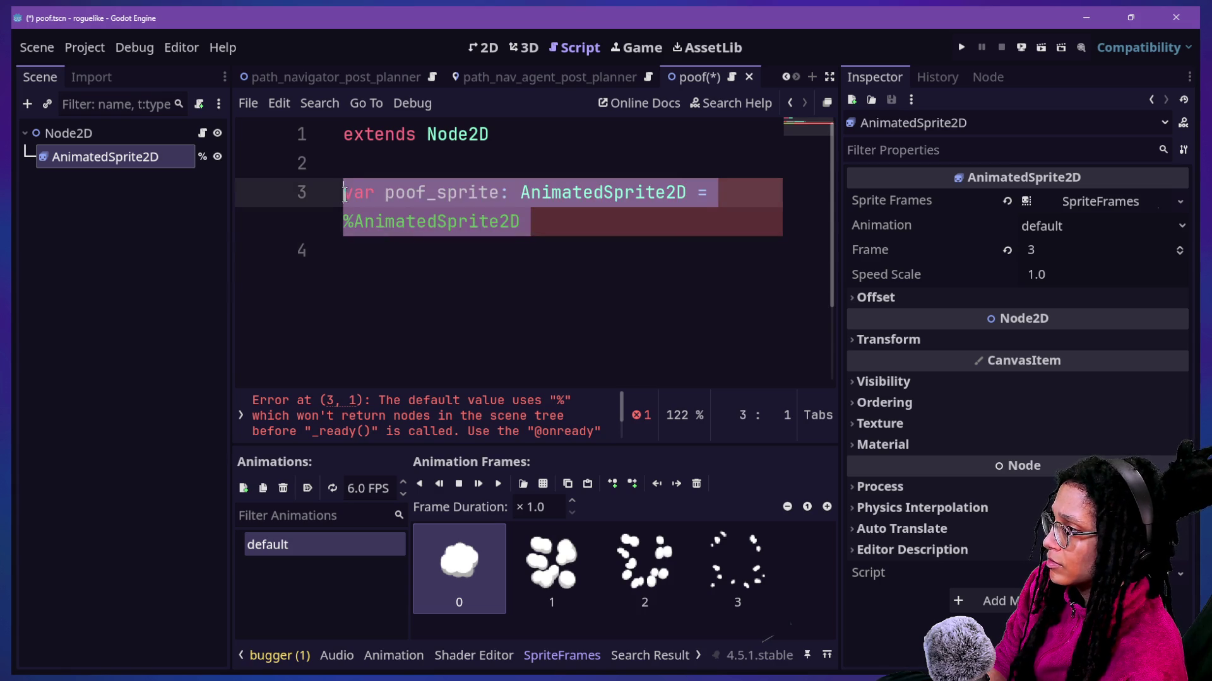
{"action": "type", "text": "@"}
{"action": "key", "text": "ctrl+z"}
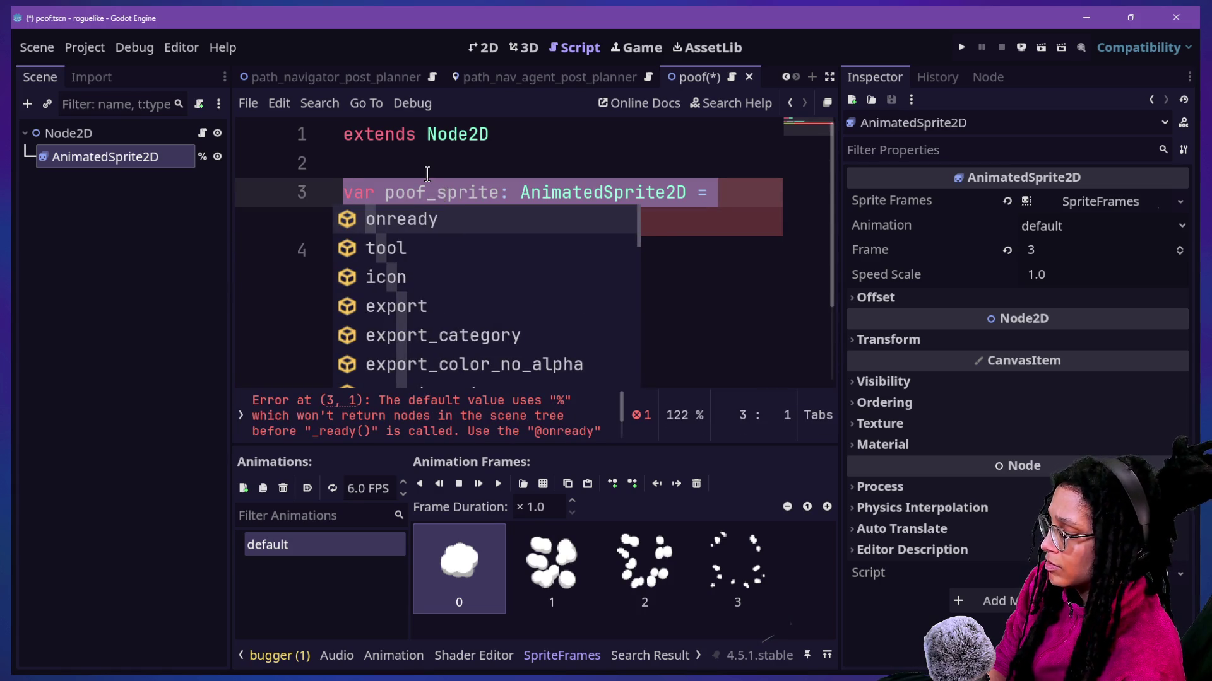
{"action": "key", "text": "Escape"}
{"action": "type", "text": "oonready"}
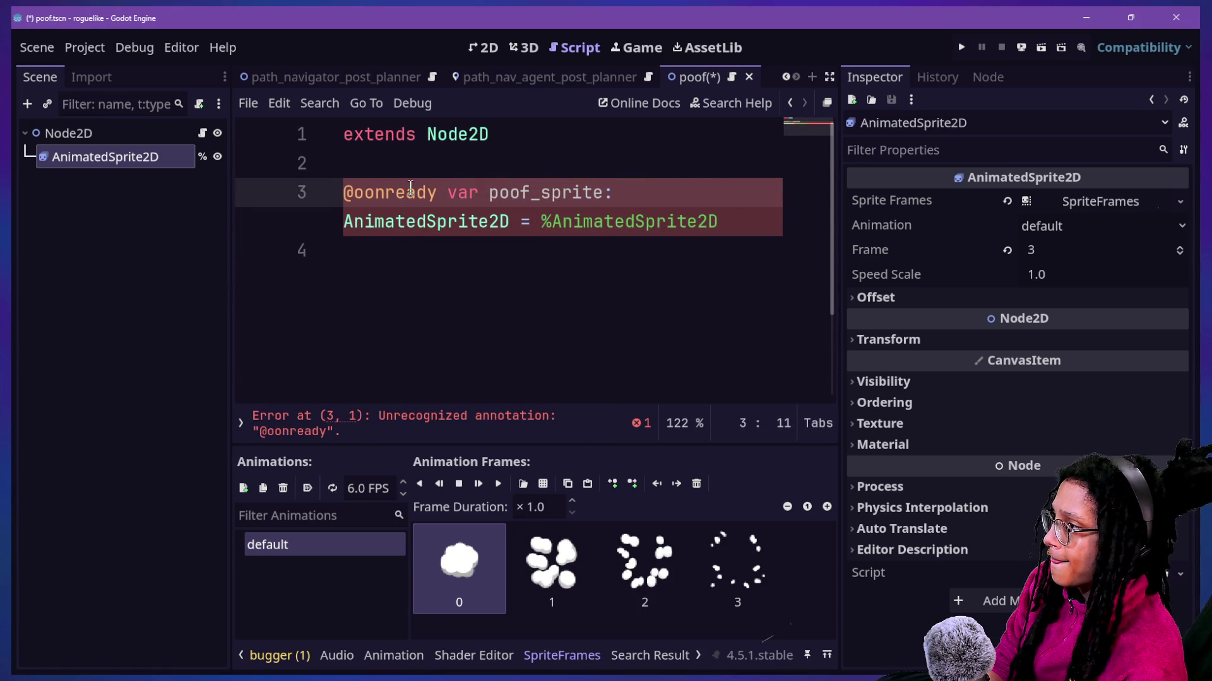
{"action": "left_click", "coordinate": [375, 196]}
{"action": "key", "text": "BackSpace"}
{"action": "left_click", "coordinate": [640, 323]}
{"action": "key", "text": "Return"}
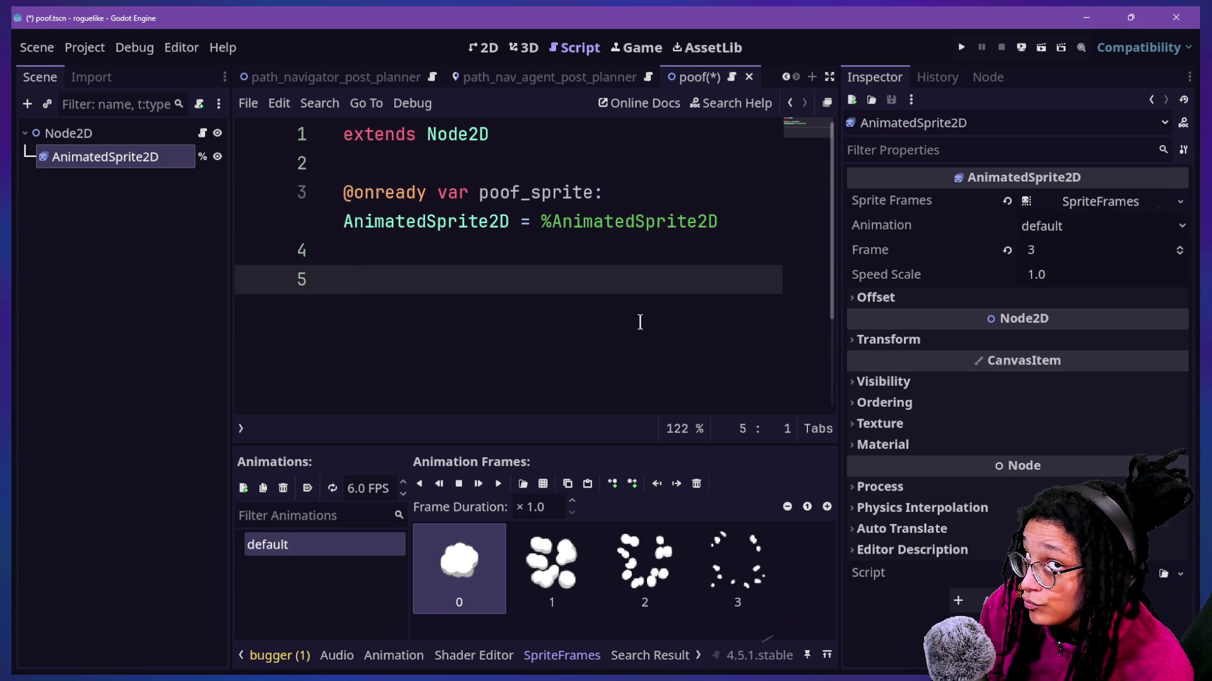
{"action": "type", "text": "fimc +"}
{"action": "key", "text": "BackSpace"}
{"action": "key", "text": "BackSpace"}
{"action": "key", "text": "BackSpace"}
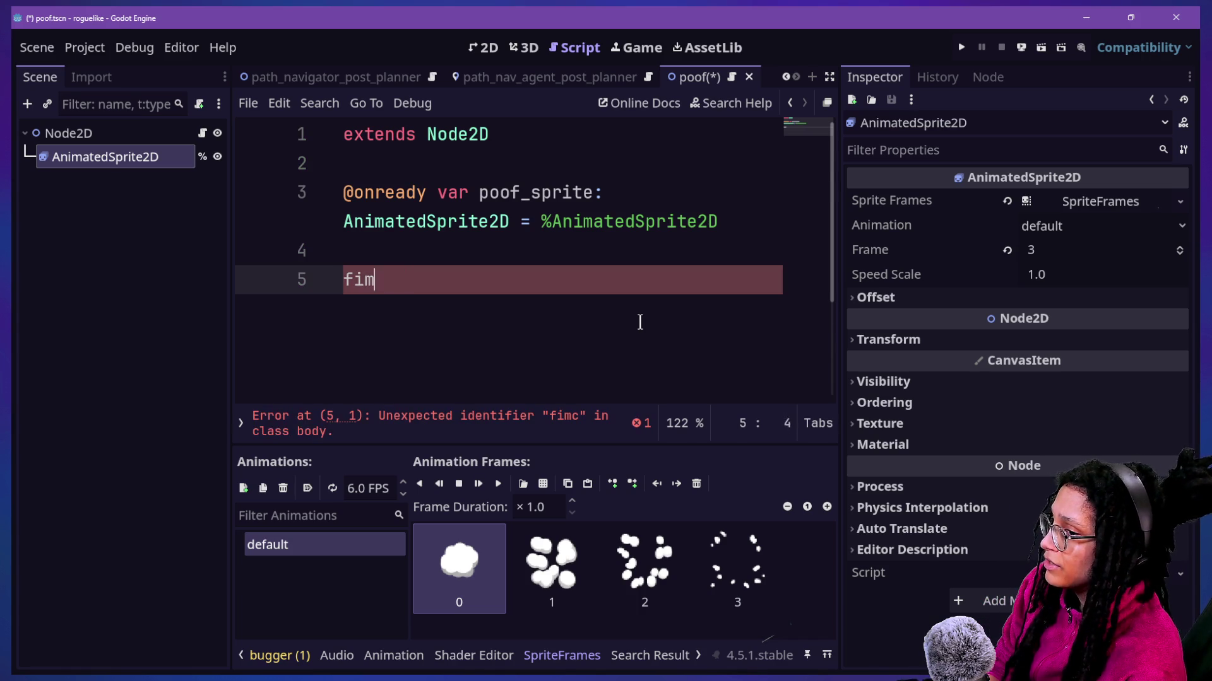
Step: Add a _ready() function whose body calls _ready_connections()
{"action": "type", "text": "unc _r"}
{"action": "key", "text": "BackSpace"}
{"action": "key", "text": "BackSpace"}
{"action": "type", "text": "_ready() -> void:"}
{"action": "key", "text": "Return"}
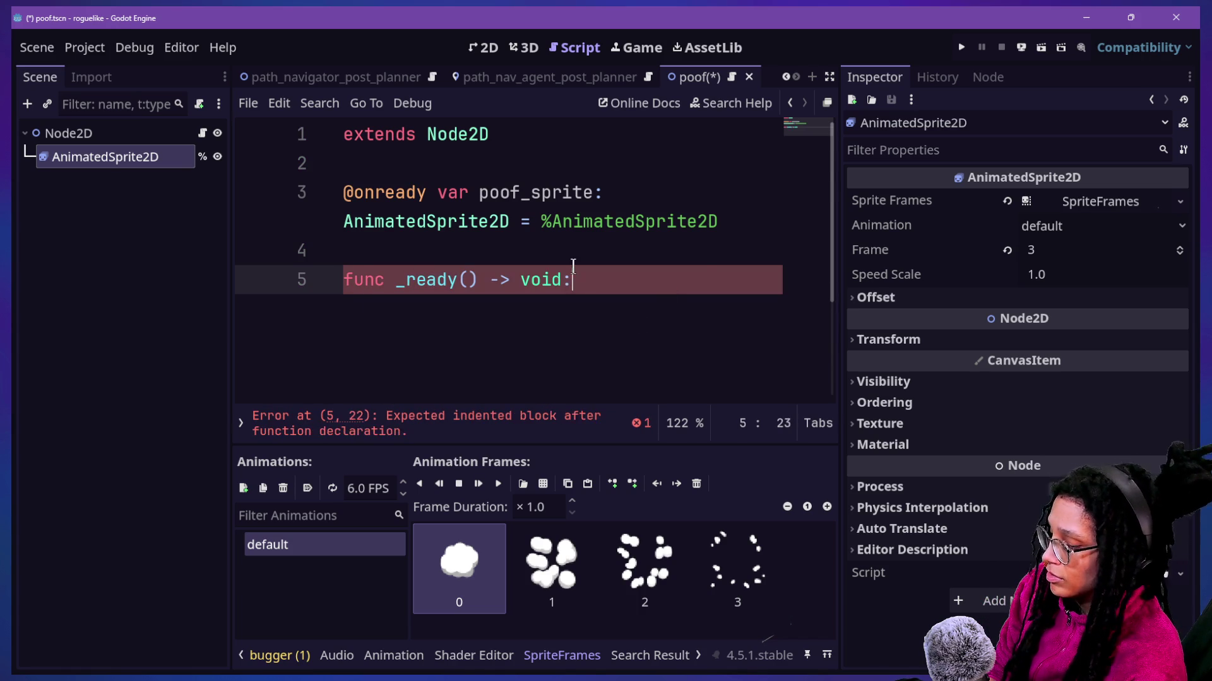
{"action": "key", "text": "ctrl+shift+F11"}
{"action": "key", "text": "ctrl+j"}
{"action": "key", "text": "Return"}
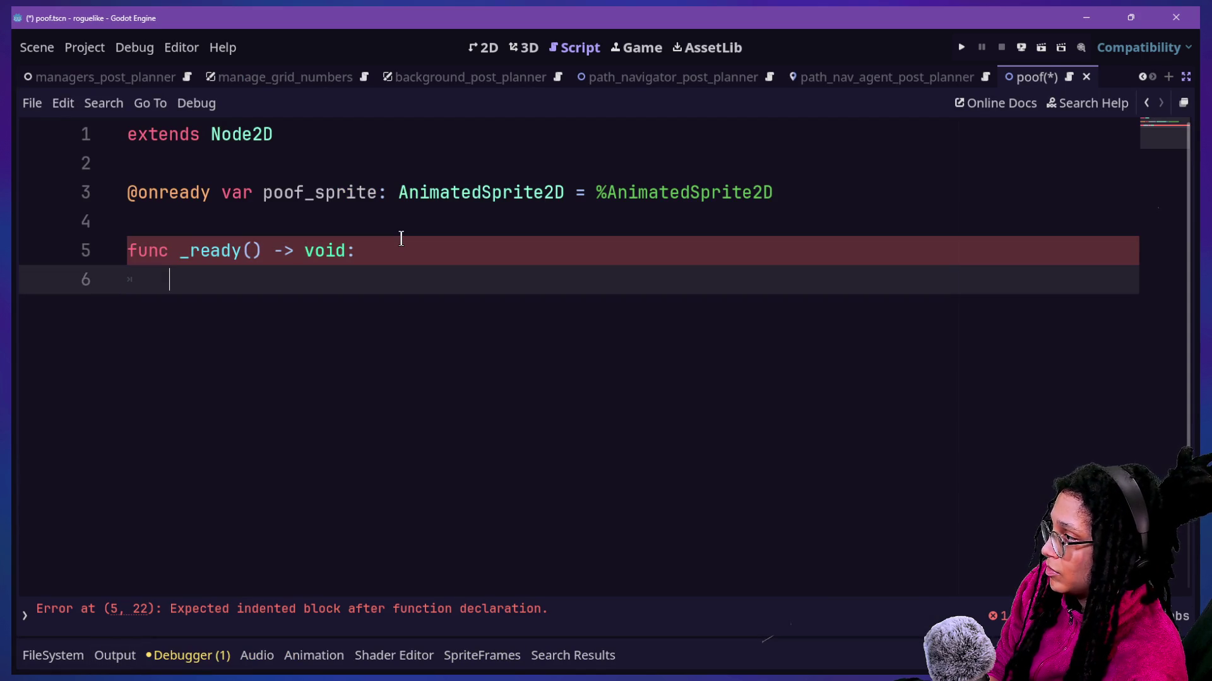
{"action": "type", "text": "_read_"}
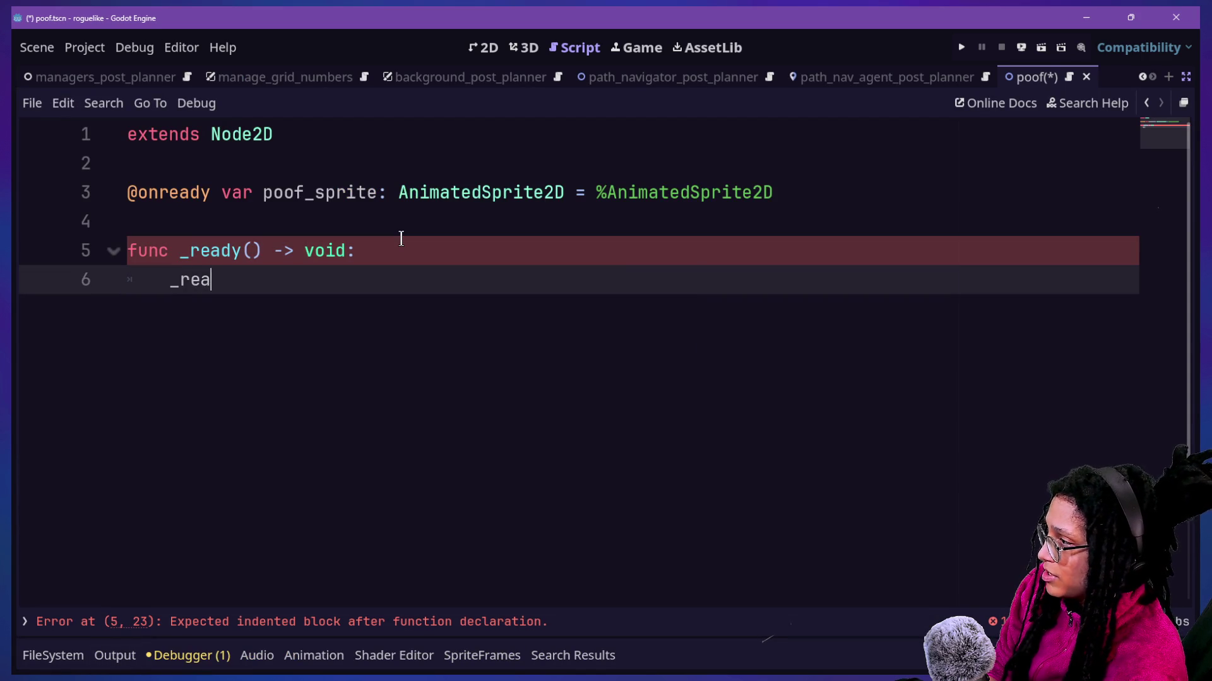
{"action": "key", "text": "BackSpace"}
{"action": "key", "text": "BackSpace"}
{"action": "type", "text": "dyy"}
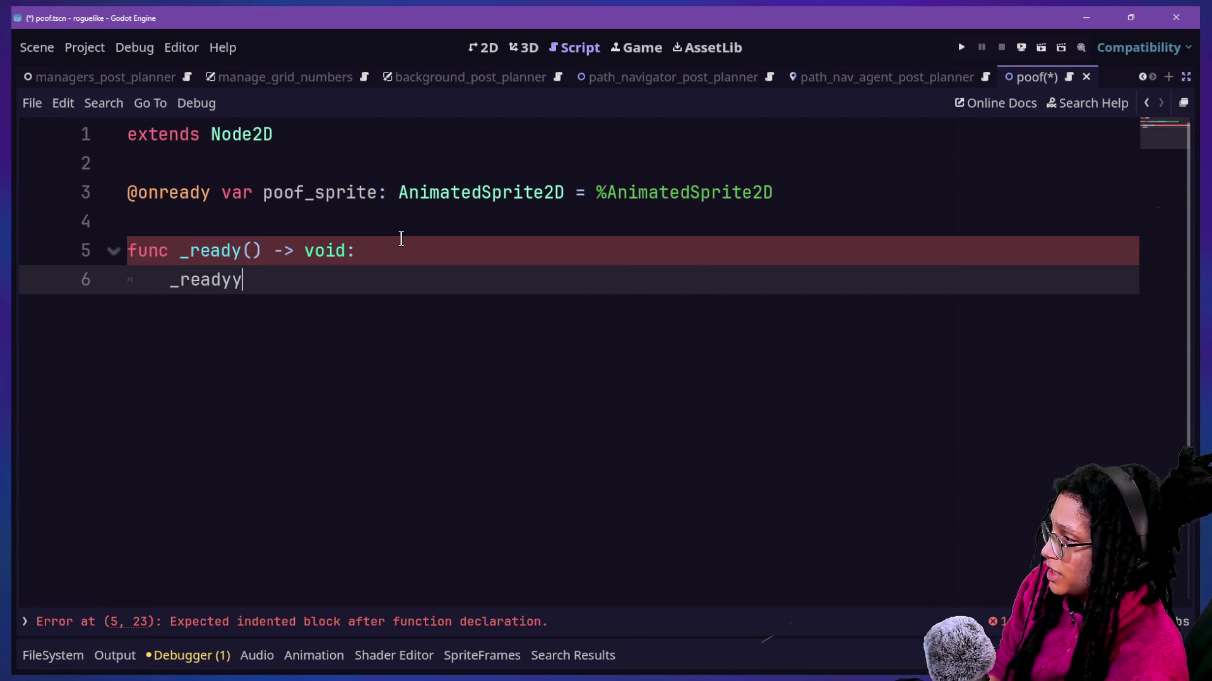
{"action": "key", "text": "BackSpace"}
{"action": "type", "text": "_connec"}
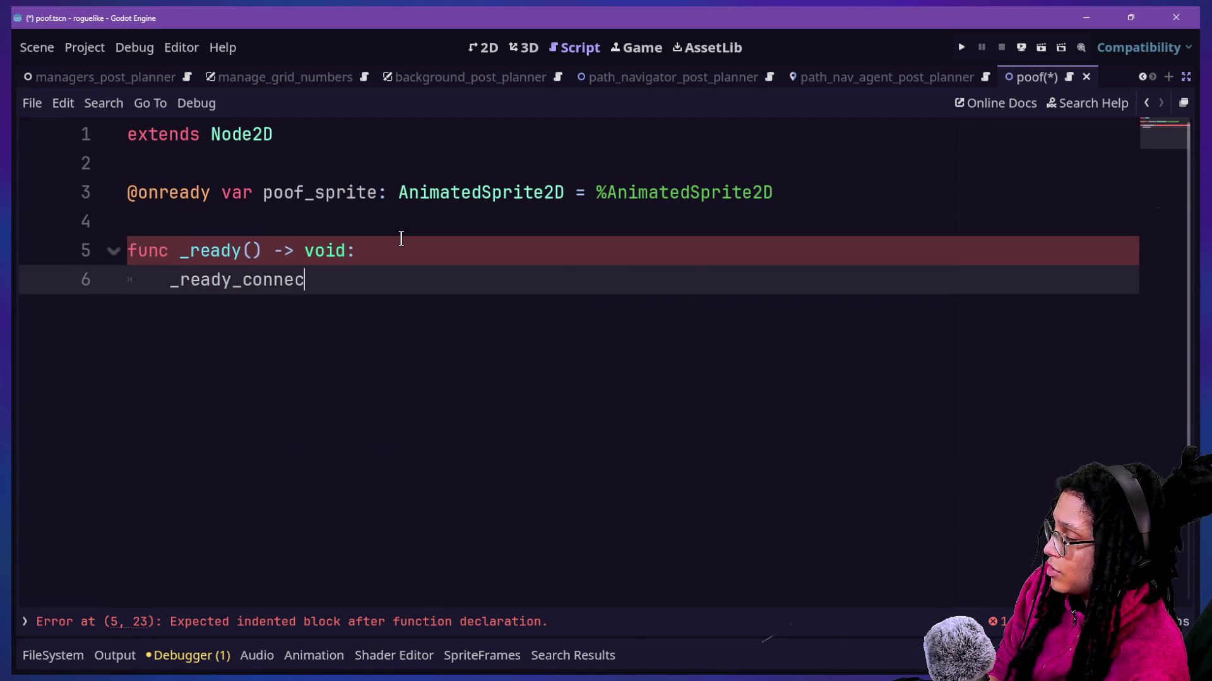
{"action": "type", "text": "tions()"}
Step: Declare func _ready_connections() -> void: below _ready
{"action": "key", "text": "Return"}
{"action": "key", "text": "Return"}
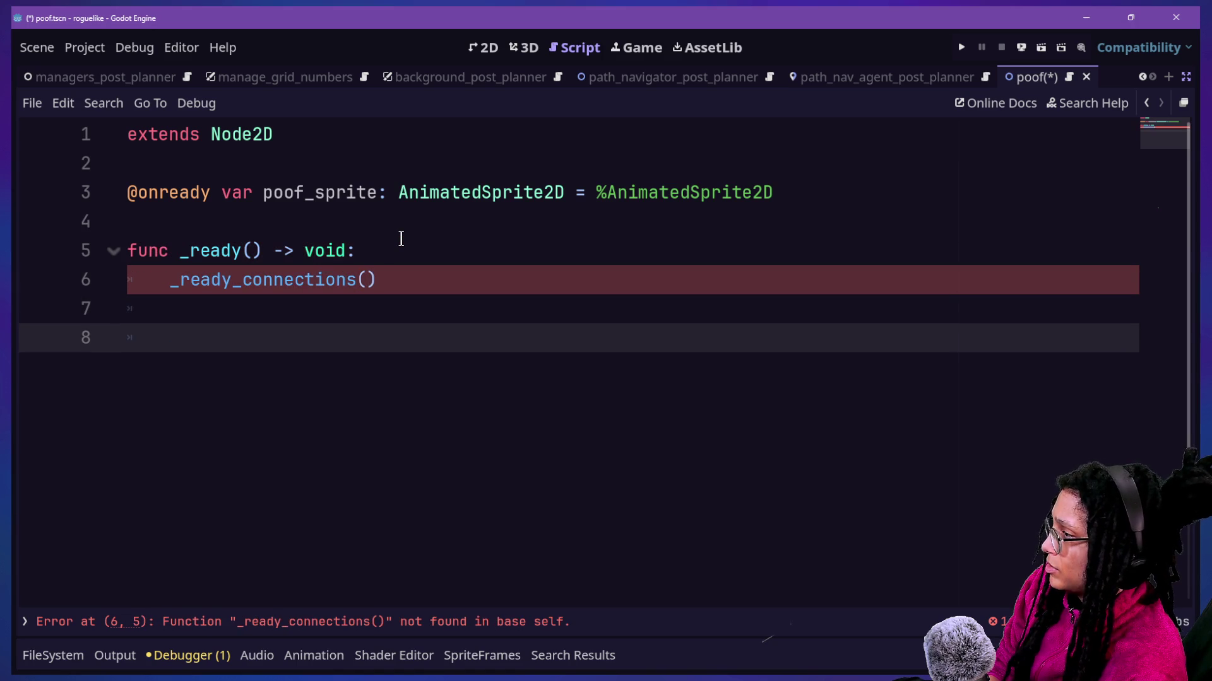
{"action": "type", "text": "func _ready_co"}
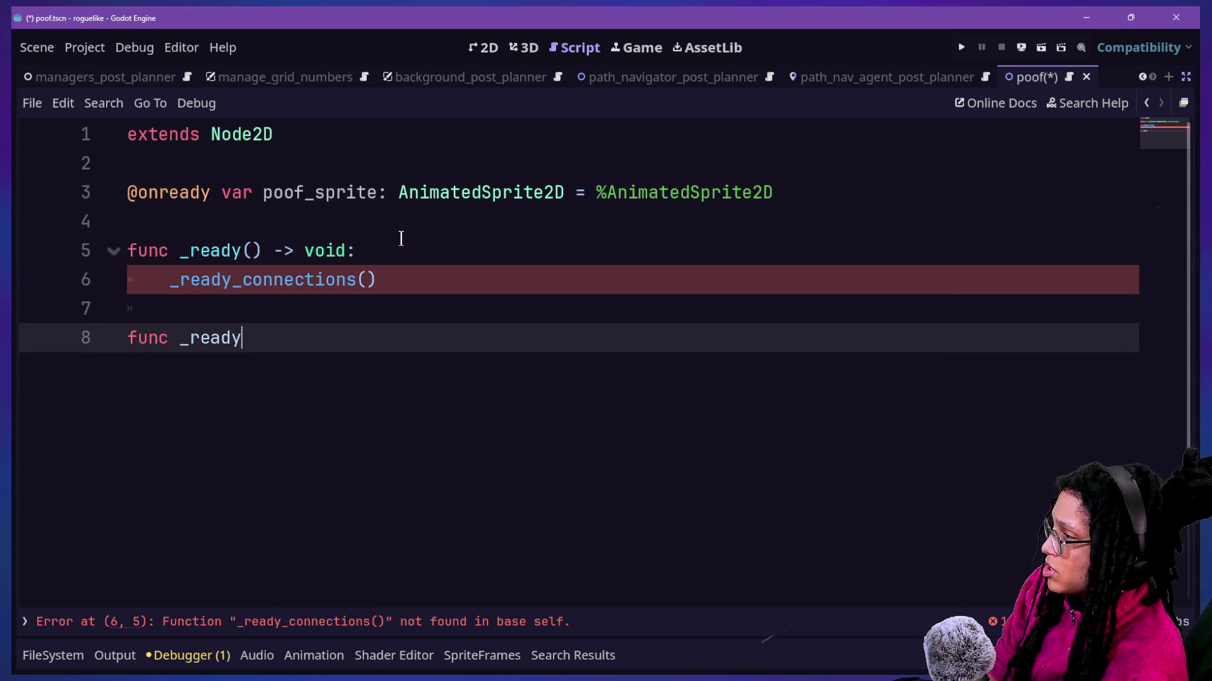
{"action": "type", "text": "nnections() -> "}
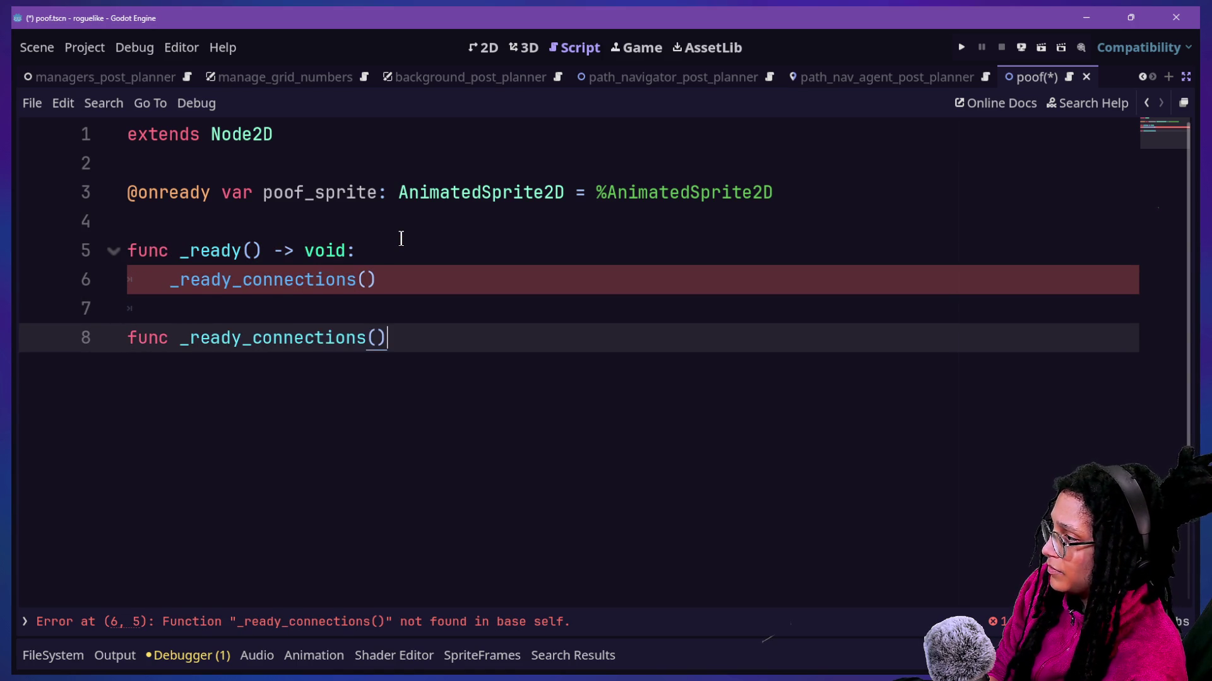
{"action": "type", "text": "void:"}
{"action": "key", "text": "Return"}
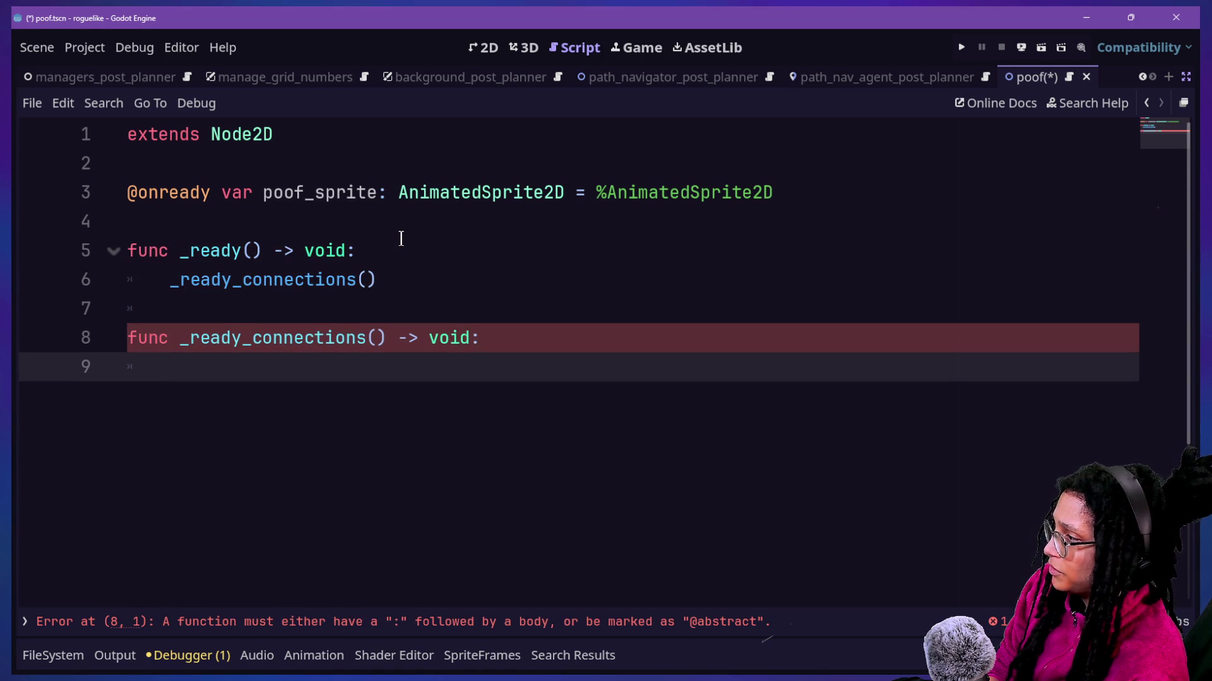
Step: In _ready_connections, write poof_sprite.animation_finished
{"action": "type", "text": "proofs"}
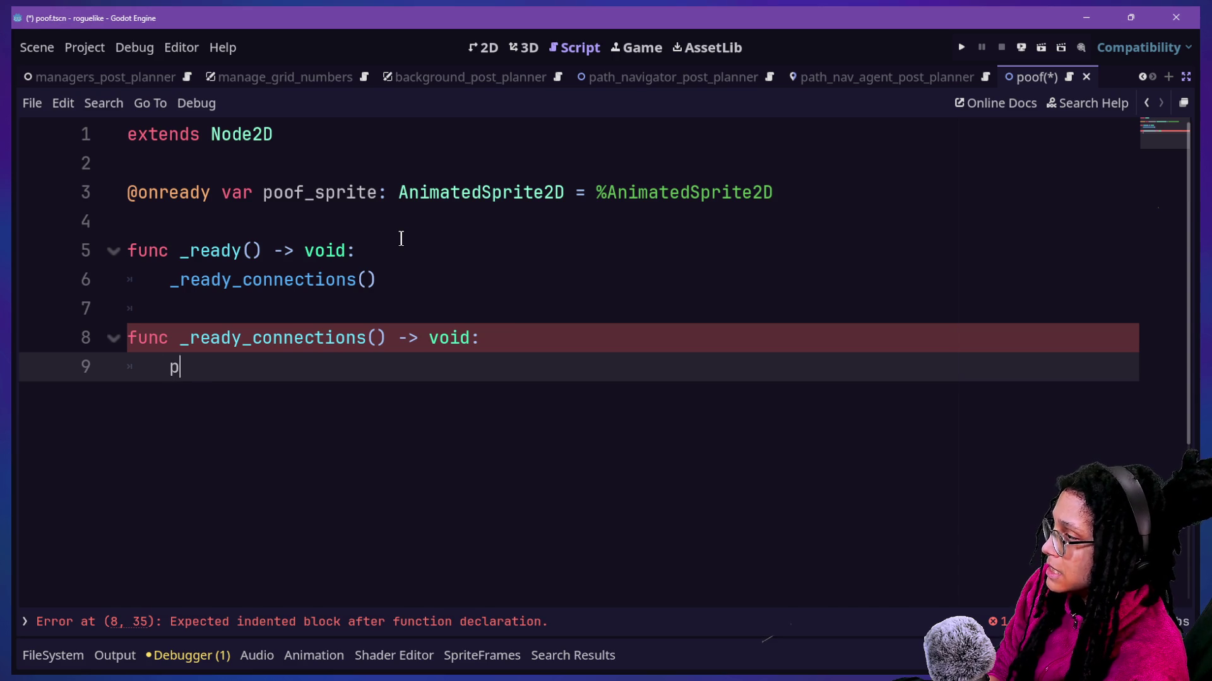
{"action": "key", "text": "BackSpace"}
{"action": "type", "text": "."}
{"action": "key", "text": "BackSpace"}
{"action": "key", "text": "BackSpace"}
{"action": "key", "text": "BackSpace"}
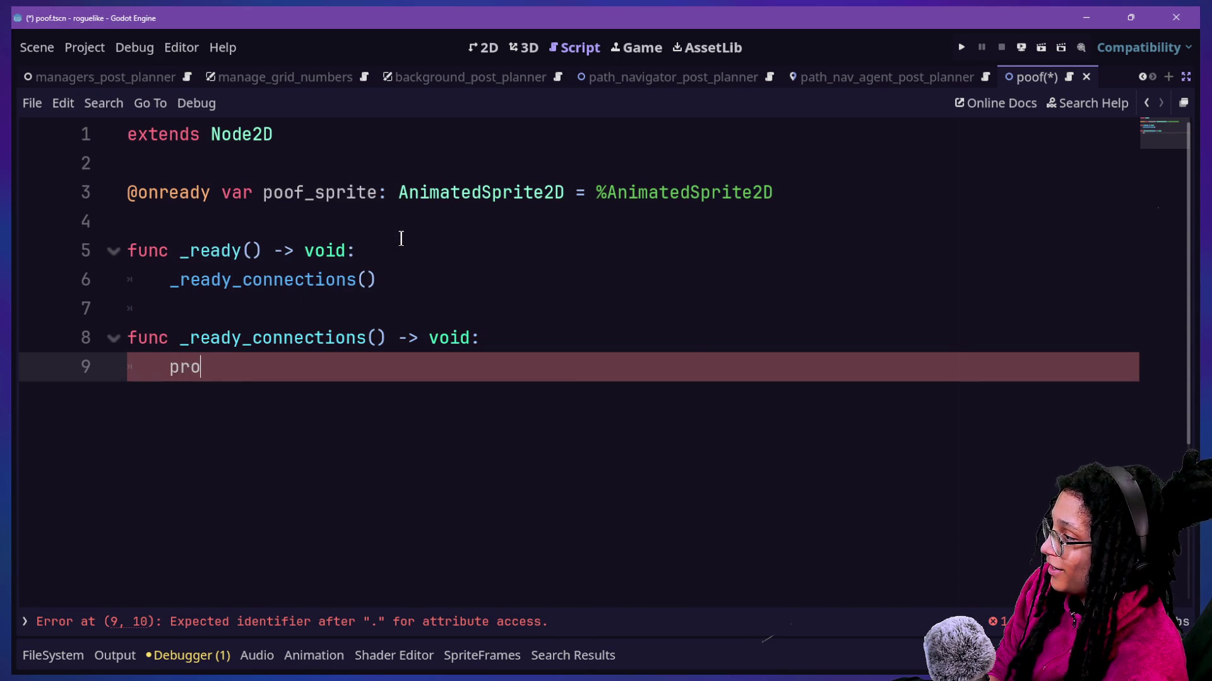
{"action": "key", "text": "BackSpace"}
{"action": "key", "text": "BackSpace"}
{"action": "type", "text": "oof.sprite"}
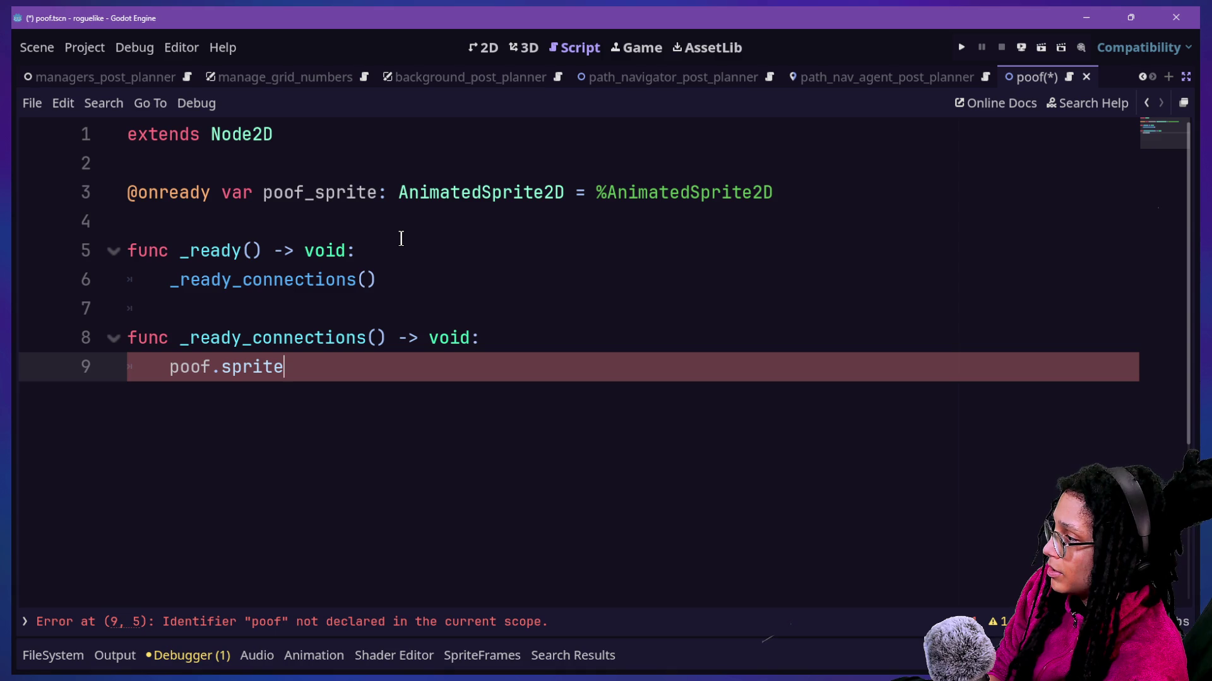
{"action": "key", "text": "BackSpace"}
{"action": "key", "text": "BackSpace"}
{"action": "key", "text": "BackSpace"}
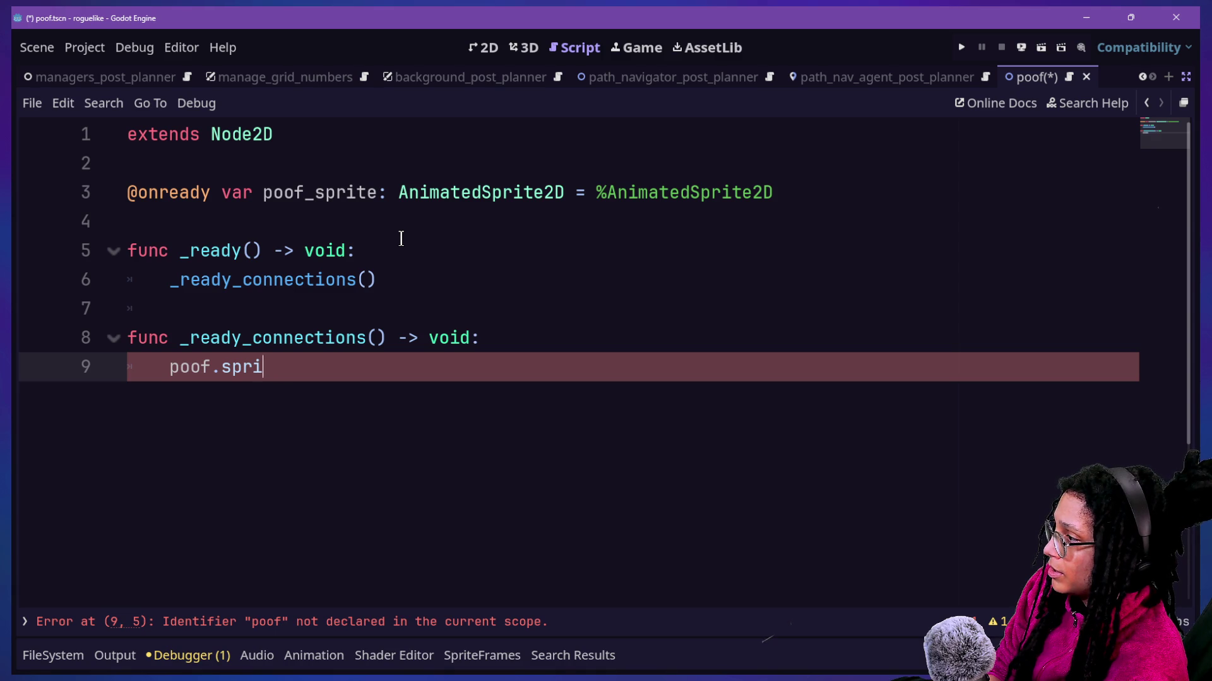
{"action": "type", "text": "sprite."}
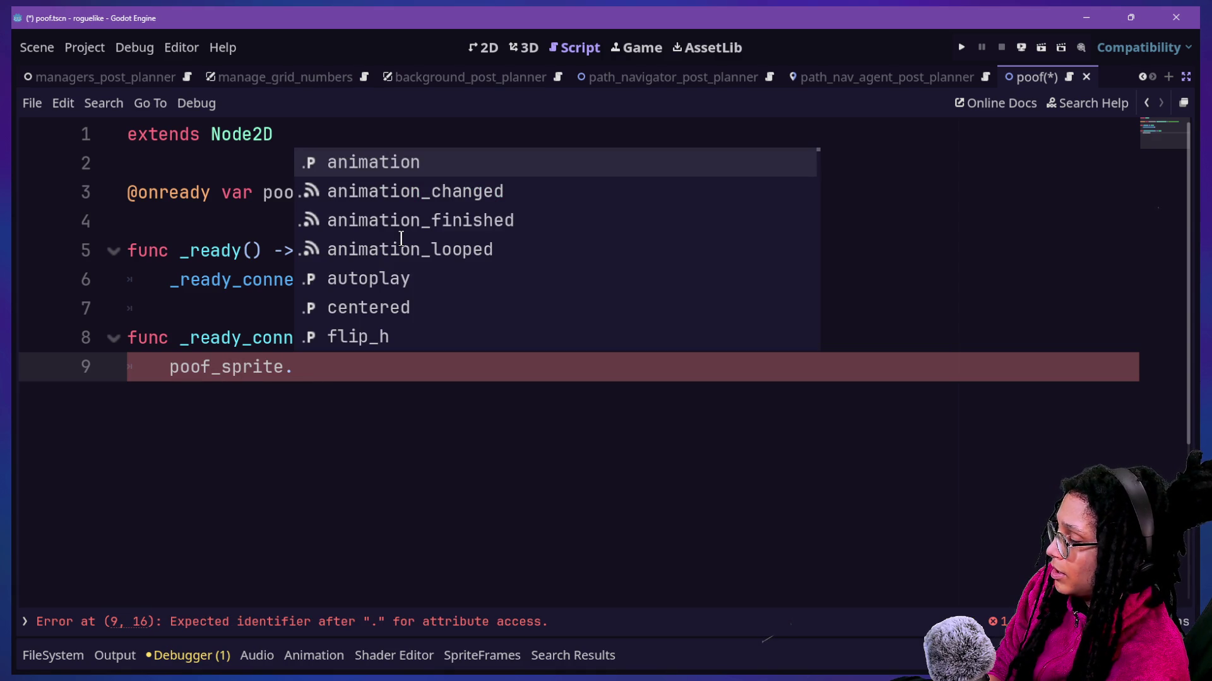
{"action": "key", "text": "Down"}
{"action": "key", "text": "Down"}
{"action": "key", "text": "Return"}
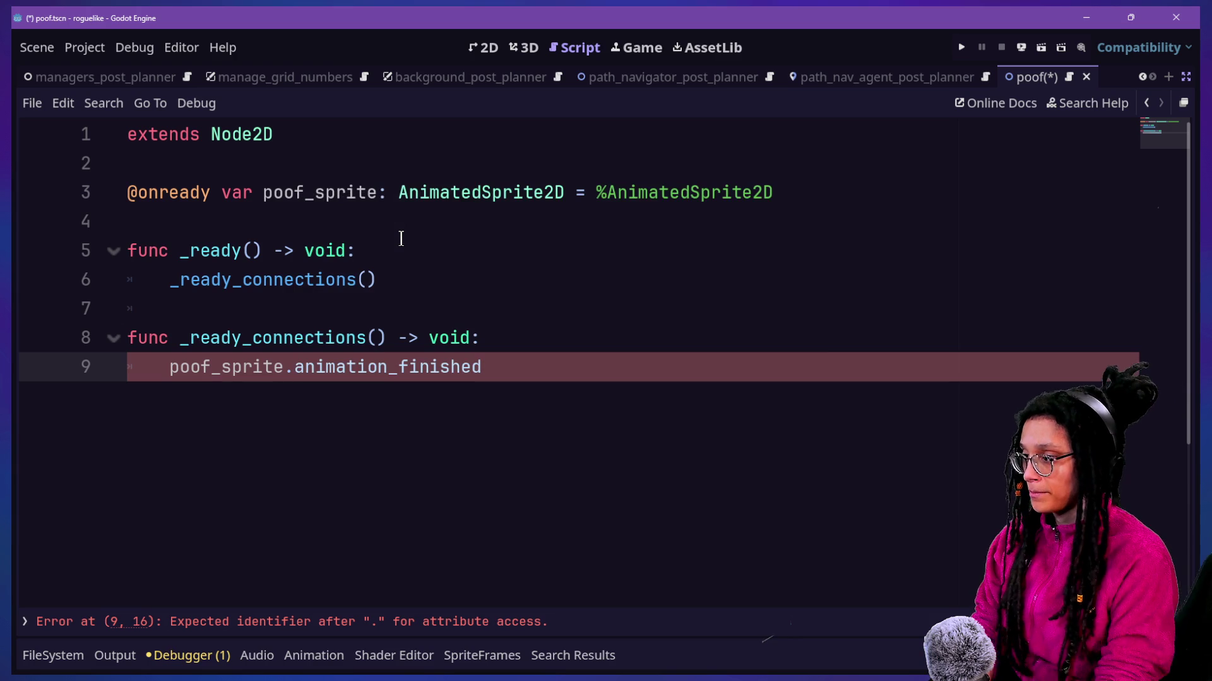
Step: Connect animation_finished to _on_poof_finished
{"action": "type", "text": ".cconn"}
{"action": "key", "text": "BackSpace"}
{"action": "key", "text": "BackSpace"}
{"action": "key", "text": "BackSpace"}
{"action": "type", "text": "onn"}
{"action": "key", "text": "BackSpace"}
{"action": "type", "text": "nect(_"}
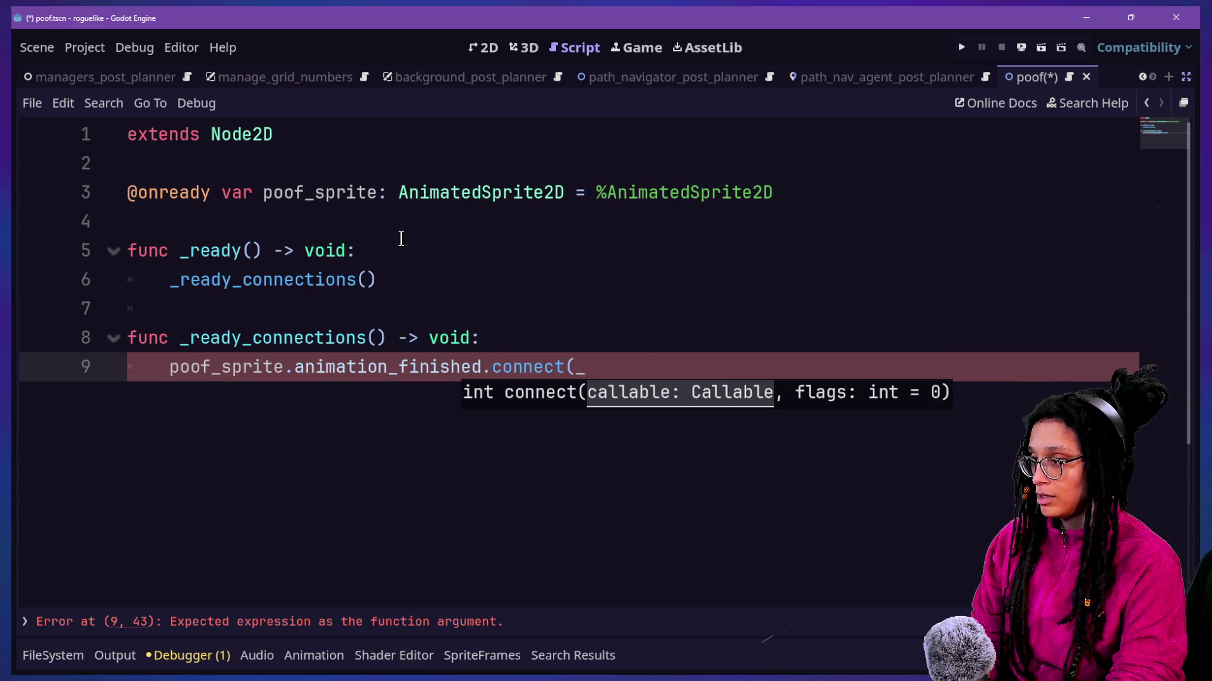
{"action": "type", "text": "on_"}
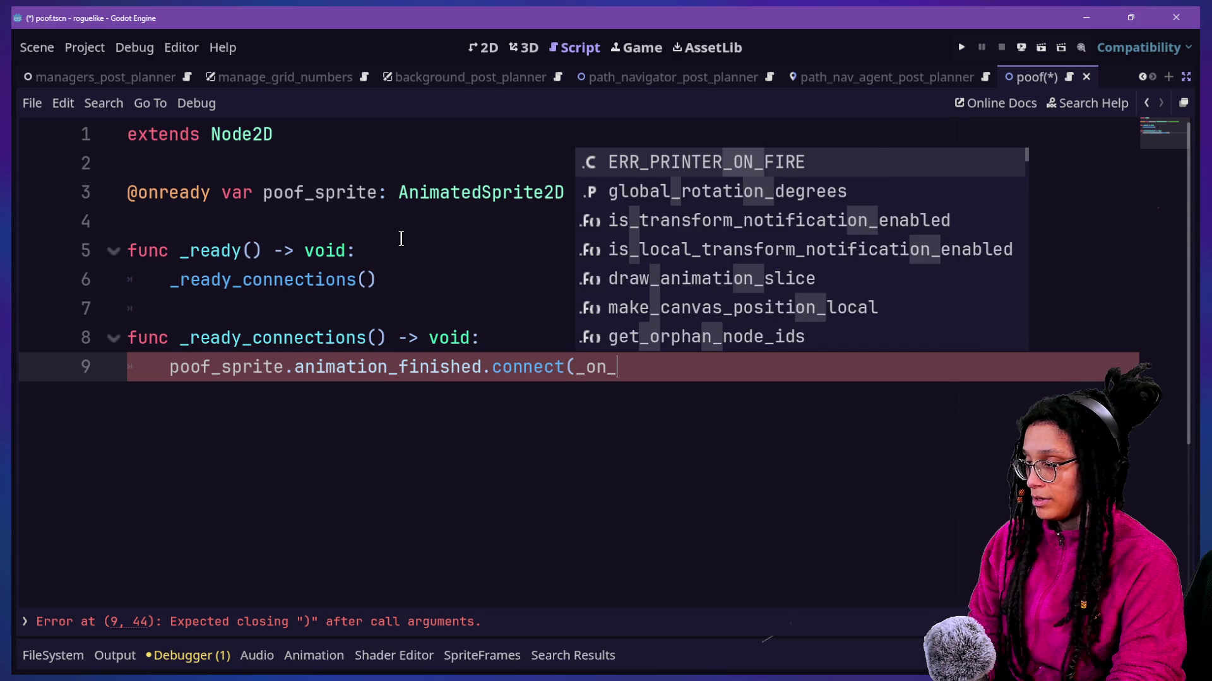
{"action": "type", "text": "poof_f"}
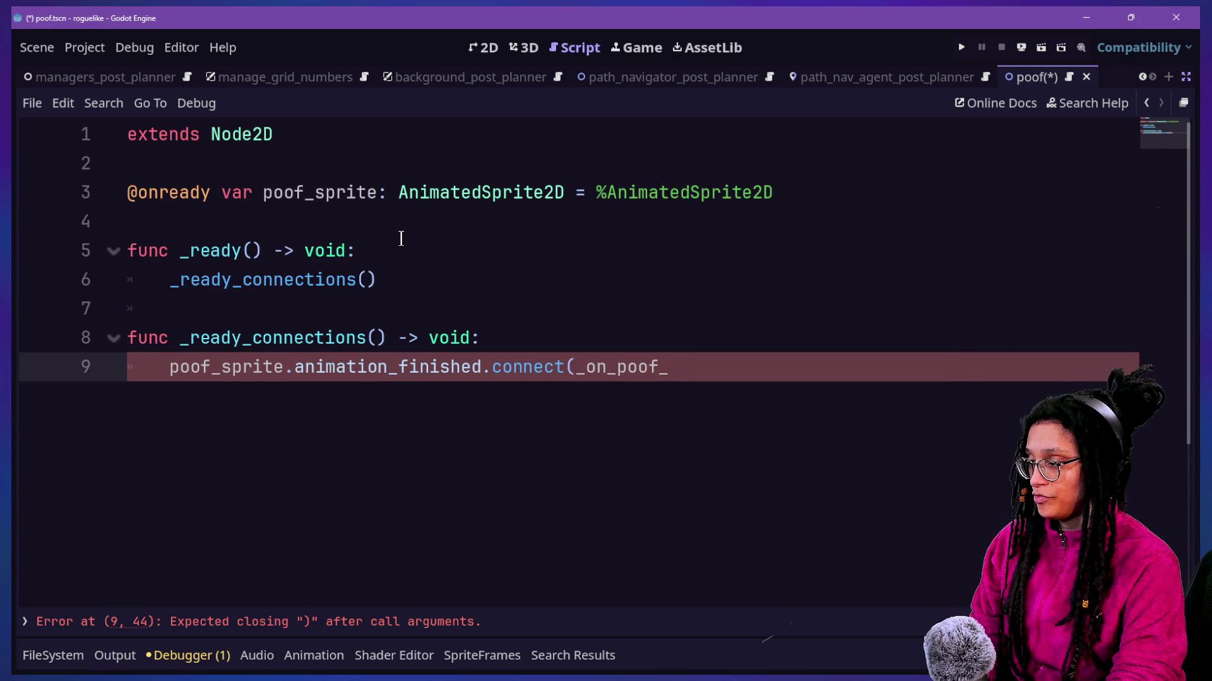
{"action": "type", "text": "iniseh"}
{"action": "key", "text": "BackSpace"}
{"action": "type", "text": "hed()"}
{"action": "key", "text": "BackSpace"}
{"action": "key", "text": "BackSpace"}
{"action": "type", "text": ")"}
{"action": "key", "text": "Return"}
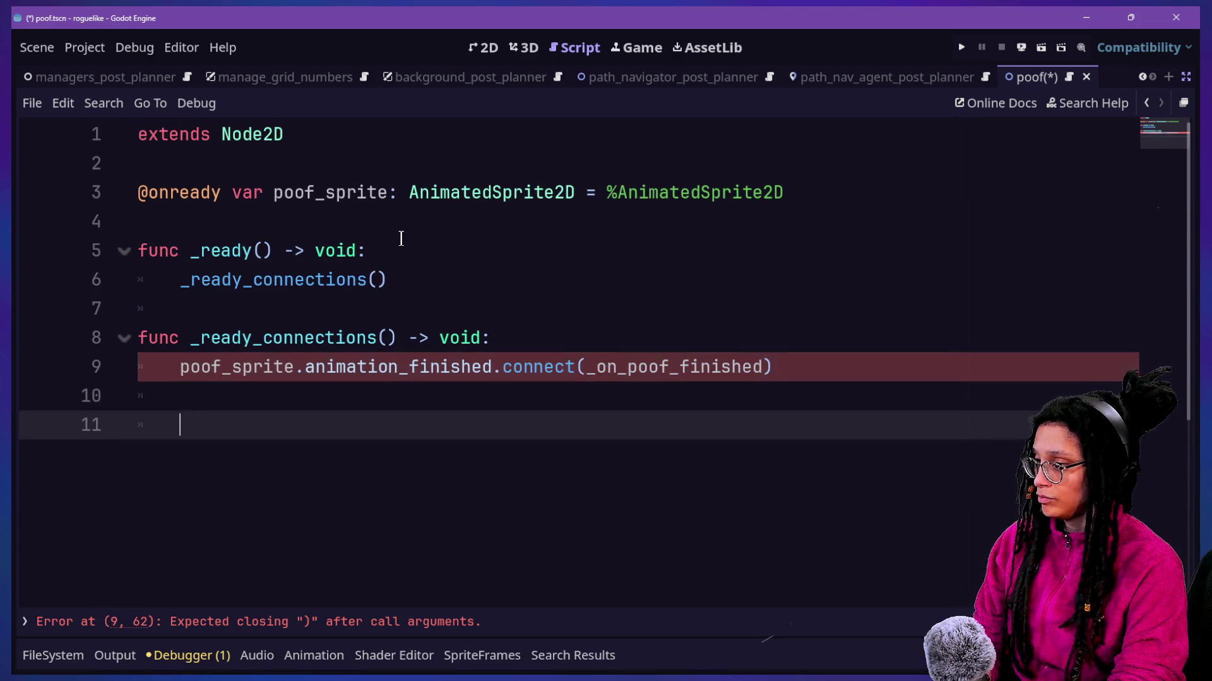
{"action": "key", "text": "Return"}
{"action": "key", "text": "Return"}
{"action": "key", "text": "BackSpace"}
Step: Declare func _on_poof_finished() -> void: below the connection
{"action": "type", "text": "func _on_poof_fin"}
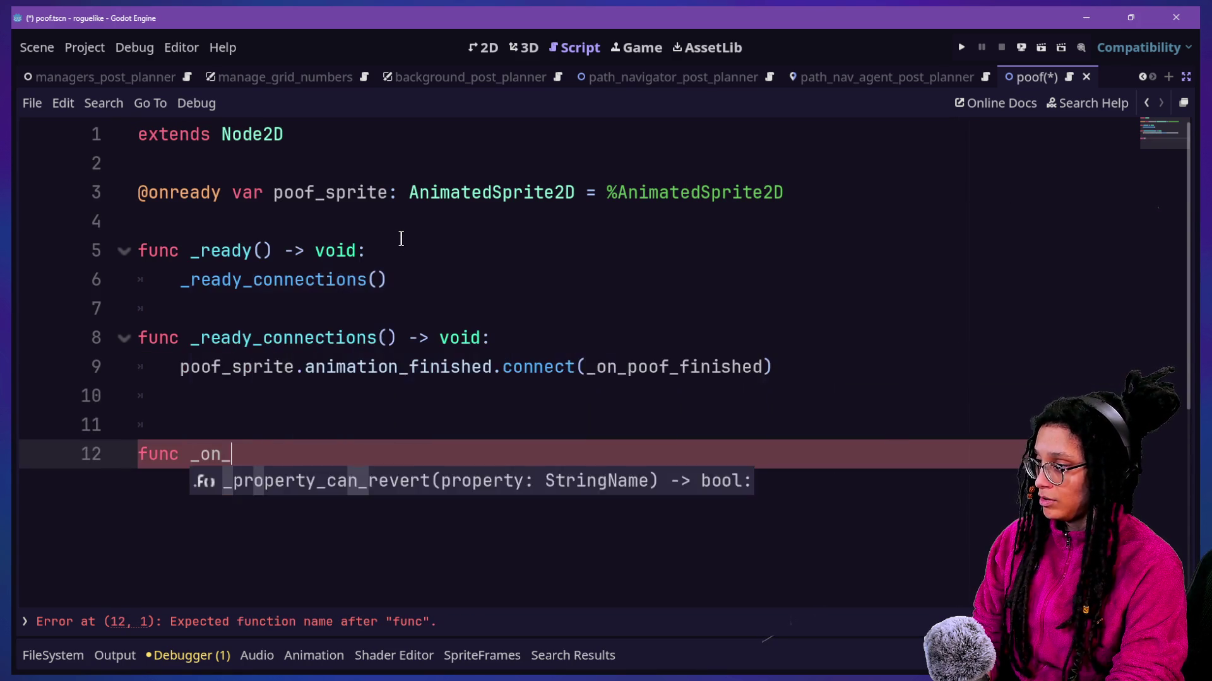
{"action": "type", "text": "ished(0)"}
{"action": "key", "text": "BackSpace"}
{"action": "key", "text": "BackSpace"}
{"action": "type", "text": ") -_ .v"}
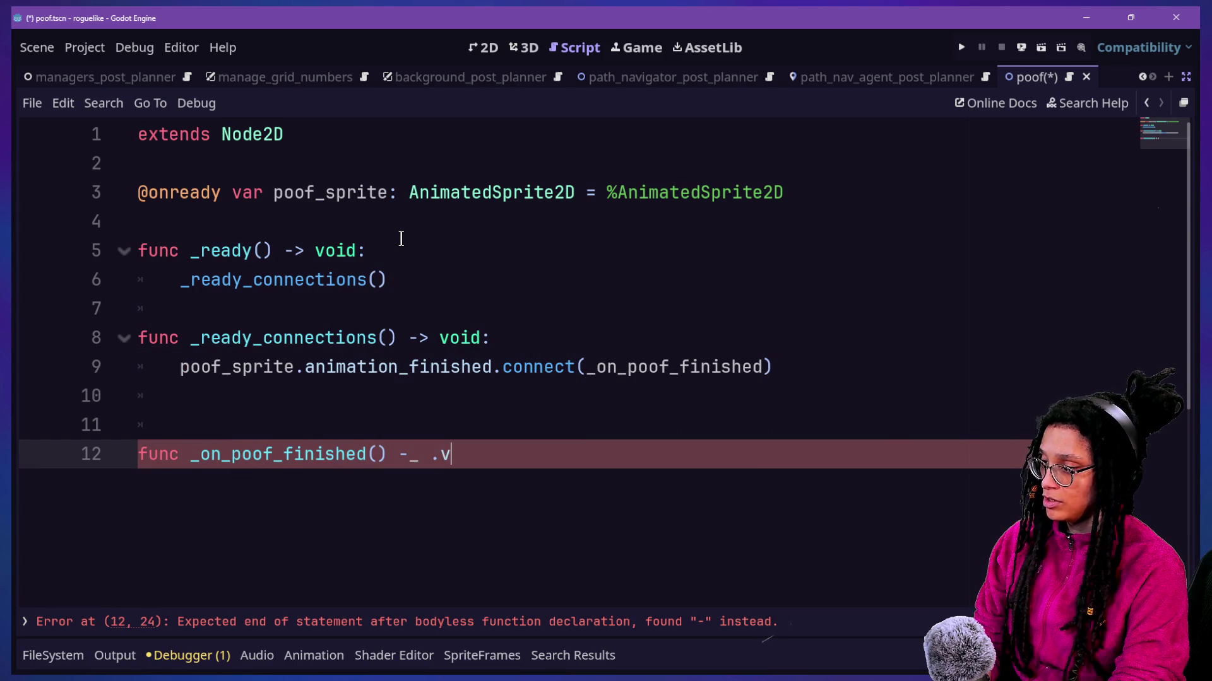
{"action": "key", "text": "BackSpace"}
{"action": "type", "text": "> void:"}
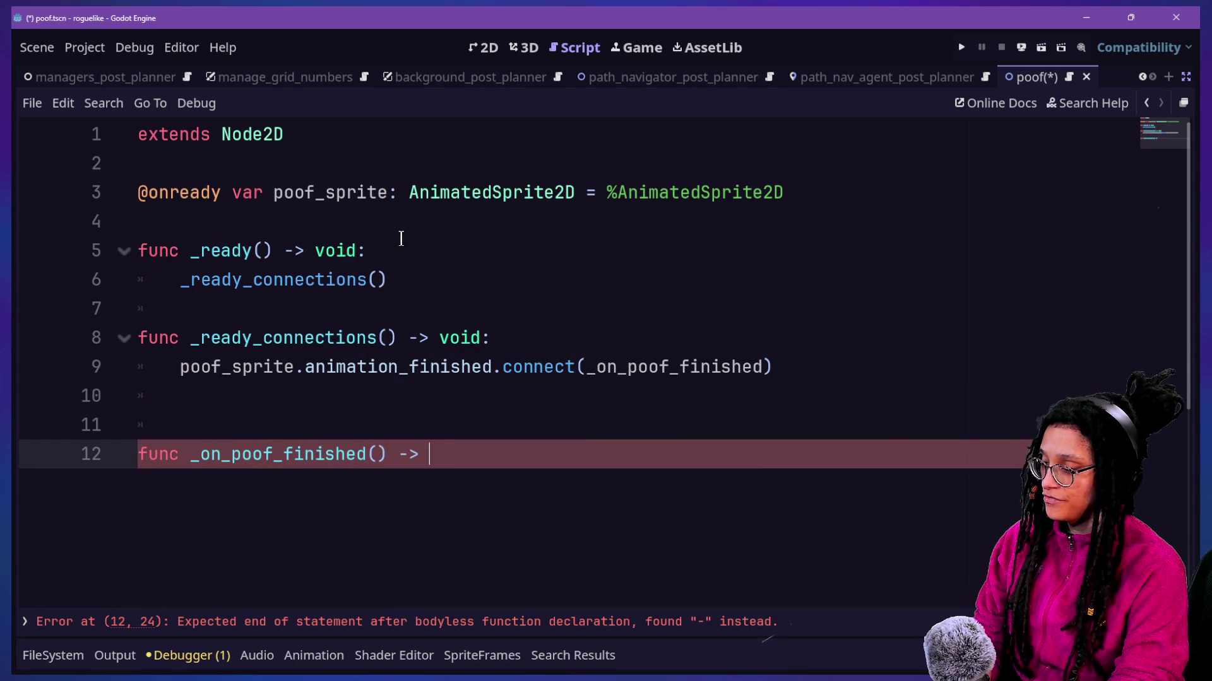
{"action": "key", "text": "Return"}
Step: Review AnimatedSprite2D's signals in the Node dock, then begin the handler body with await
{"action": "left_click_drag", "start_coordinate": [400, 239], "coordinate": [528, 17]}
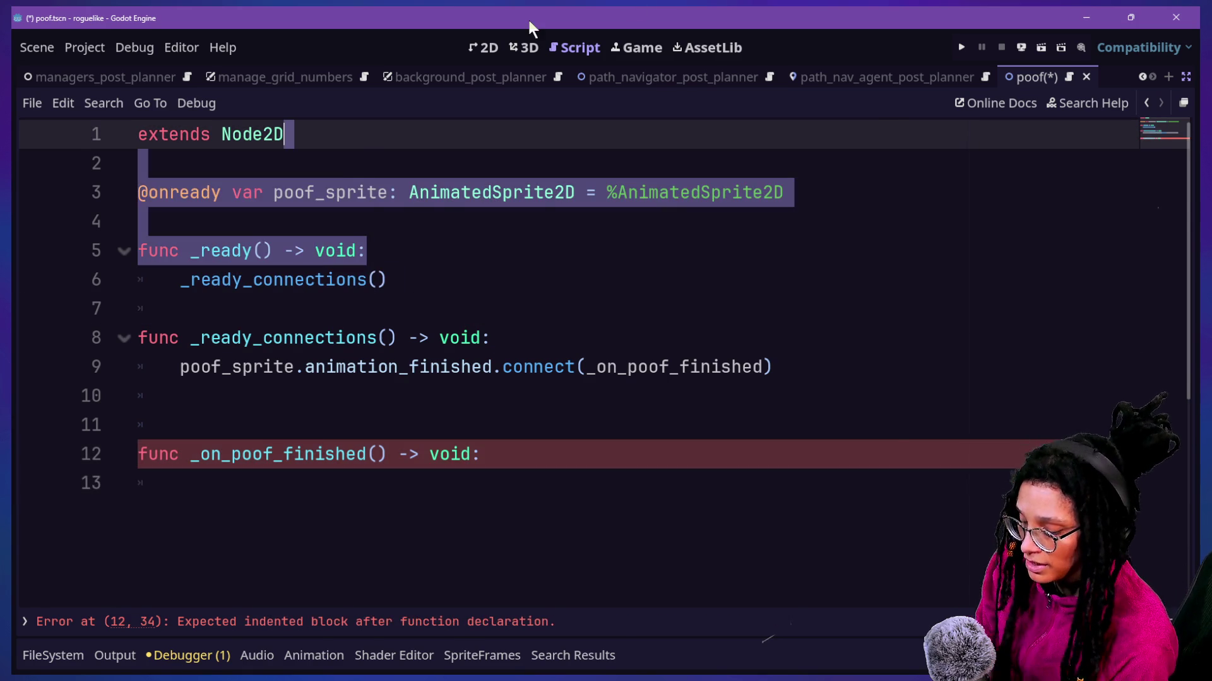
{"action": "key", "text": "ctrl+shift+F11"}
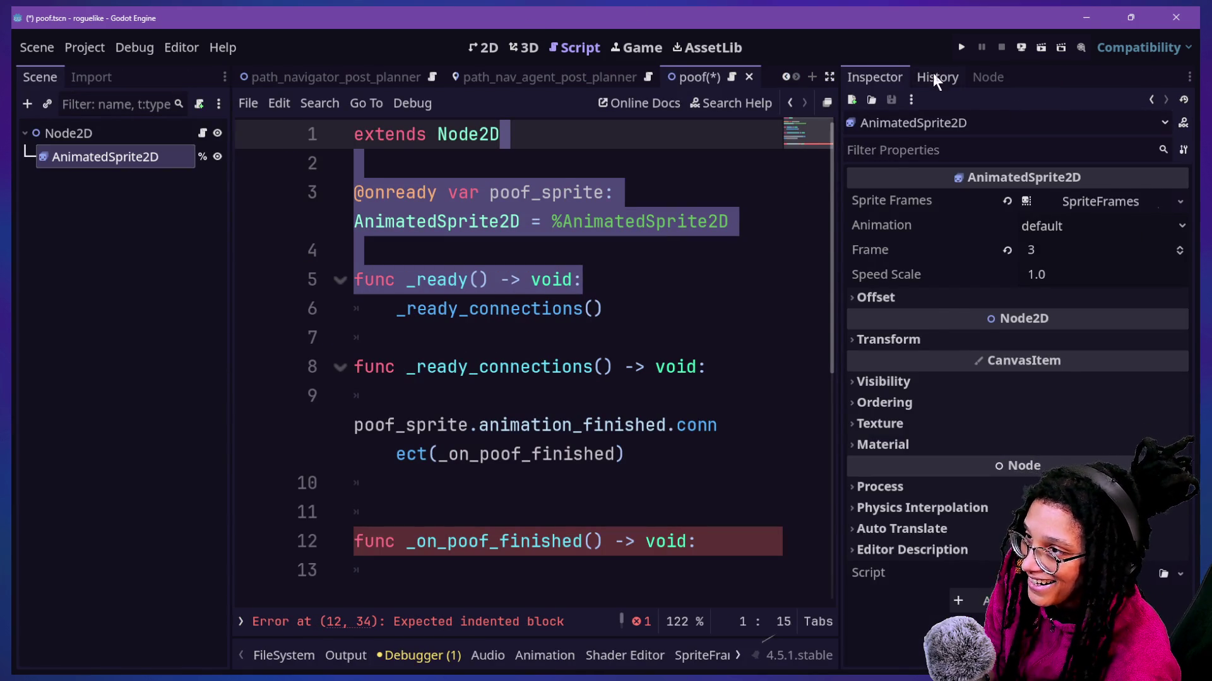
{"action": "left_click", "coordinate": [935, 77]}
{"action": "left_click", "coordinate": [979, 76]}
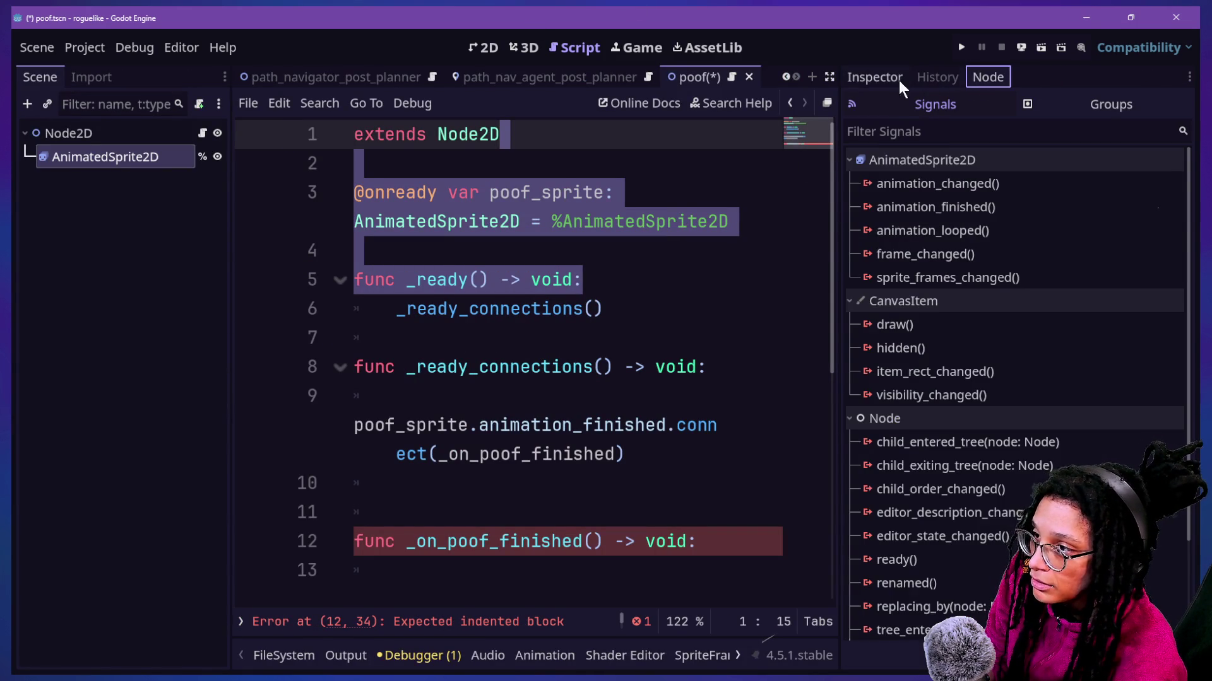
{"action": "left_click", "coordinate": [901, 79]}
{"action": "key", "text": "ctrl+shift+F11"}
{"action": "left_click", "coordinate": [689, 501]}
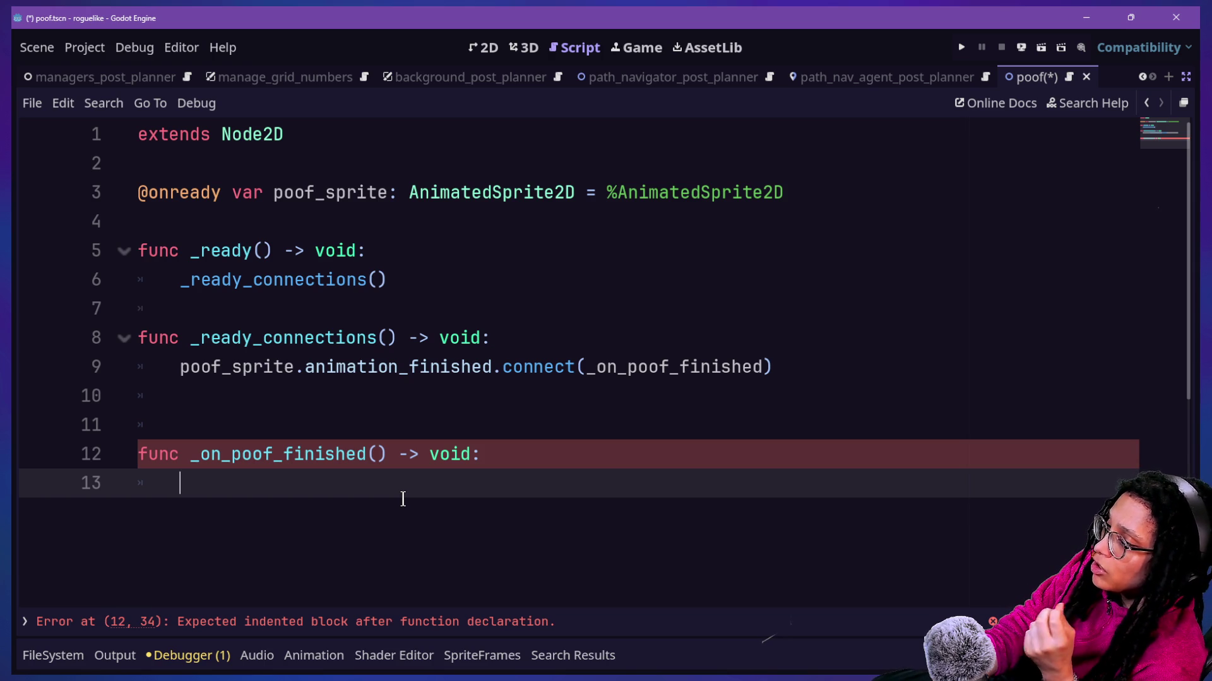
{"action": "type", "text": "await"}
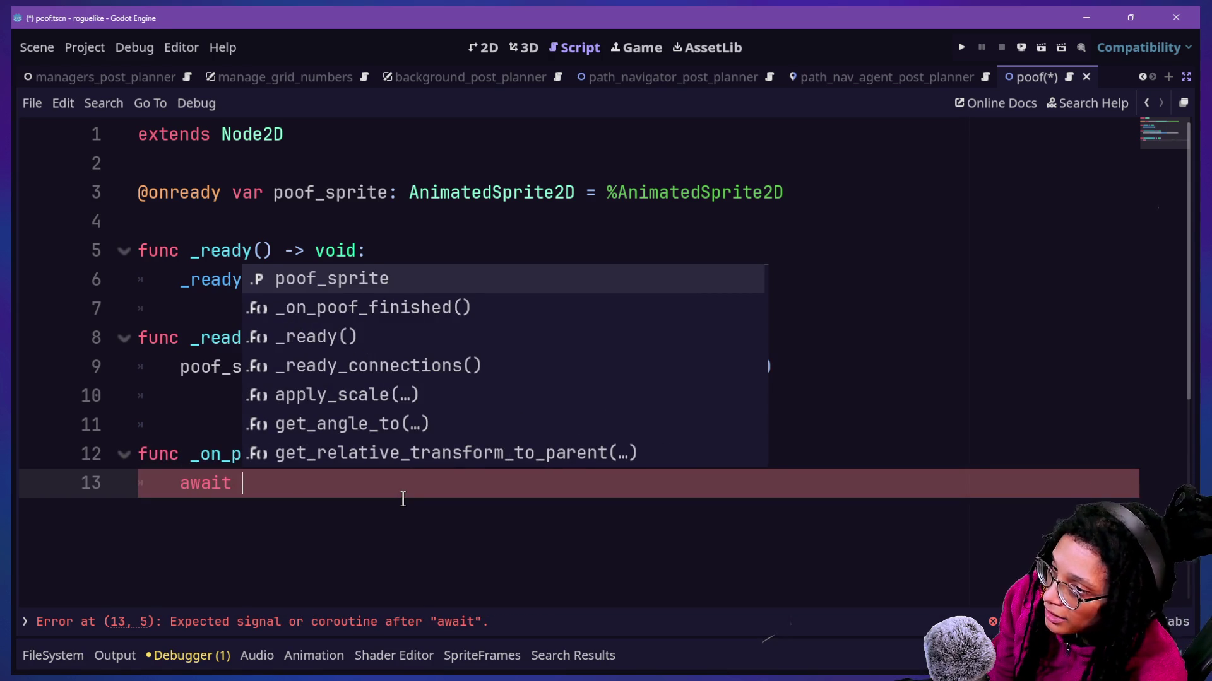
{"action": "type", "text": " get_re"}
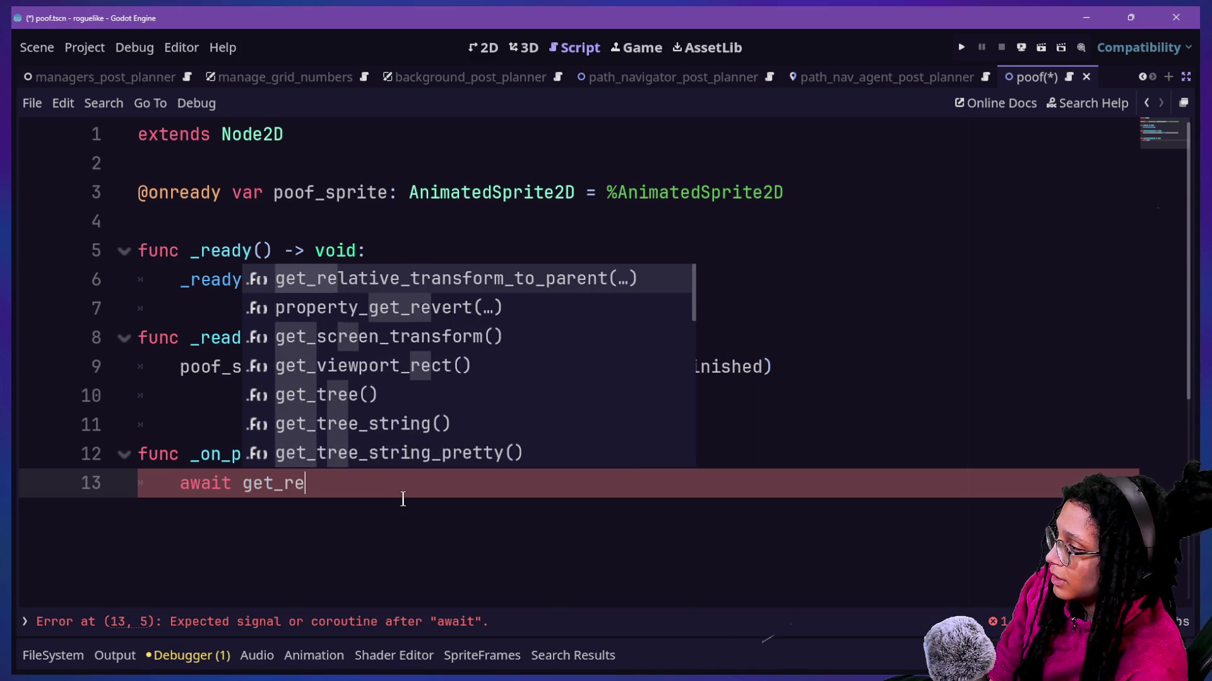
Step: Write await get_tree().create_timer( in the _on_poof_finished body
{"action": "key", "text": "BackSpace"}
{"action": "key", "text": "BackSpace"}
{"action": "type", "text": "tree"}
{"action": "key", "text": "Return"}
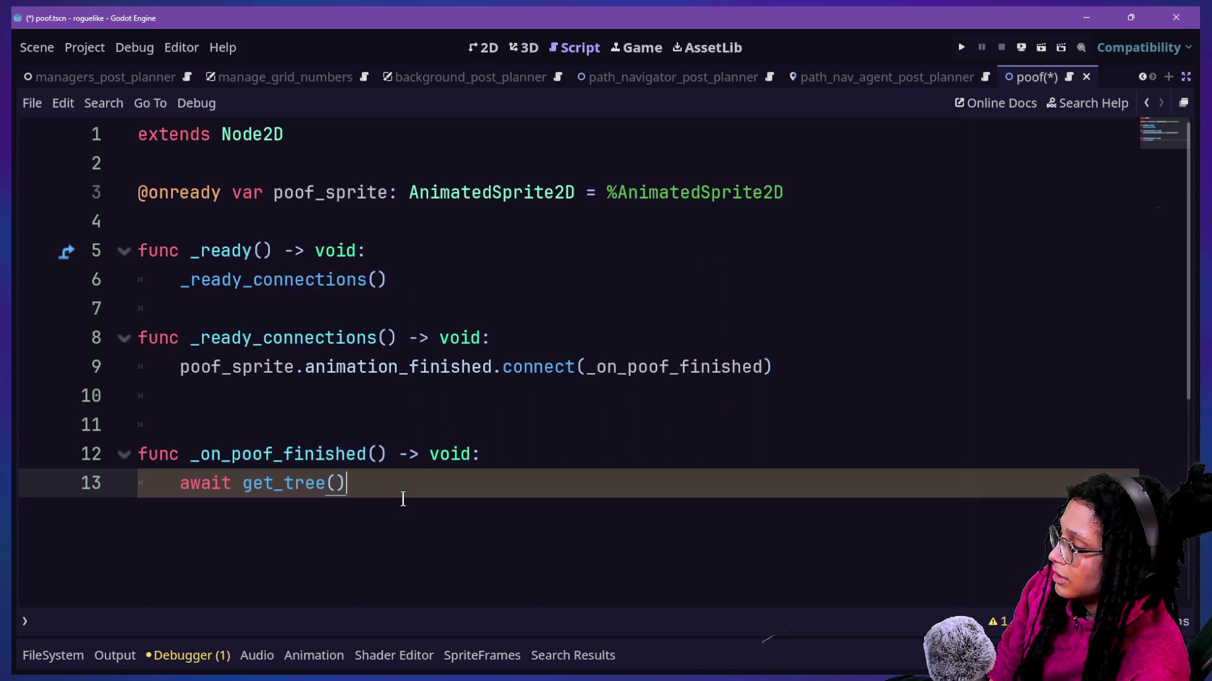
{"action": "key", "text": "BackSpace"}
{"action": "key", "text": "BackSpace"}
{"action": "key", "text": "BackSpace"}
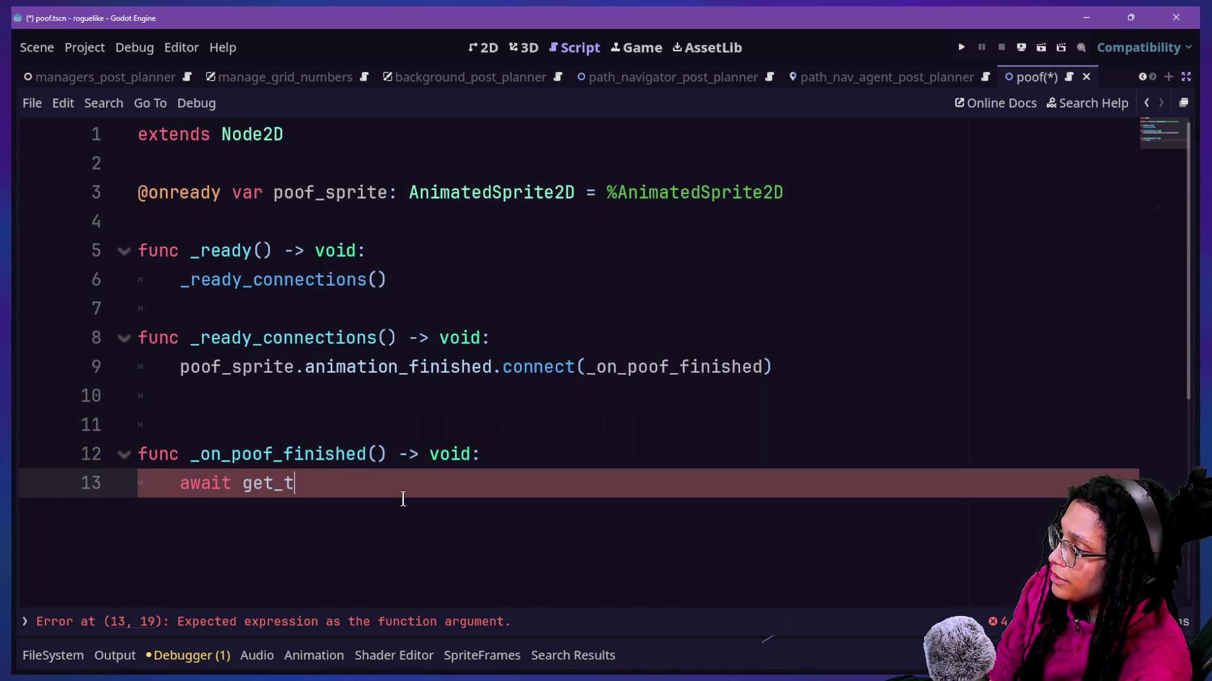
{"action": "type", "text": "get_tree"}
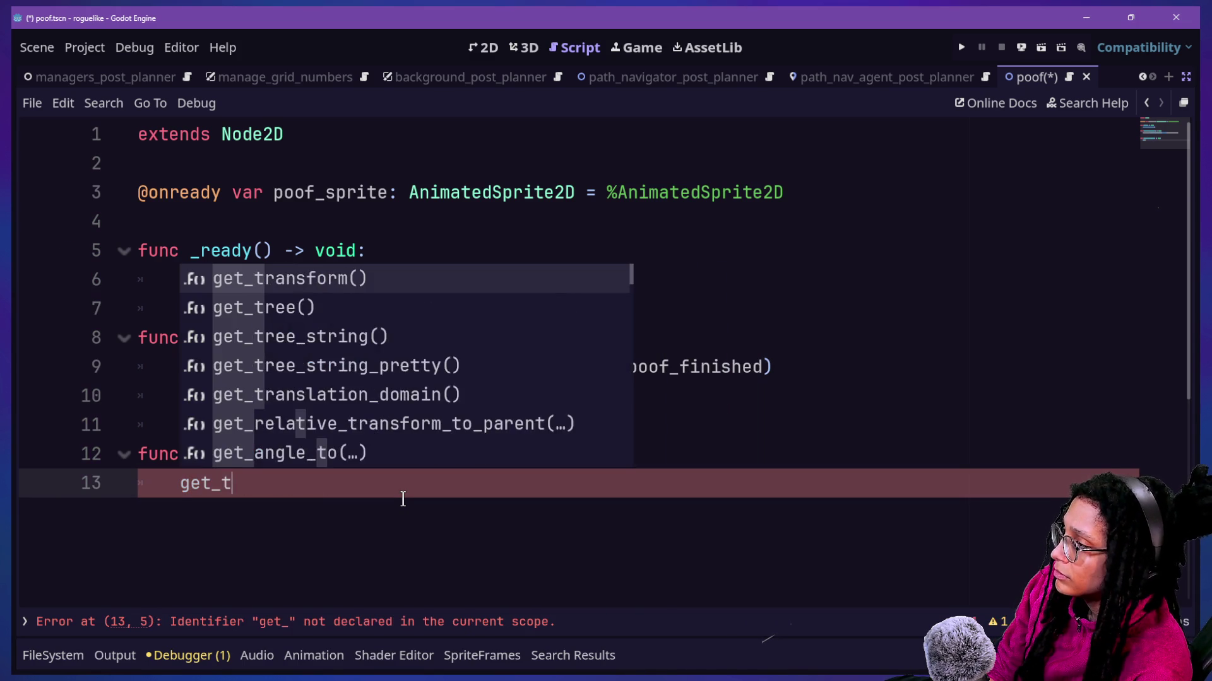
{"action": "key", "text": "Return"}
{"action": "type", "text": "."}
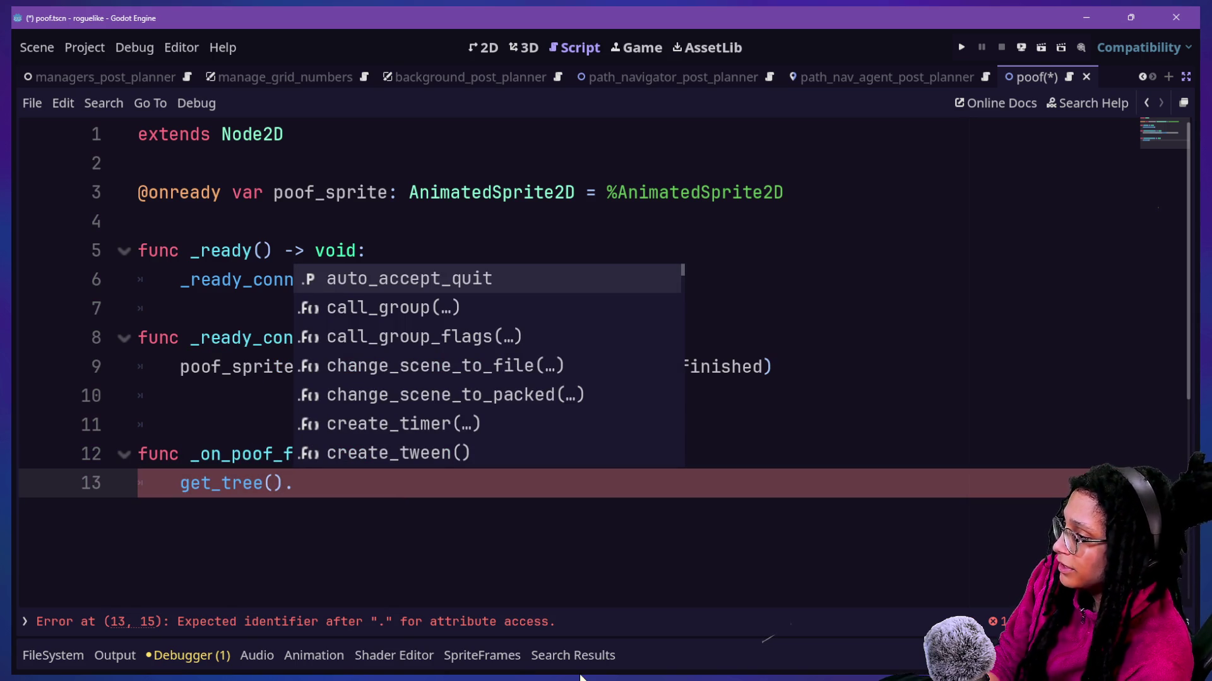
{"action": "key", "text": "Down"}
{"action": "key", "text": "Down"}
{"action": "key", "text": "Down"}
{"action": "key", "text": "Return"}
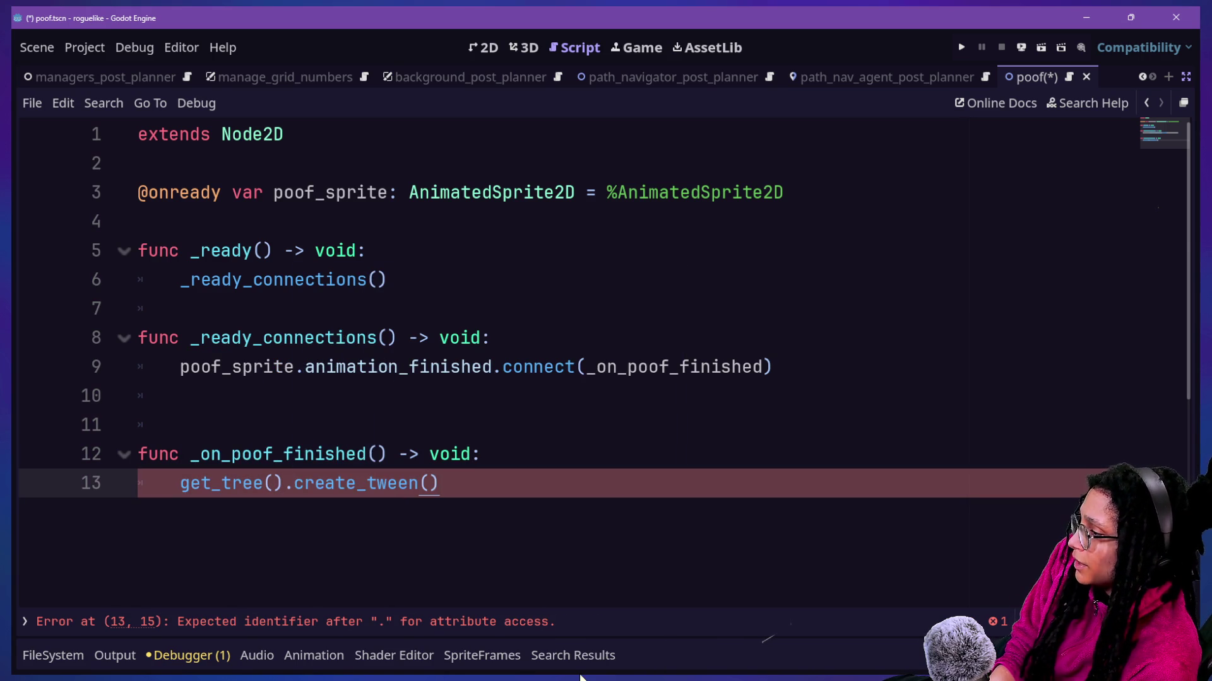
{"action": "key", "text": "BackSpace"}
{"action": "key", "text": "BackSpace"}
{"action": "key", "text": "BackSpace"}
{"action": "type", "text": "imer("}
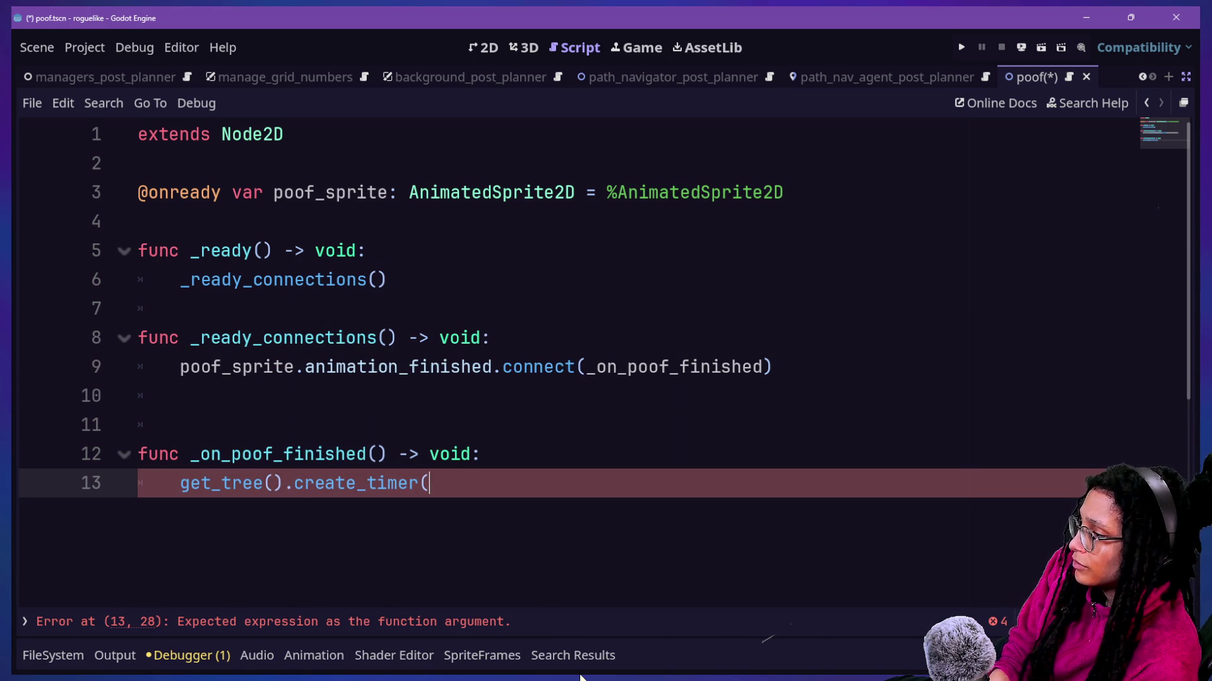
{"action": "type", "text": ")."}
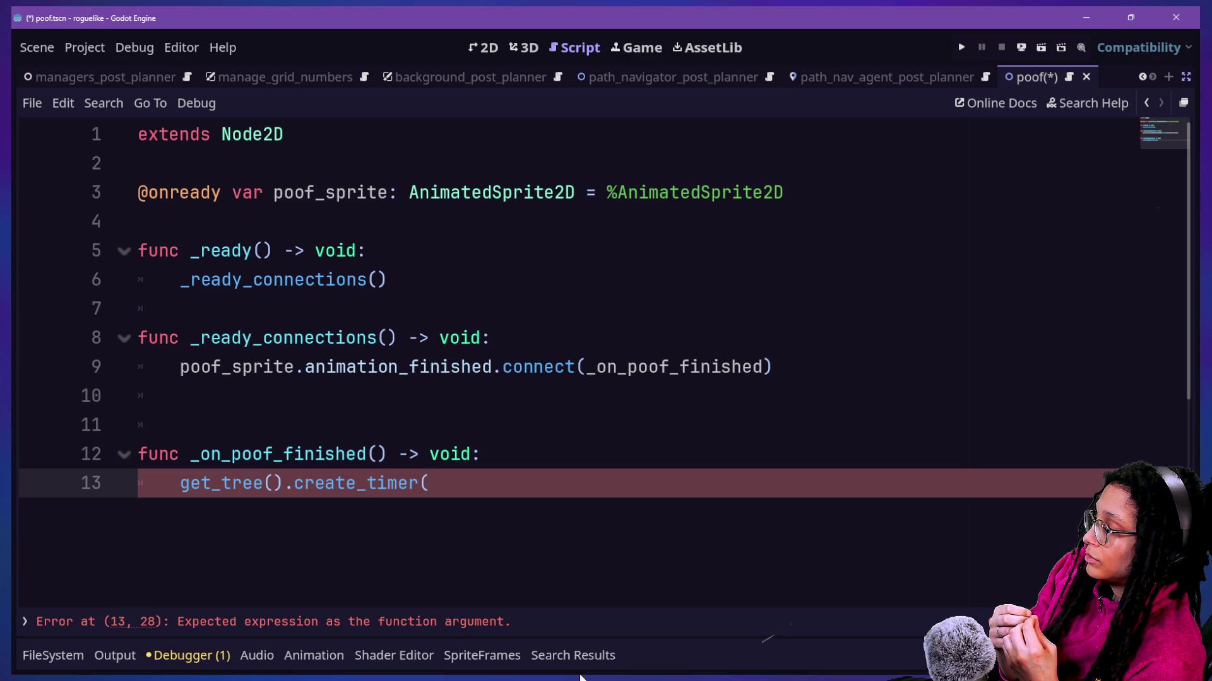
Step: Give the timer 0.2 seconds and connect its timeout to _on_poof_timer_timeout
{"action": "type", "text": ".2)"}
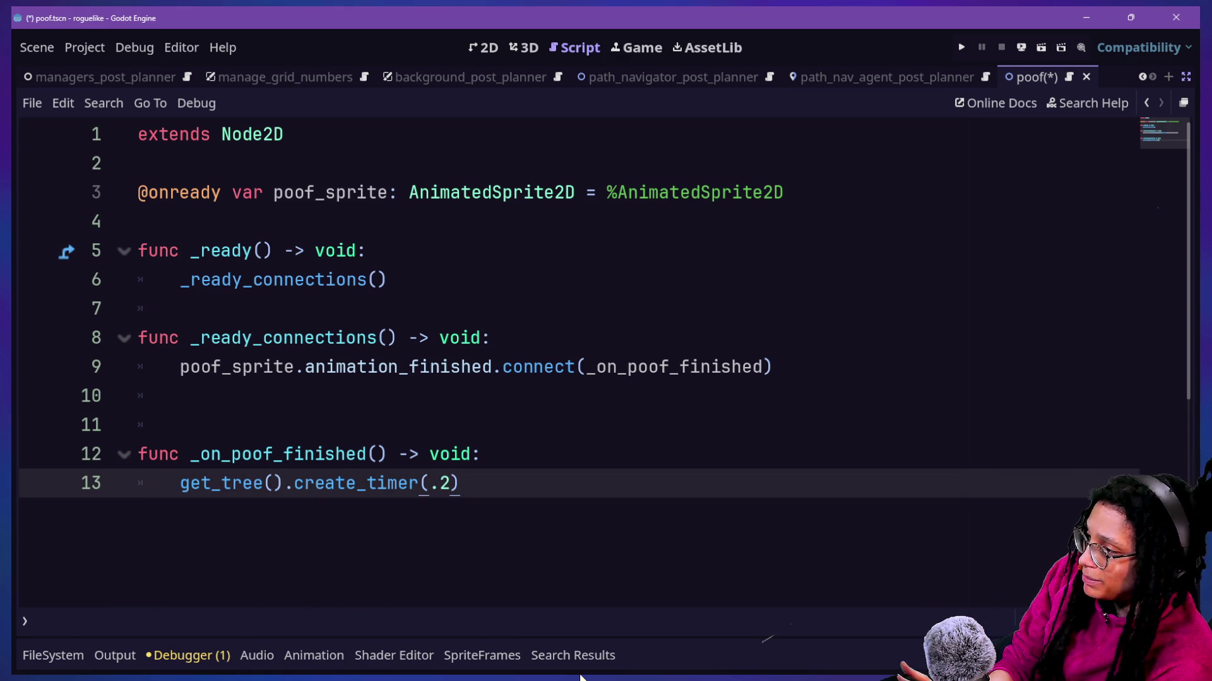
{"action": "type", "text": ".timeout"}
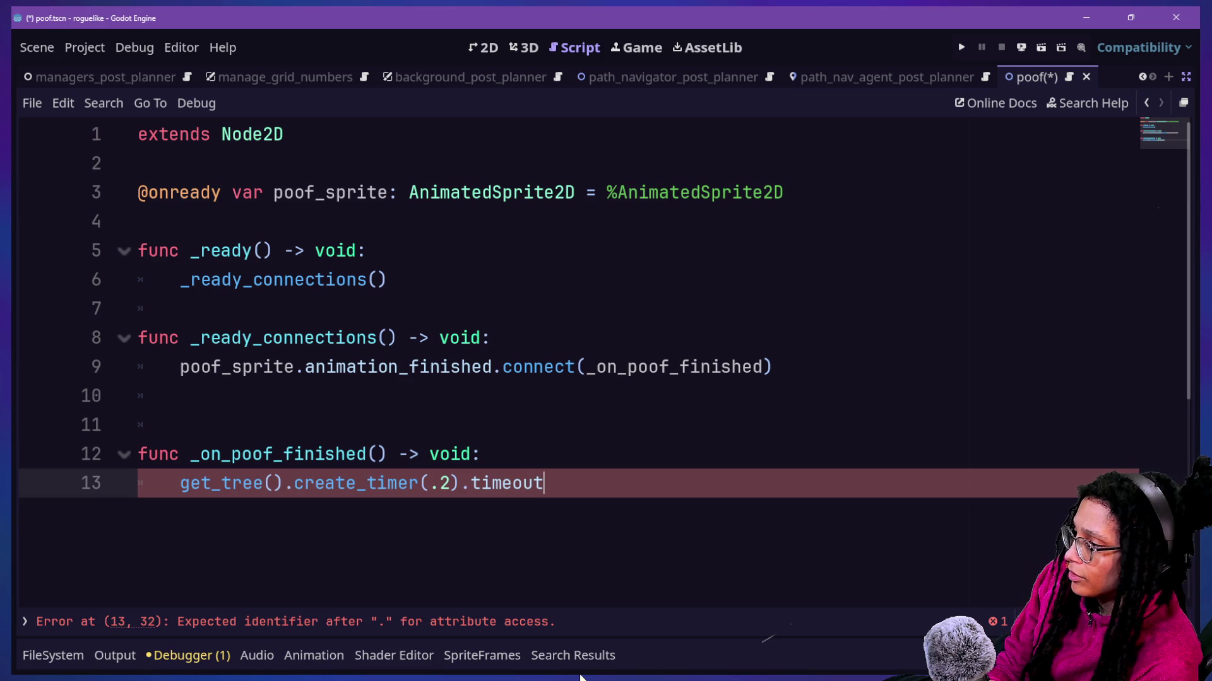
{"action": "type", "text": ".connect(_on_"}
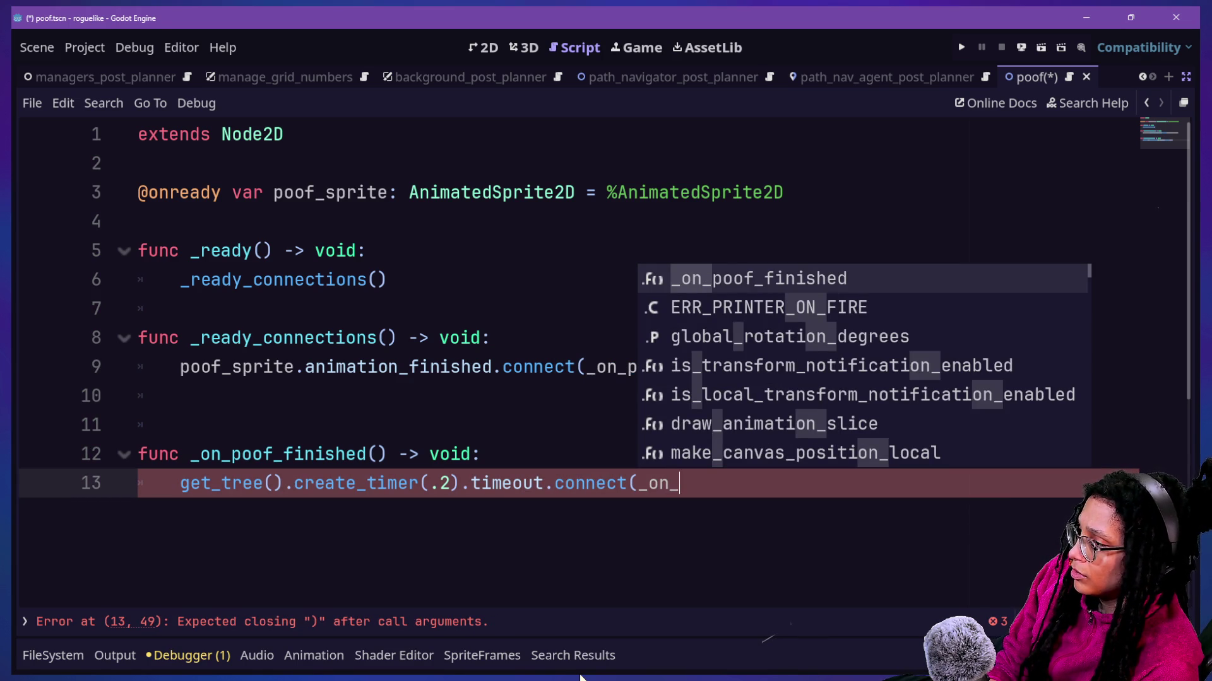
{"action": "type", "text": "poof_timer"}
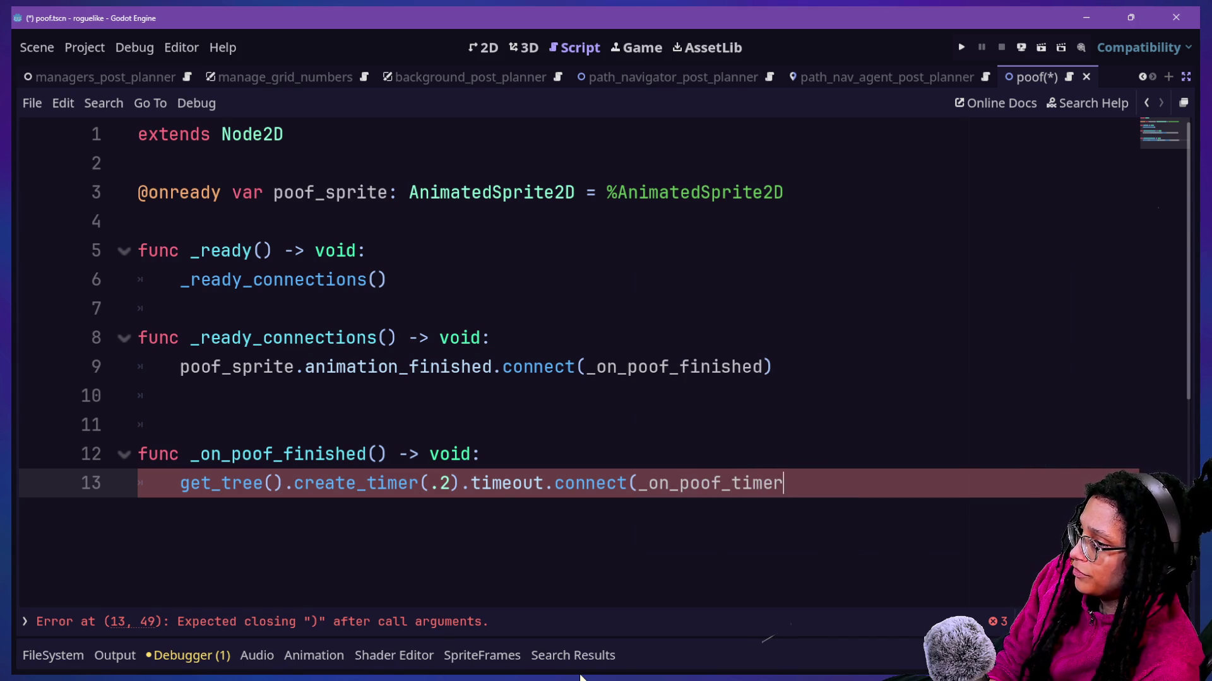
{"action": "key", "text": "BackSpace"}
{"action": "key", "text": "BackSpace"}
{"action": "type", "text": "timeout"}
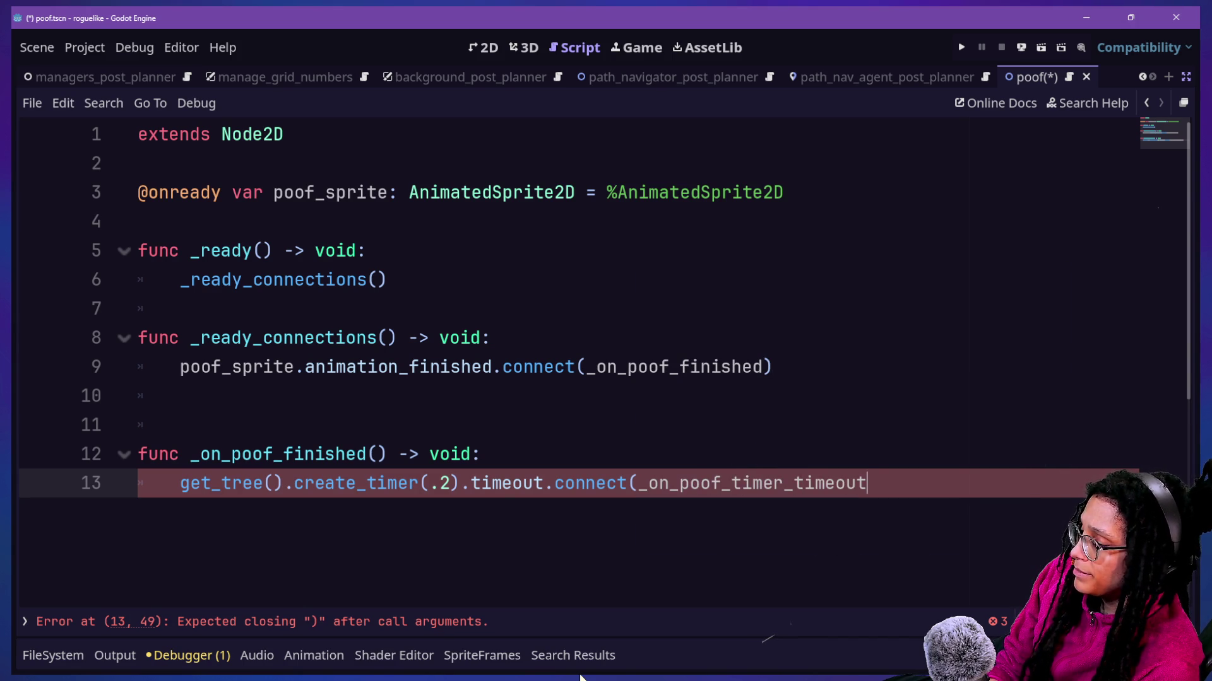
Step: Add func _on_poof_timer_timeout() -> void: that calls queue_free()
{"action": "key", "text": "Return"}
{"action": "key", "text": "Return"}
{"action": "type", "text": "func _on_poof_"}
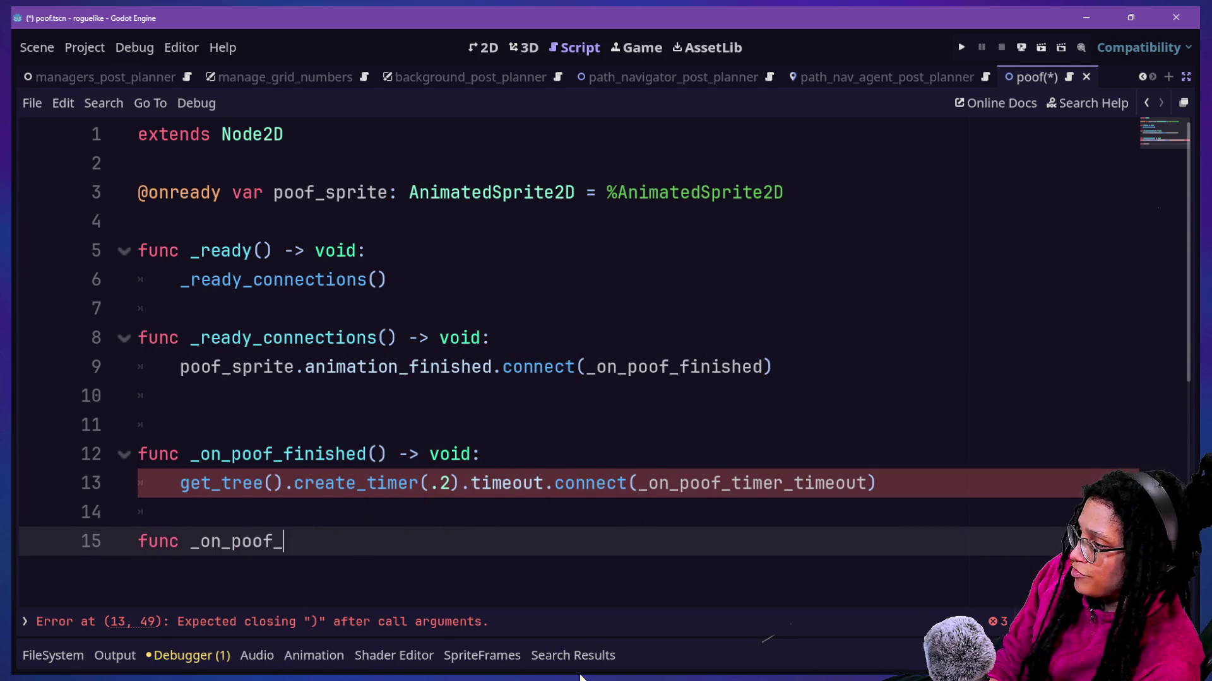
{"action": "type", "text": "timer_timeou"}
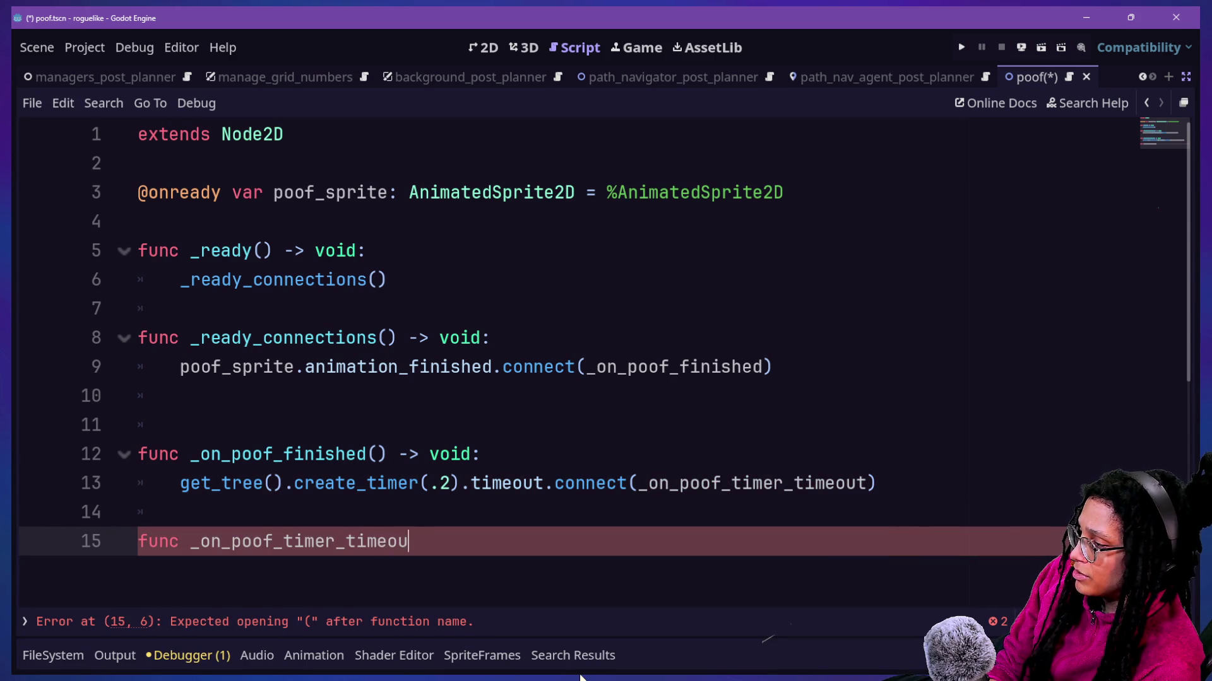
{"action": "type", "text": "t() -> void:"}
{"action": "key", "text": "Return"}
{"action": "type", "text": "queue"}
{"action": "key", "text": "Return"}
{"action": "key", "text": "BackSpace"}
{"action": "key", "text": "BackSpace"}
{"action": "key", "text": "BackSpace"}
{"action": "key", "text": "BackSpace"}
{"action": "key", "text": "BackSpace"}
{"action": "key", "text": "BackSpace"}
{"action": "key", "text": "BackSpace"}
{"action": "key", "text": "BackSpace"}
{"action": "key", "text": "BackSpace"}
{"action": "type", "text": "fr"}
{"action": "key", "text": "Return"}
{"action": "type", "text": ")"}
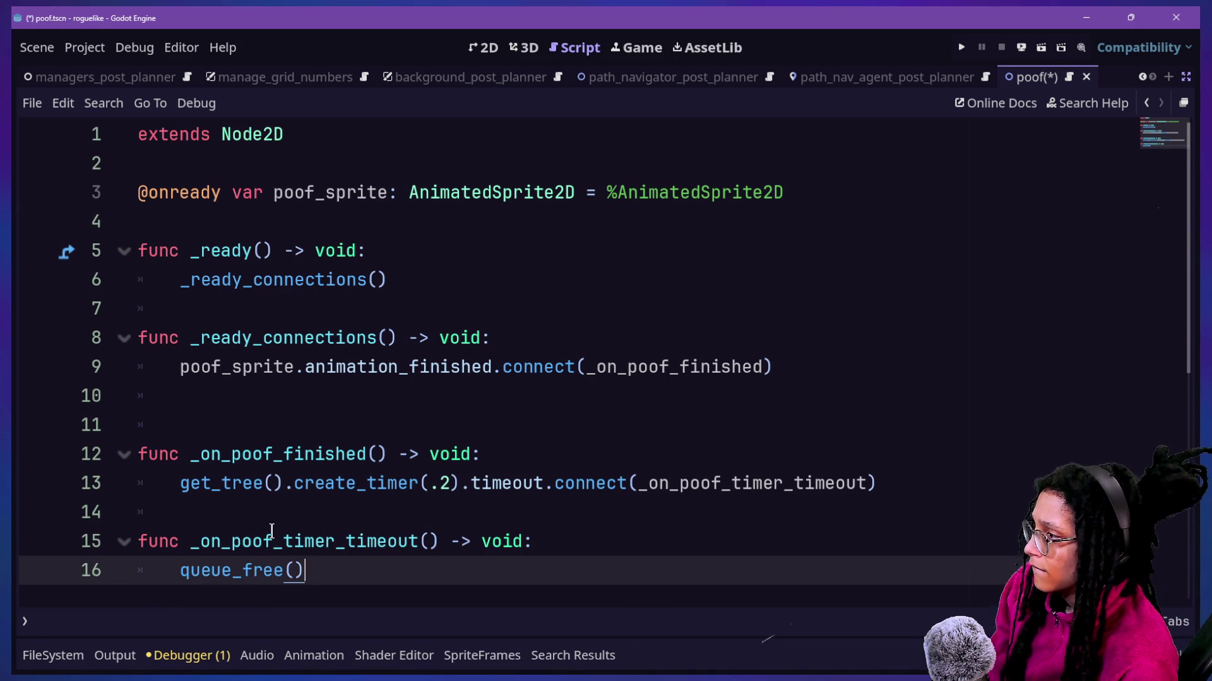
Step: Delete the extra blank line 11 and save the scene
{"action": "left_click", "coordinate": [371, 338]}
{"action": "left_click", "coordinate": [371, 417]}
{"action": "key", "text": "BackSpace"}
{"action": "key", "text": "ctrl+s"}
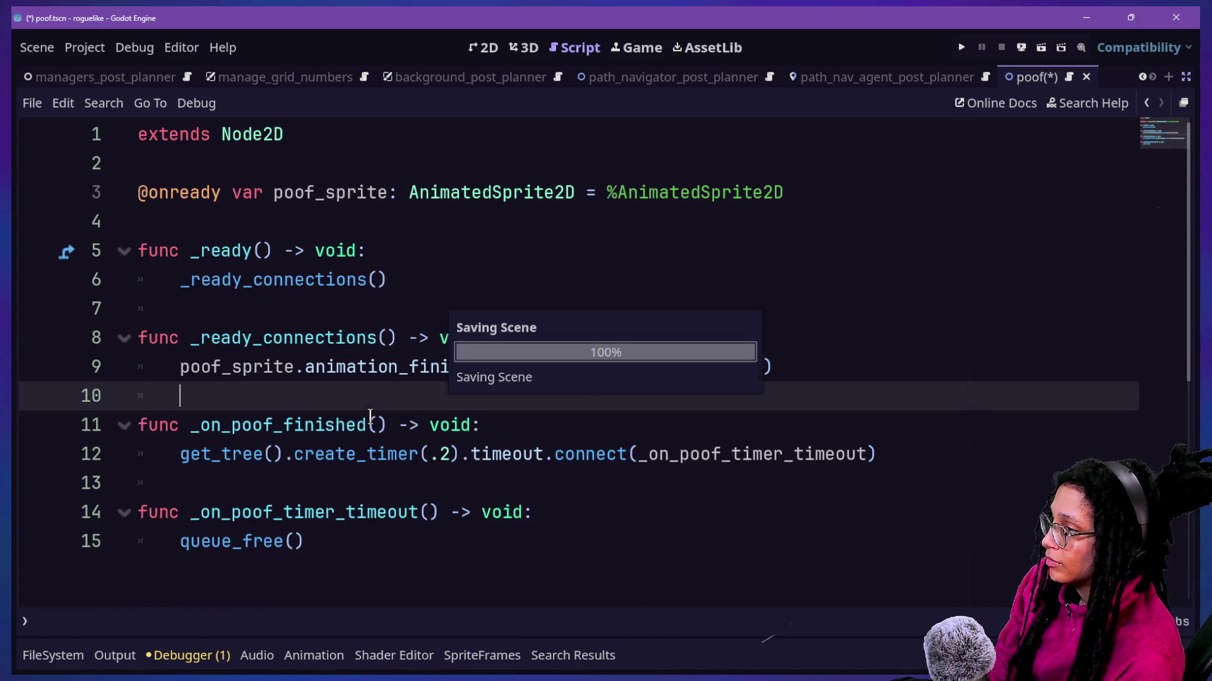
Step: Insert poof_sprite.play("default") as the first line of _ready()
{"action": "key", "text": "ctrl+shift+F11"}
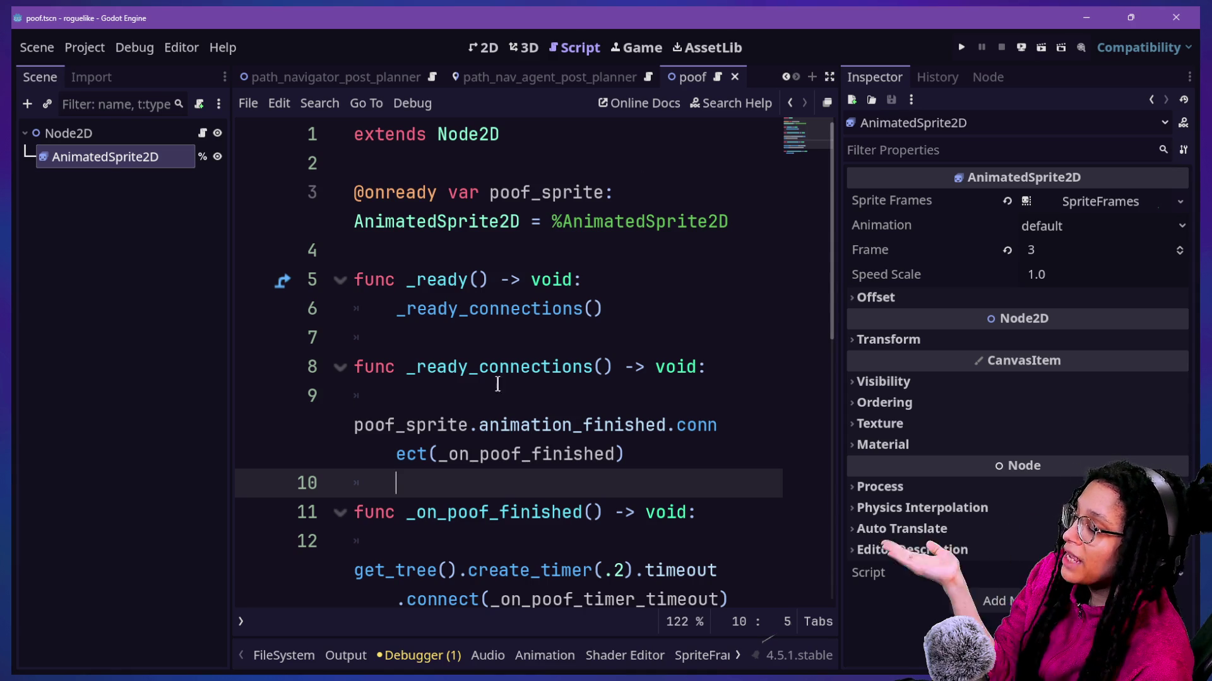
{"action": "left_click", "coordinate": [565, 459]}
{"action": "scroll", "coordinate": [567, 455], "scroll_direction": "down", "scroll_amount": 1}
{"action": "mouse_move", "coordinate": [479, 367]}
{"action": "left_mouse_down"}
{"action": "mouse_move", "coordinate": [442, 280]}
{"action": "mouse_move", "coordinate": [354, 482]}
{"action": "left_mouse_up"}
{"action": "left_click", "coordinate": [529, 484]}
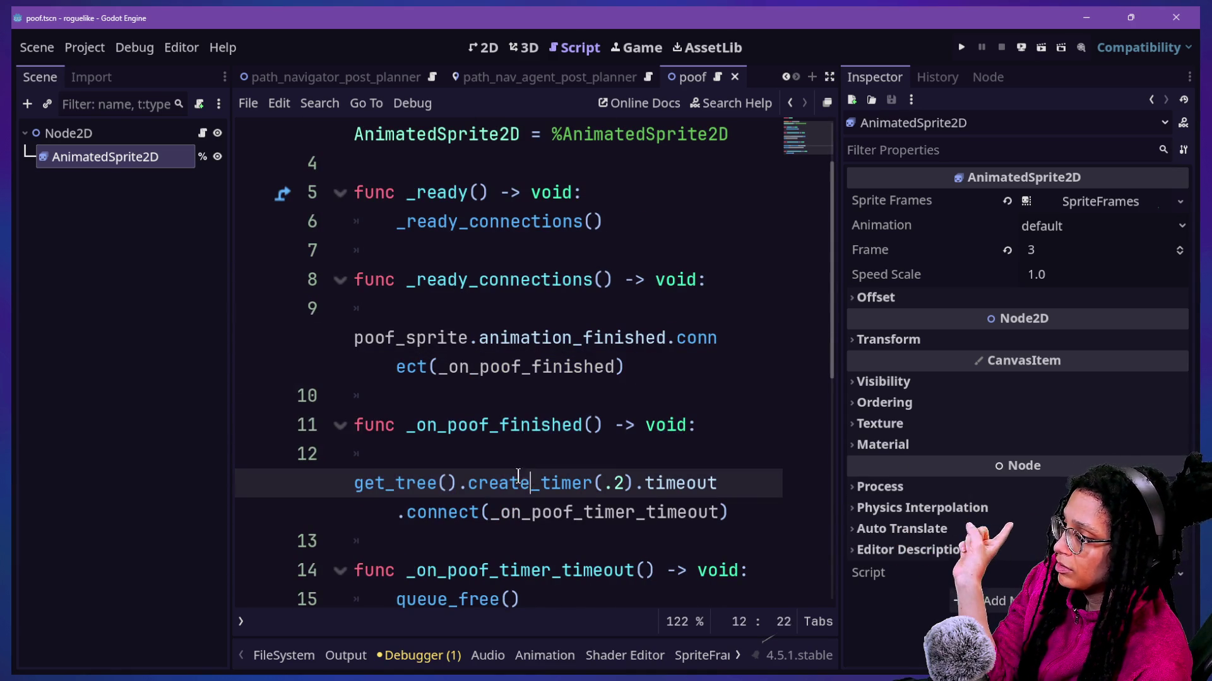
{"action": "left_click", "coordinate": [448, 192]}
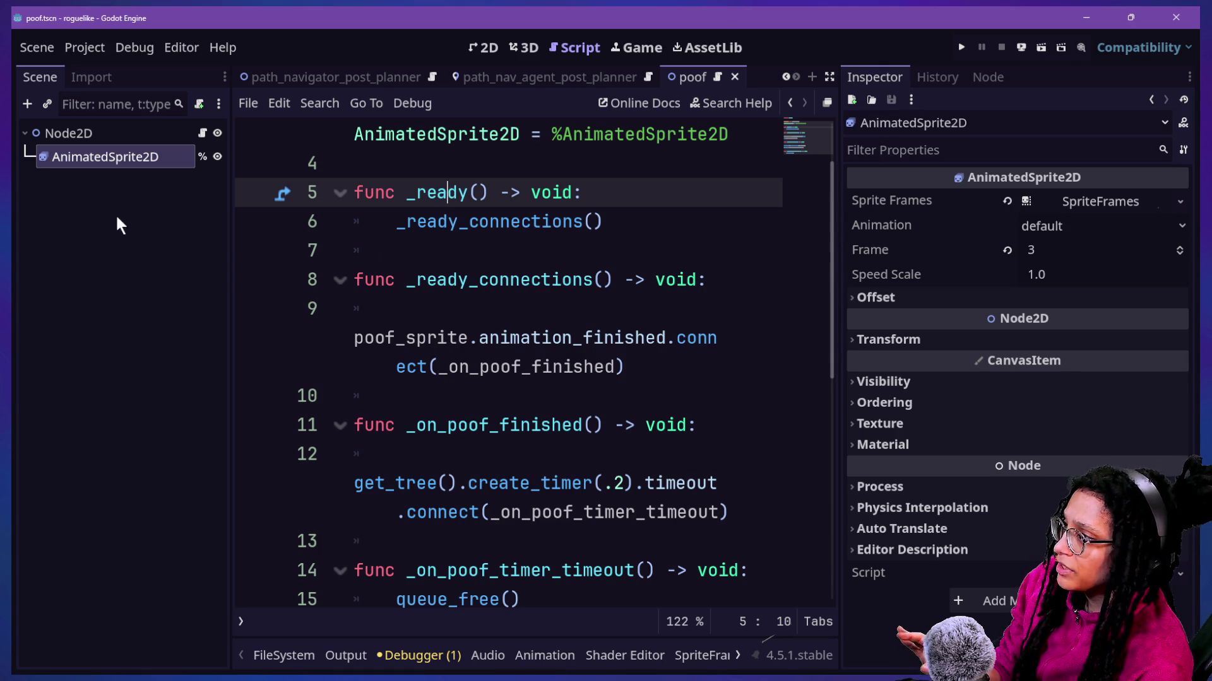
{"action": "left_click", "coordinate": [633, 171]}
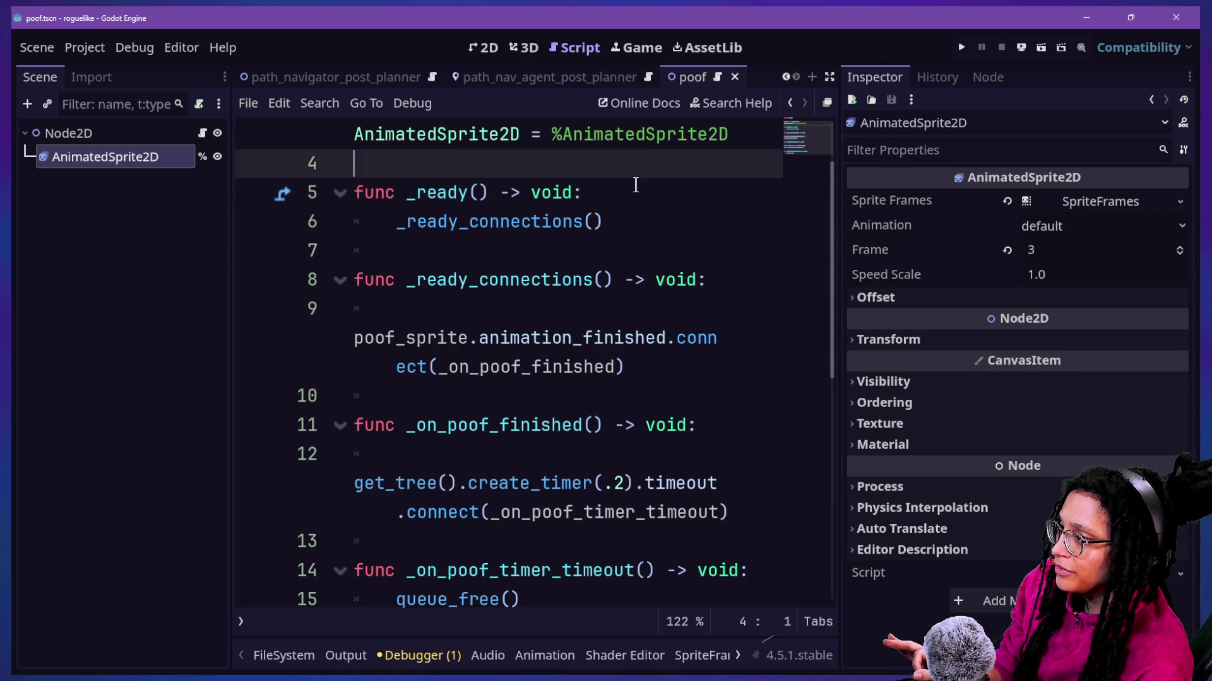
{"action": "left_click", "coordinate": [633, 196]}
{"action": "key", "text": "Return"}
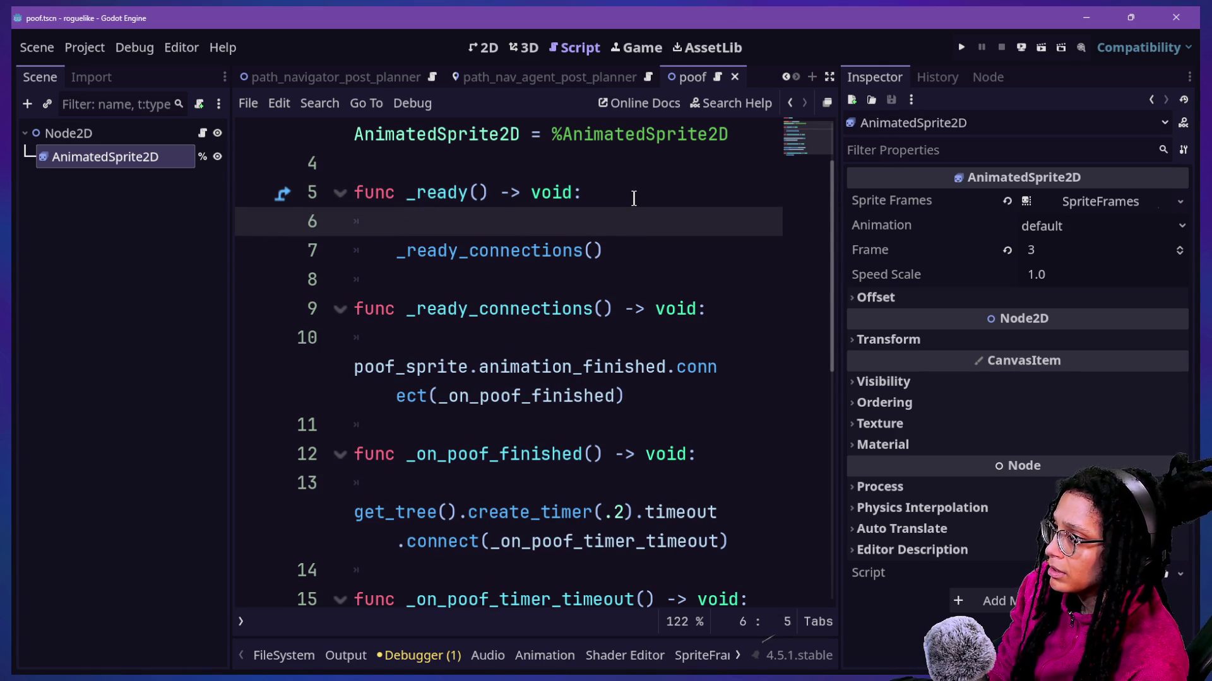
{"action": "type", "text": "poo"}
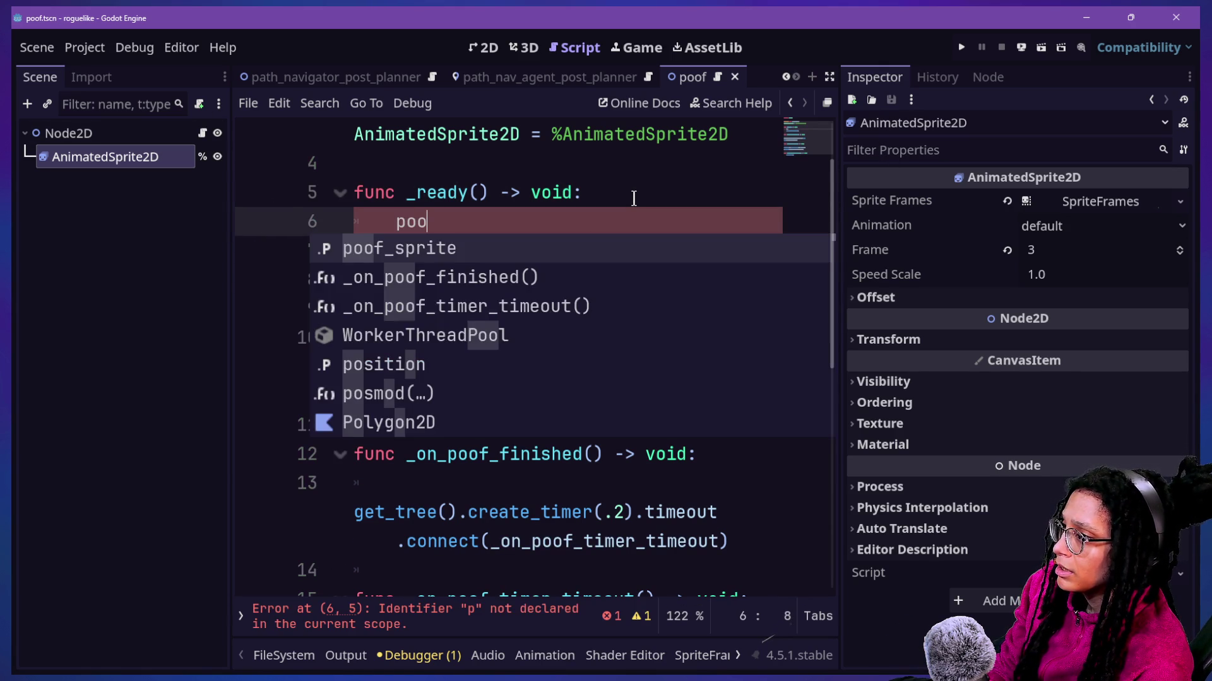
{"action": "key", "text": "Return"}
{"action": "type", "text": ".pla"}
{"action": "key", "text": "Return"}
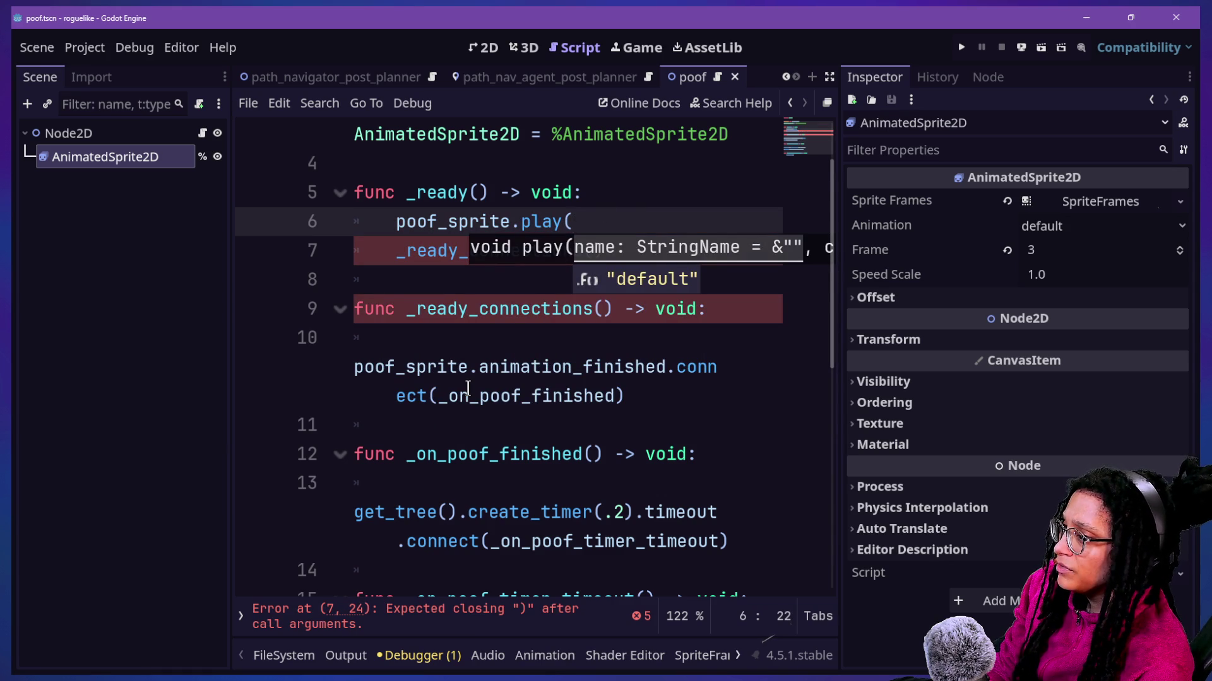
{"action": "type", "text": "\"defaut"}
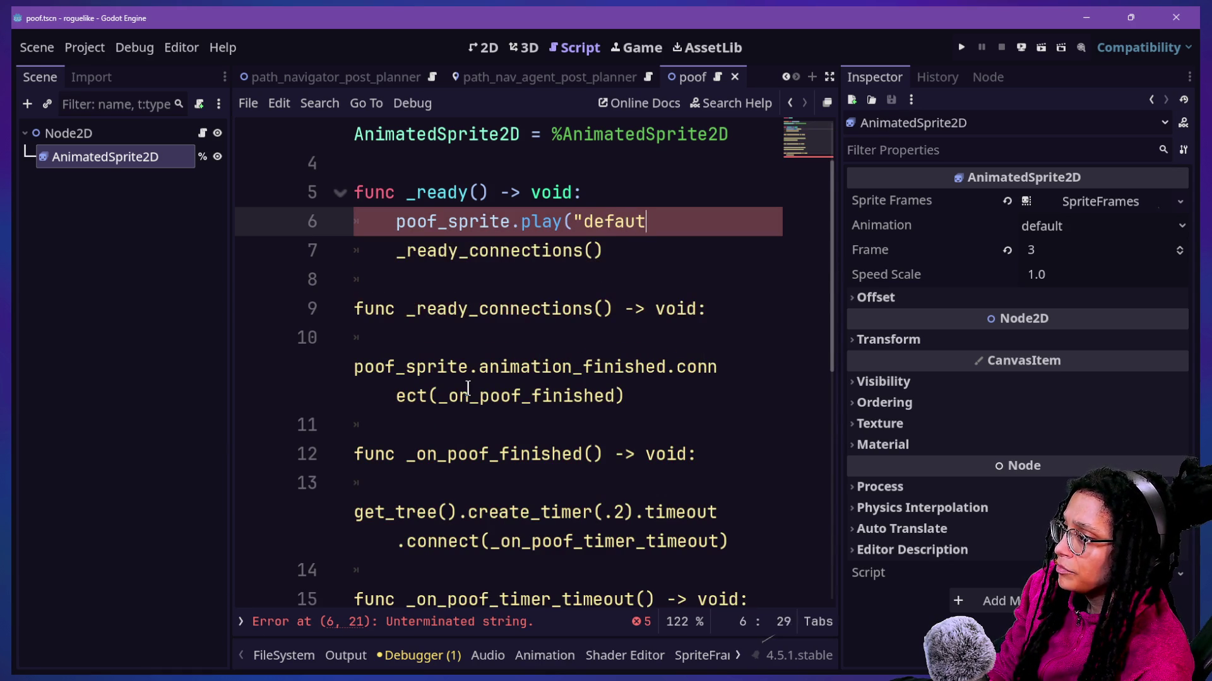
{"action": "type", "text": "lt\""}
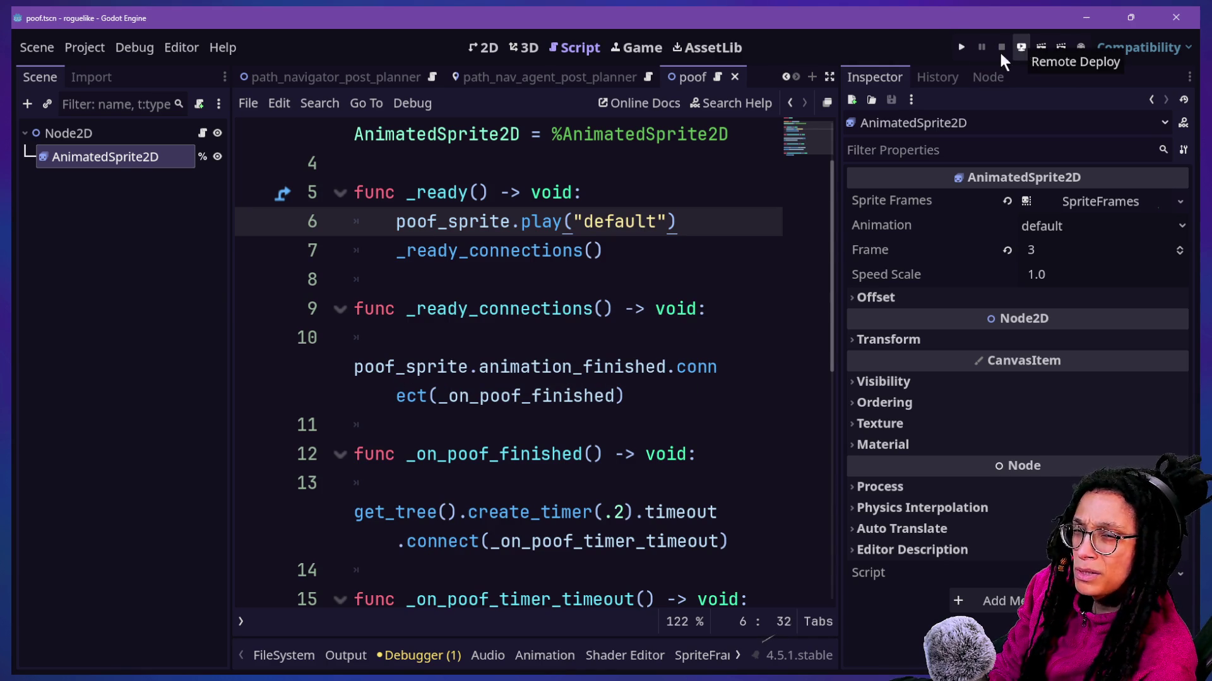
Step: Open idea.gd through Quick Open (Shift+Alt+O)
{"action": "left_click", "coordinate": [449, 286]}
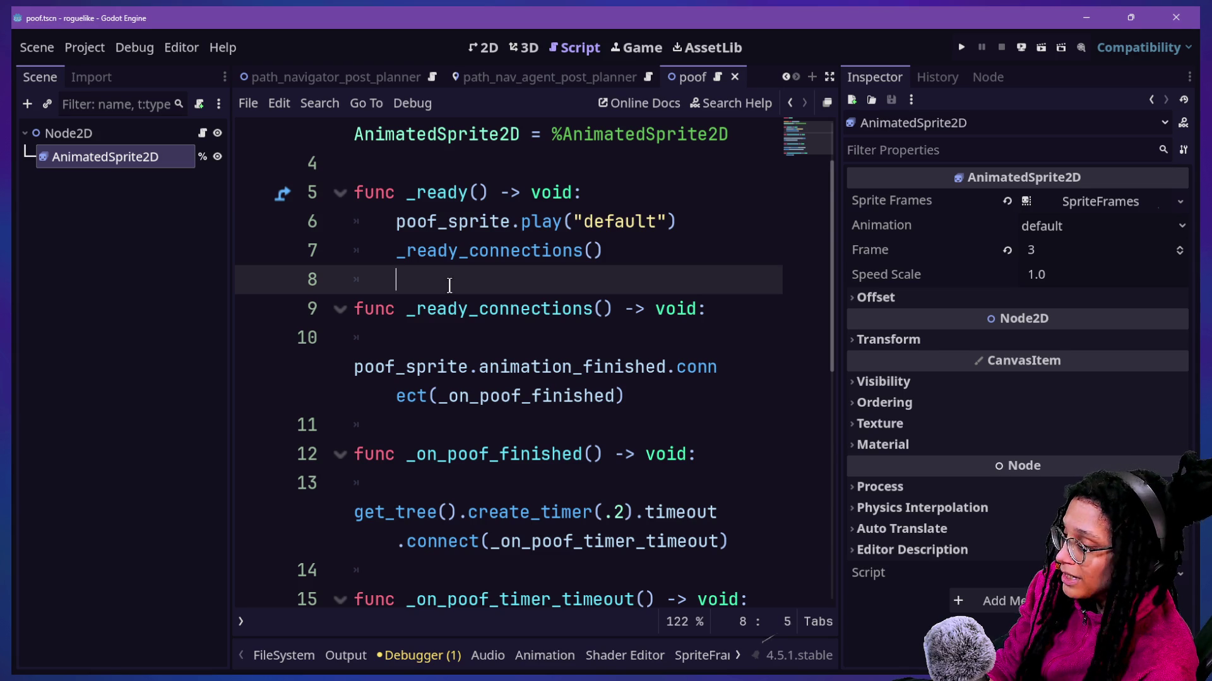
{"action": "type", "text": "O"}
{"action": "key", "text": "BackSpace"}
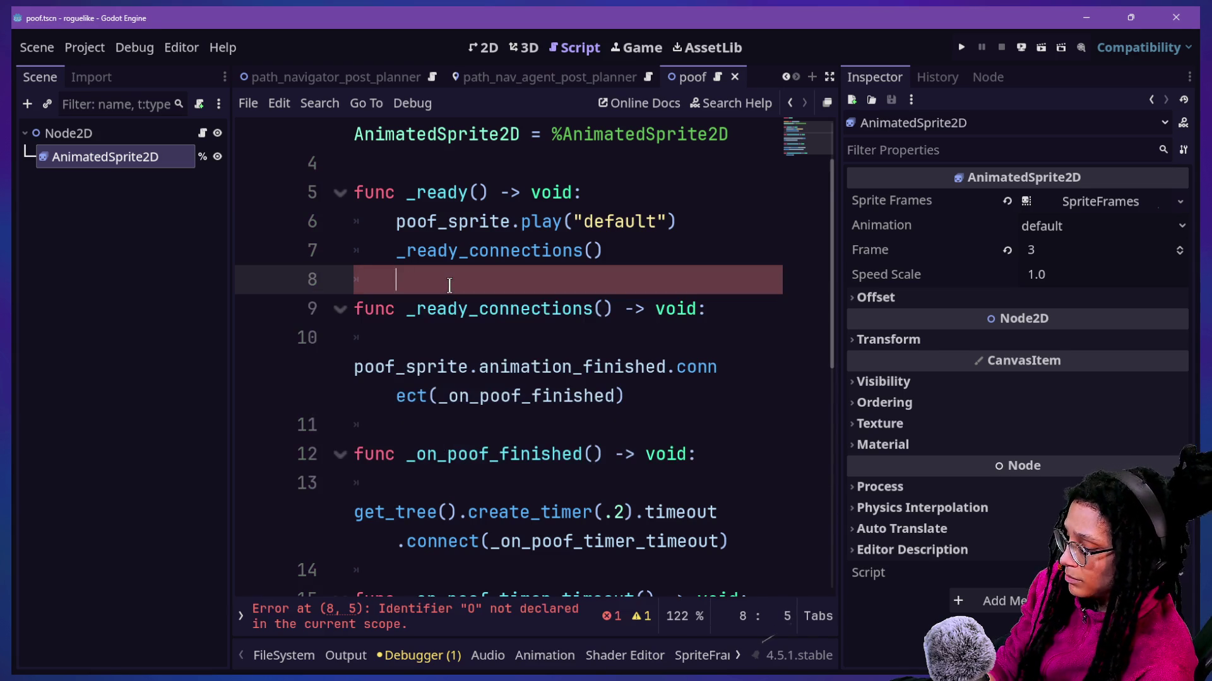
{"action": "key", "text": "shift+alt+o"}
{"action": "key", "text": "Return"}
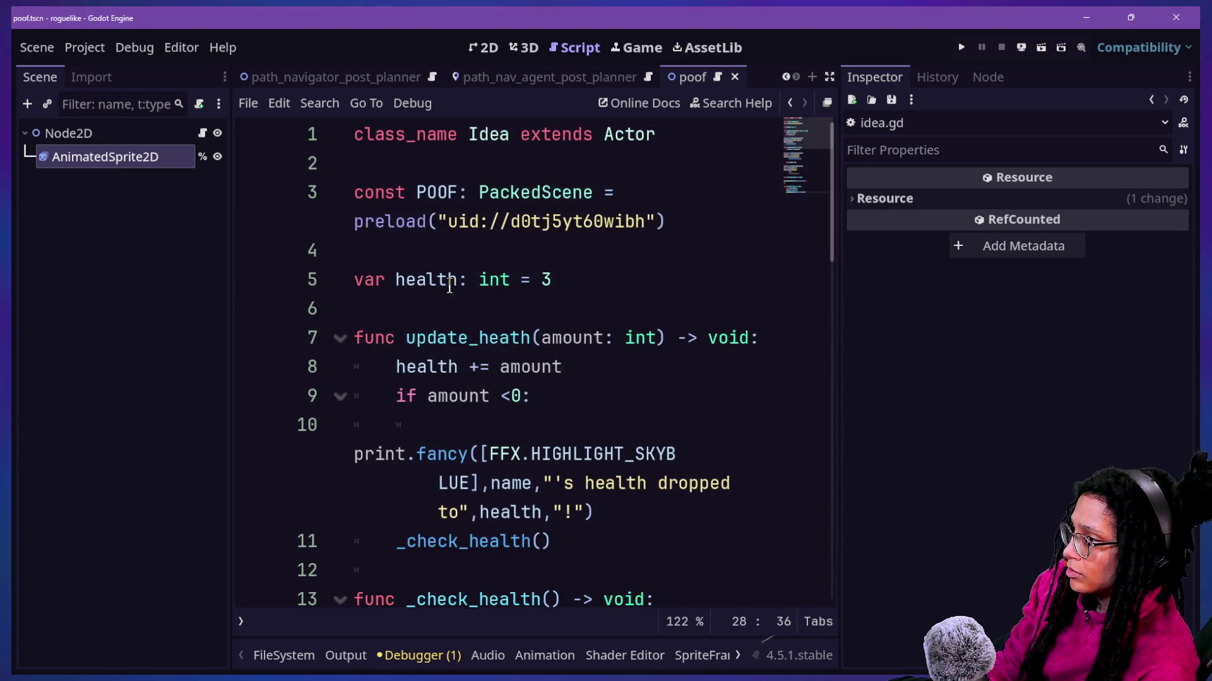
Step: Hide the side panels and quick-open spawn_post_planner.gd by searching 'spawn'
{"action": "key", "text": "ctrl+shift+F11"}
{"action": "key", "text": "alt+o"}
{"action": "key", "text": "alt+o"}
{"action": "scroll", "coordinate": [336, 392], "scroll_direction": "down", "scroll_amount": 2}
{"action": "scroll", "coordinate": [336, 392], "scroll_direction": "up", "scroll_amount": 2}
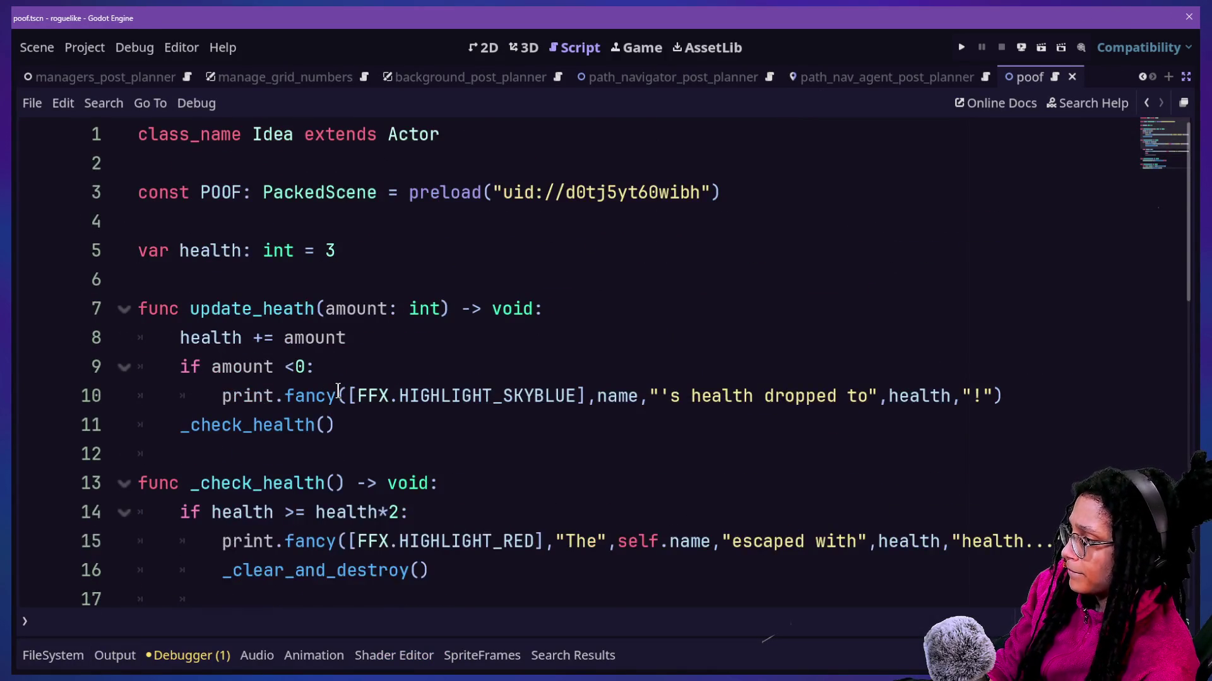
{"action": "scroll", "coordinate": [338, 390], "scroll_direction": "down", "scroll_amount": 9}
{"action": "scroll", "coordinate": [339, 391], "scroll_direction": "up", "scroll_amount": 4}
{"action": "scroll", "coordinate": [339, 390], "scroll_direction": "up", "scroll_amount": 2}
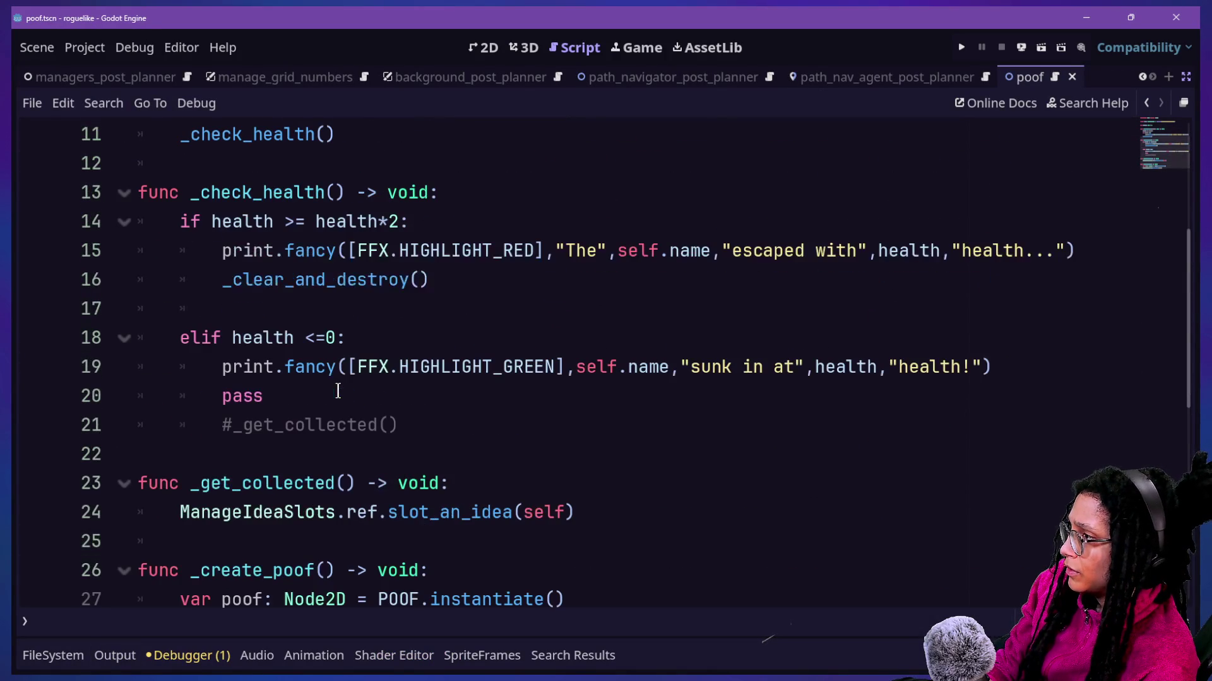
{"action": "key", "text": "shift+alt+o"}
{"action": "type", "text": "spawn"}
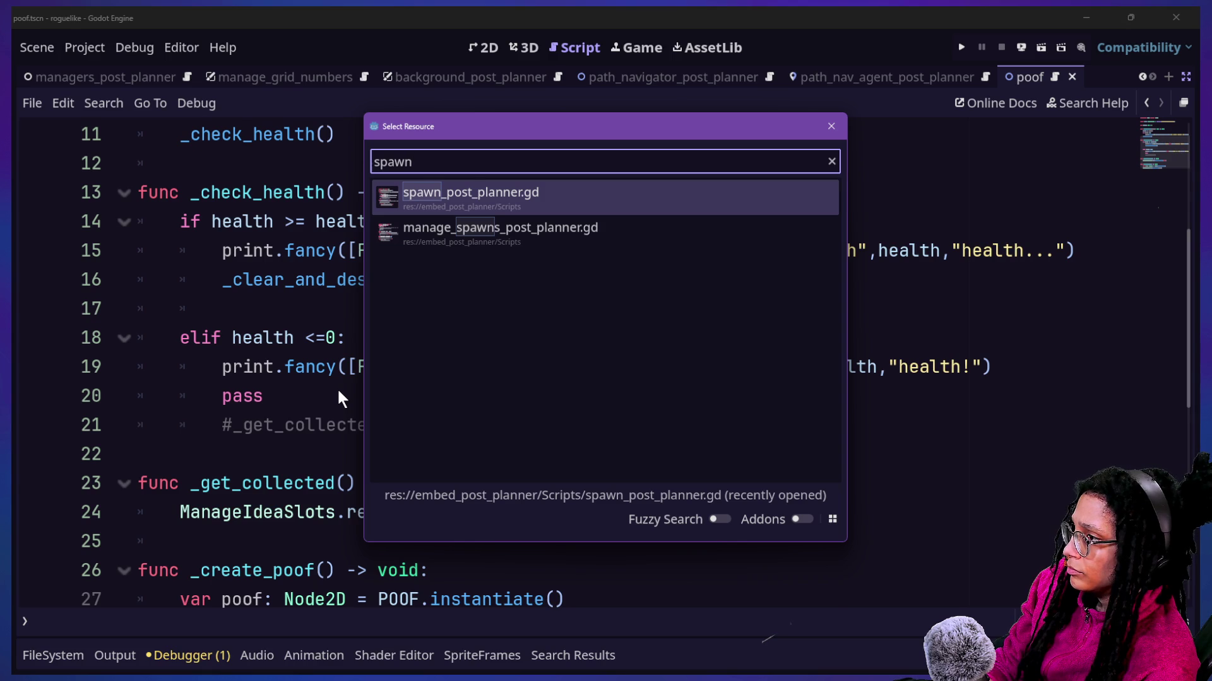
{"action": "key", "text": "Return"}
{"action": "scroll", "coordinate": [271, 475], "scroll_direction": "down", "scroll_amount": 9}
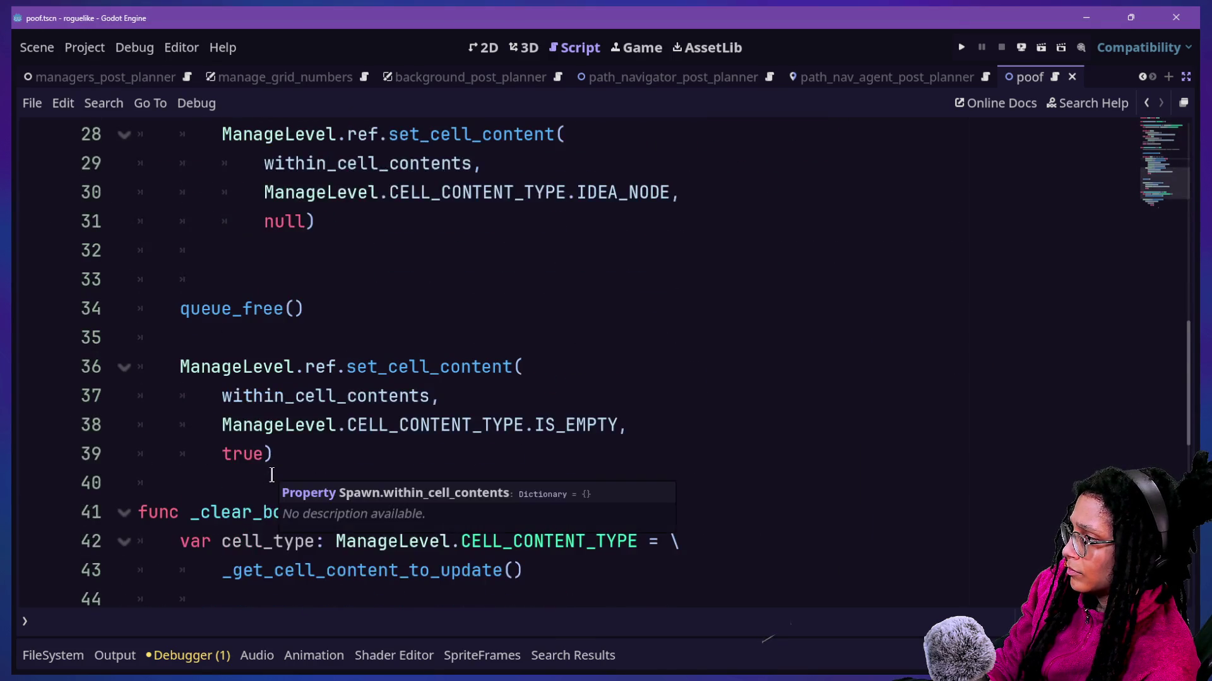
{"action": "scroll", "coordinate": [271, 474], "scroll_direction": "down", "scroll_amount": 3}
{"action": "scroll", "coordinate": [272, 475], "scroll_direction": "up", "scroll_amount": 3}
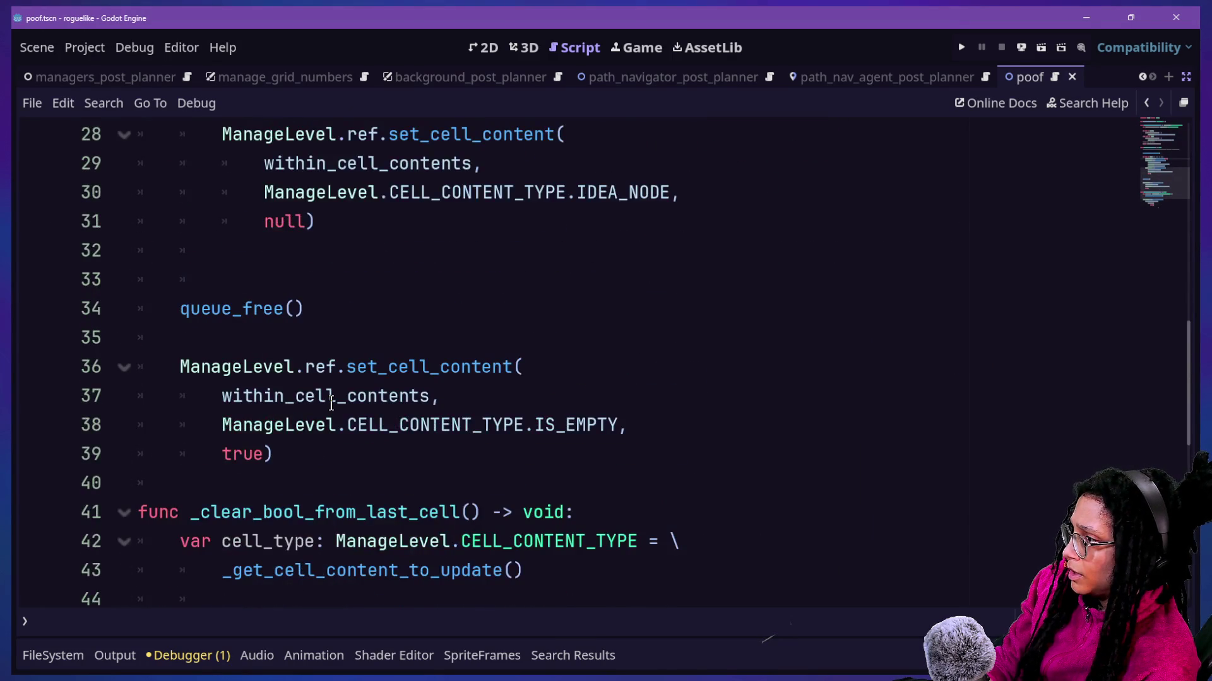
{"action": "scroll", "coordinate": [331, 404], "scroll_direction": "up", "scroll_amount": 3}
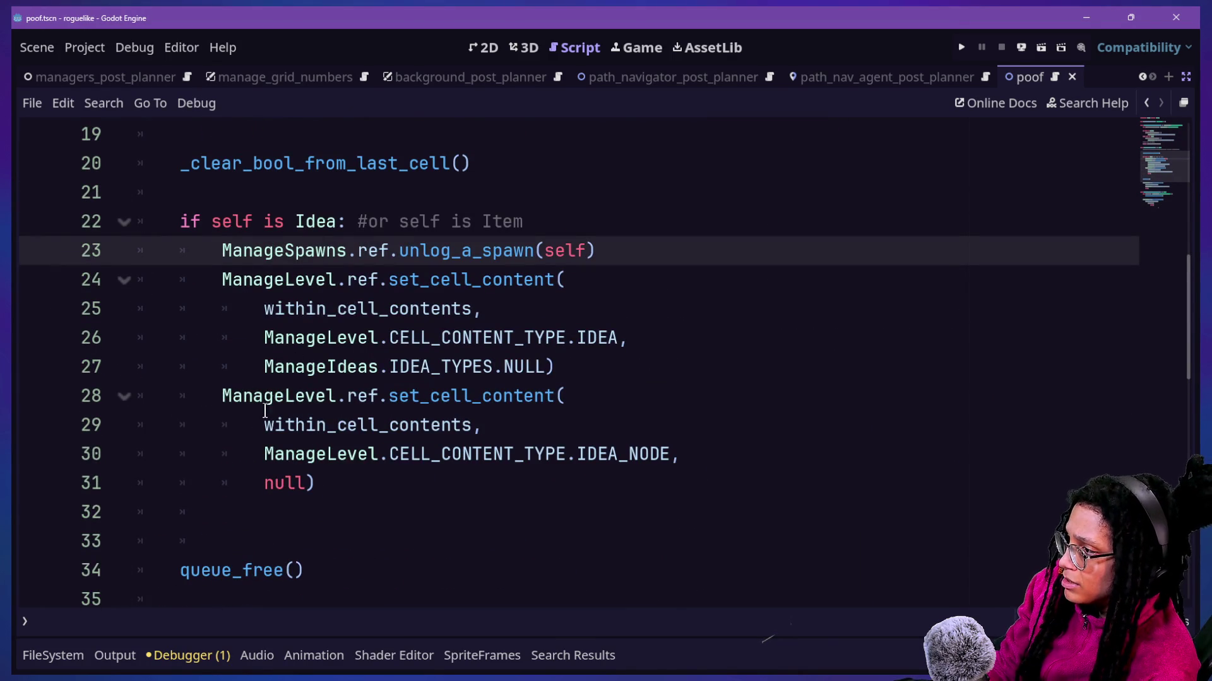
Step: On blank line 33, align the indent with queue_free() and type _create_poof
{"action": "left_click_drag", "start_coordinate": [286, 508], "coordinate": [318, 527]}
{"action": "left_click_drag", "start_coordinate": [331, 277], "coordinate": [402, 398]}
{"action": "left_click", "coordinate": [404, 398]}
{"action": "left_click", "coordinate": [315, 570]}
{"action": "key", "text": "Return"}
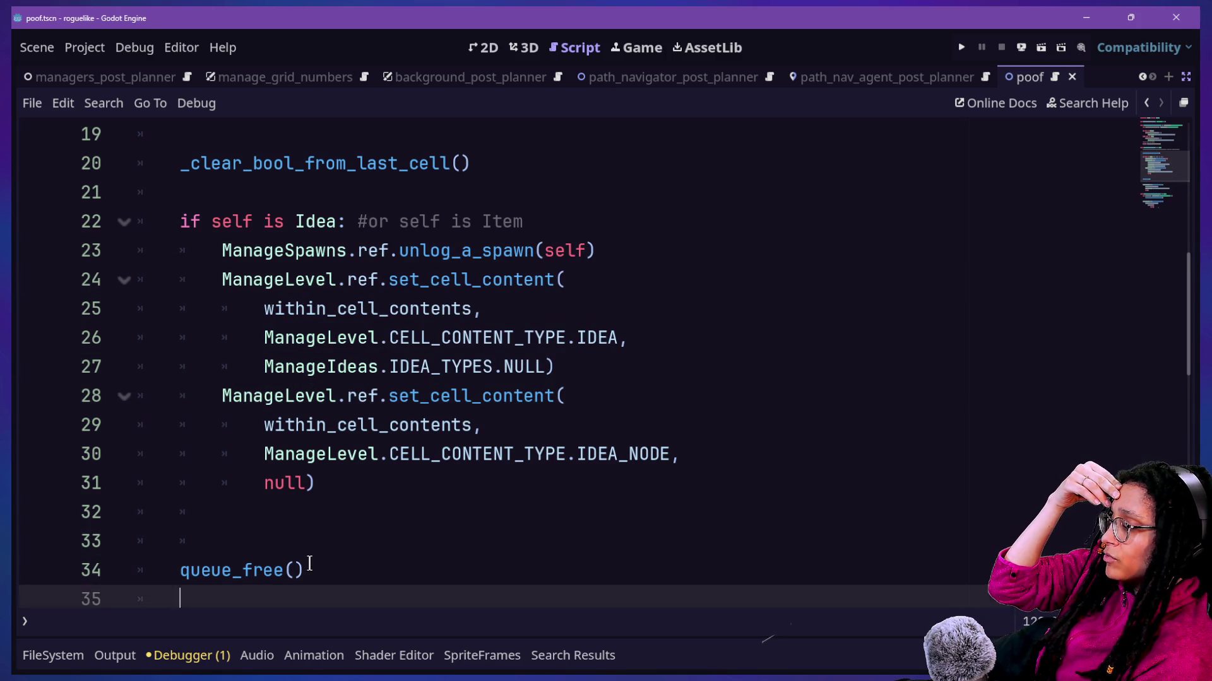
{"action": "left_click", "coordinate": [298, 509]}
{"action": "left_click", "coordinate": [297, 539]}
{"action": "key", "text": "BackSpace"}
{"action": "key", "text": "BackSpace"}
{"action": "key", "text": "Tab"}
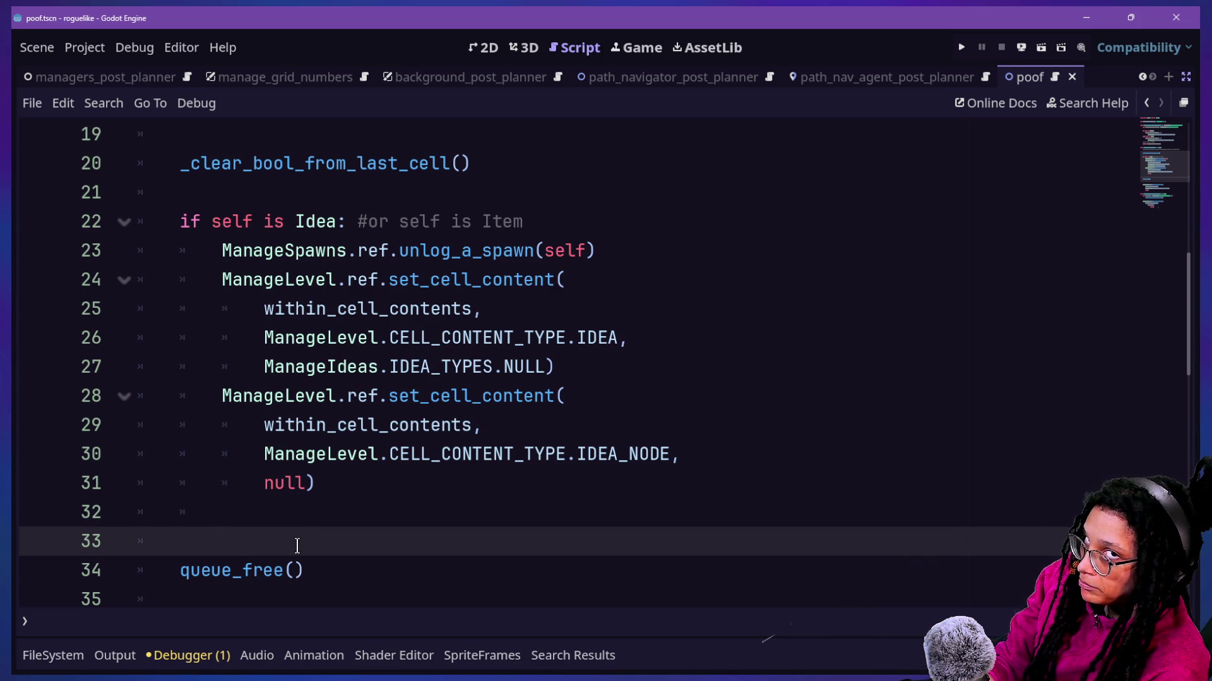
{"action": "type", "text": "_"}
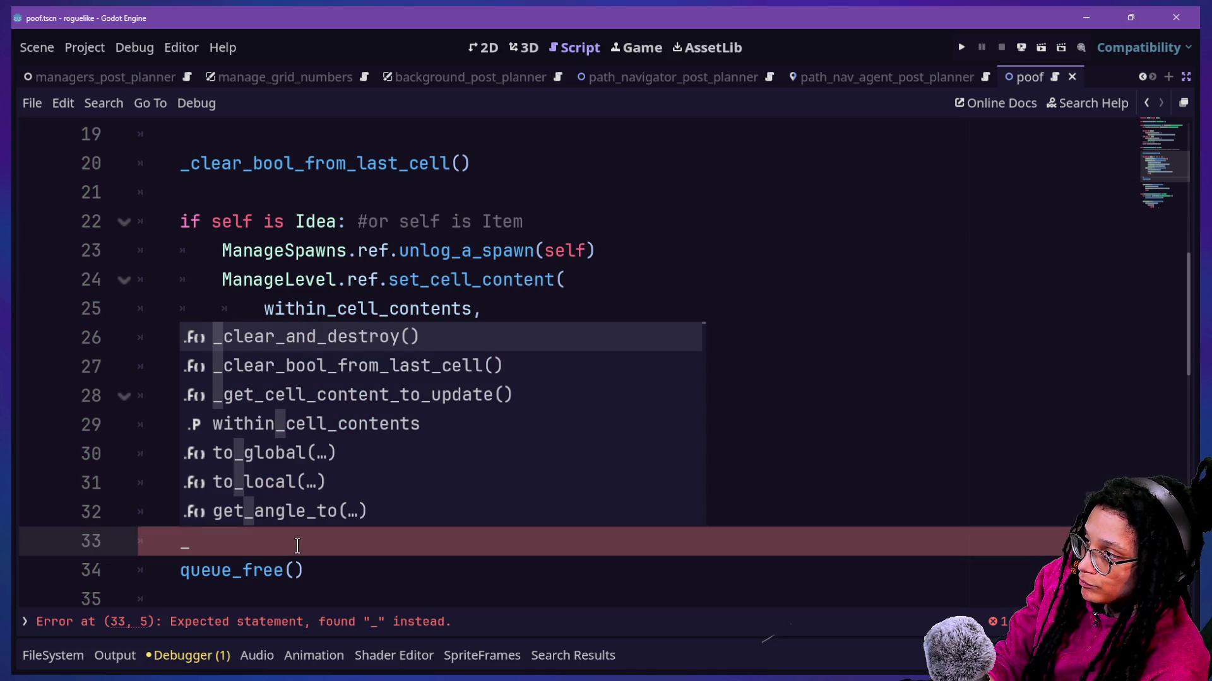
{"action": "type", "text": "crea"}
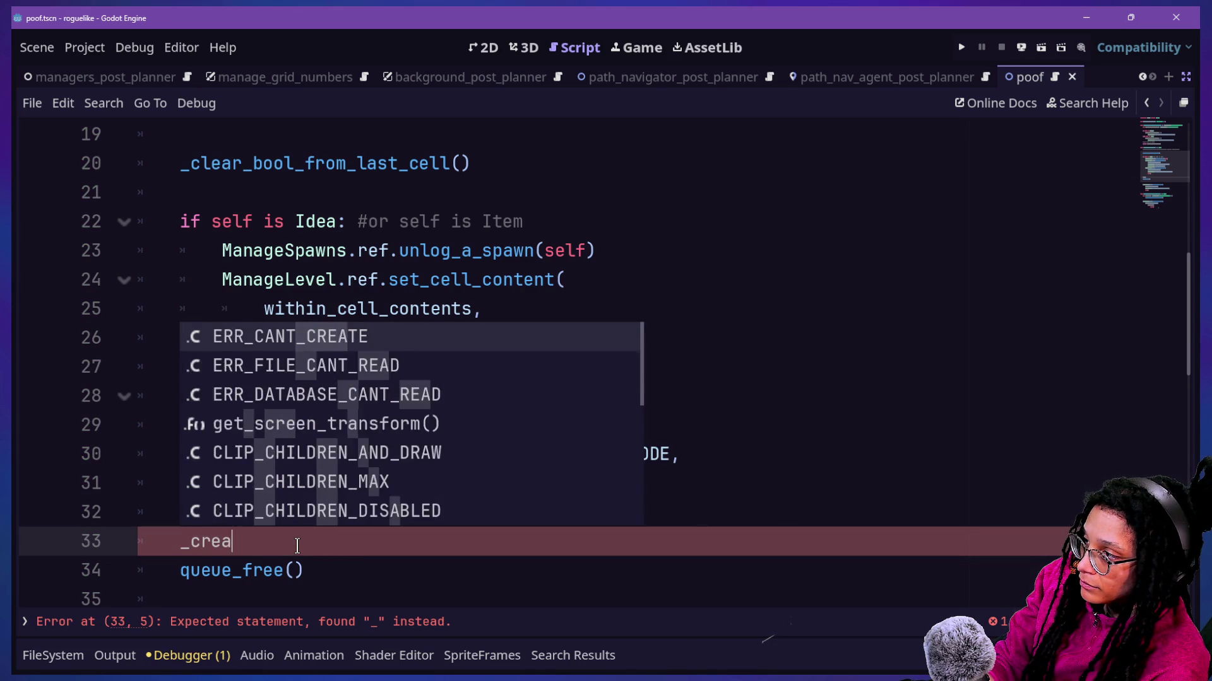
{"action": "type", "text": "te_poof"}
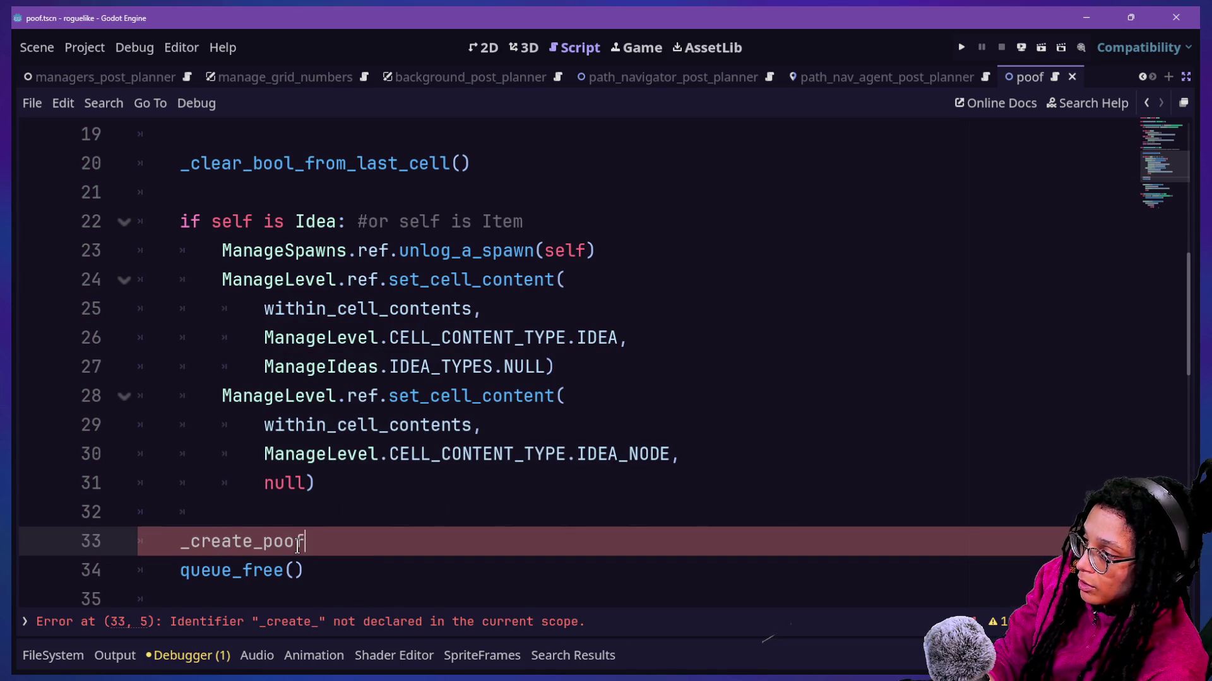
{"action": "scroll", "coordinate": [265, 369], "scroll_direction": "up", "scroll_amount": 6}
{"action": "scroll", "coordinate": [265, 368], "scroll_direction": "down", "scroll_amount": 10}
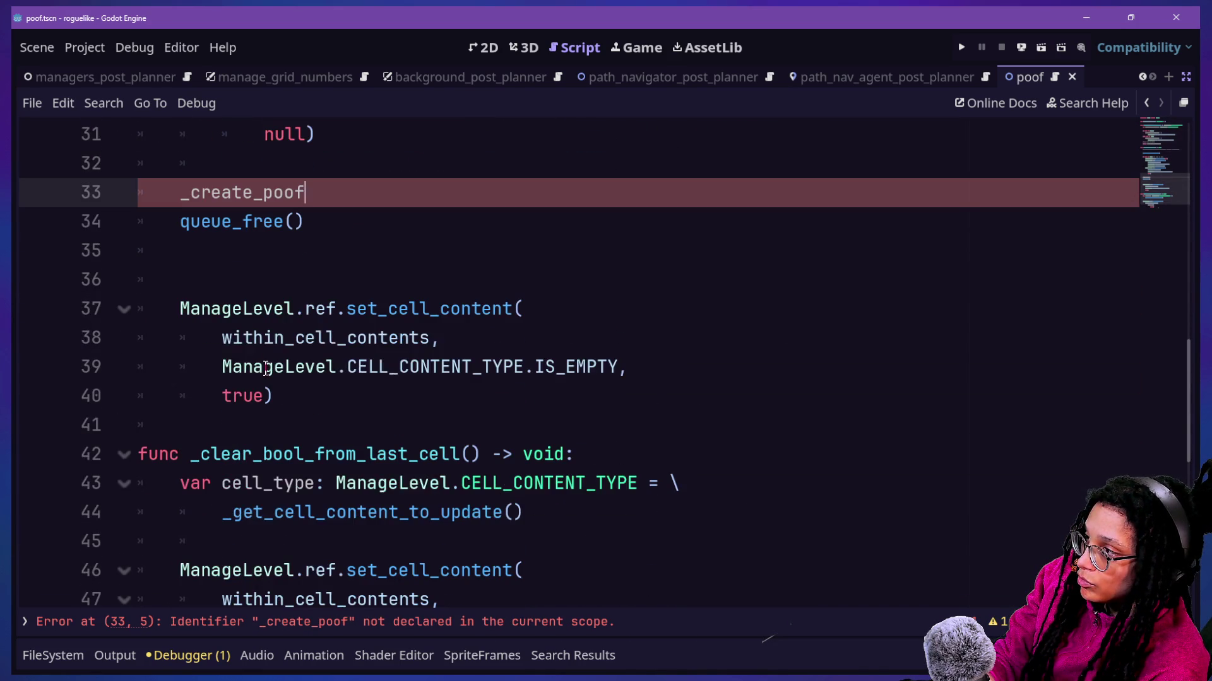
Step: Under 'if self is Idea', add the line 'var self_idea: Idea = self as Idea'
{"action": "scroll", "coordinate": [265, 369], "scroll_direction": "up", "scroll_amount": 3}
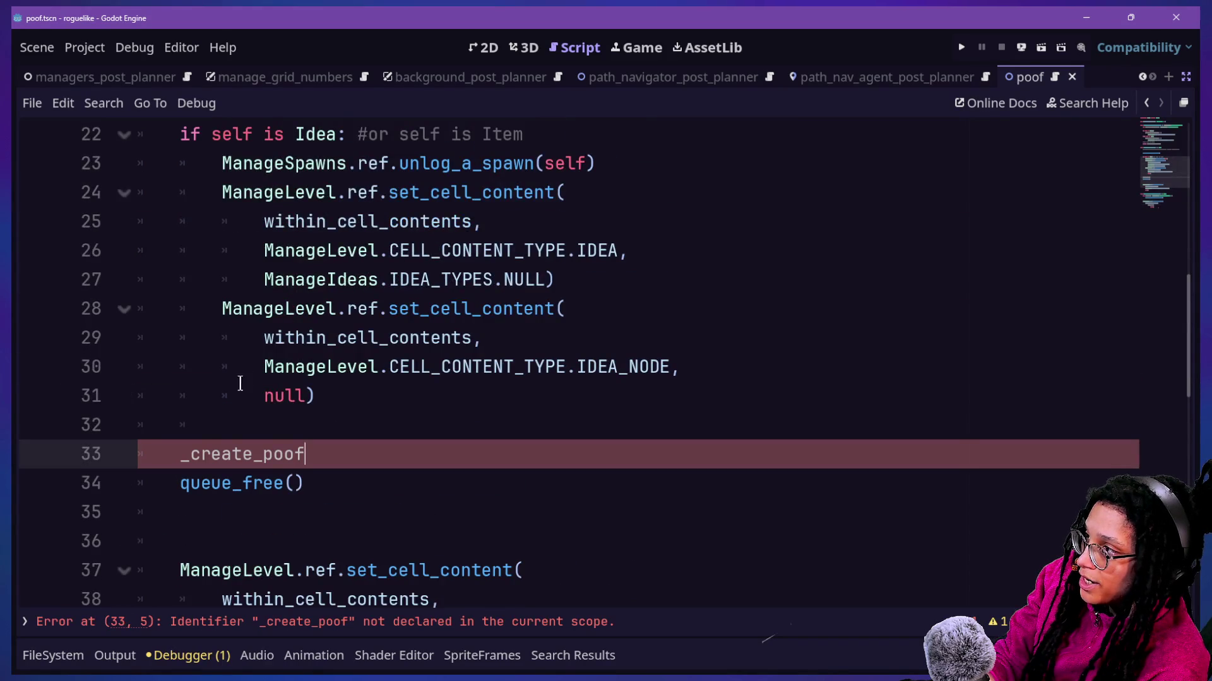
{"action": "left_click", "coordinate": [181, 454]}
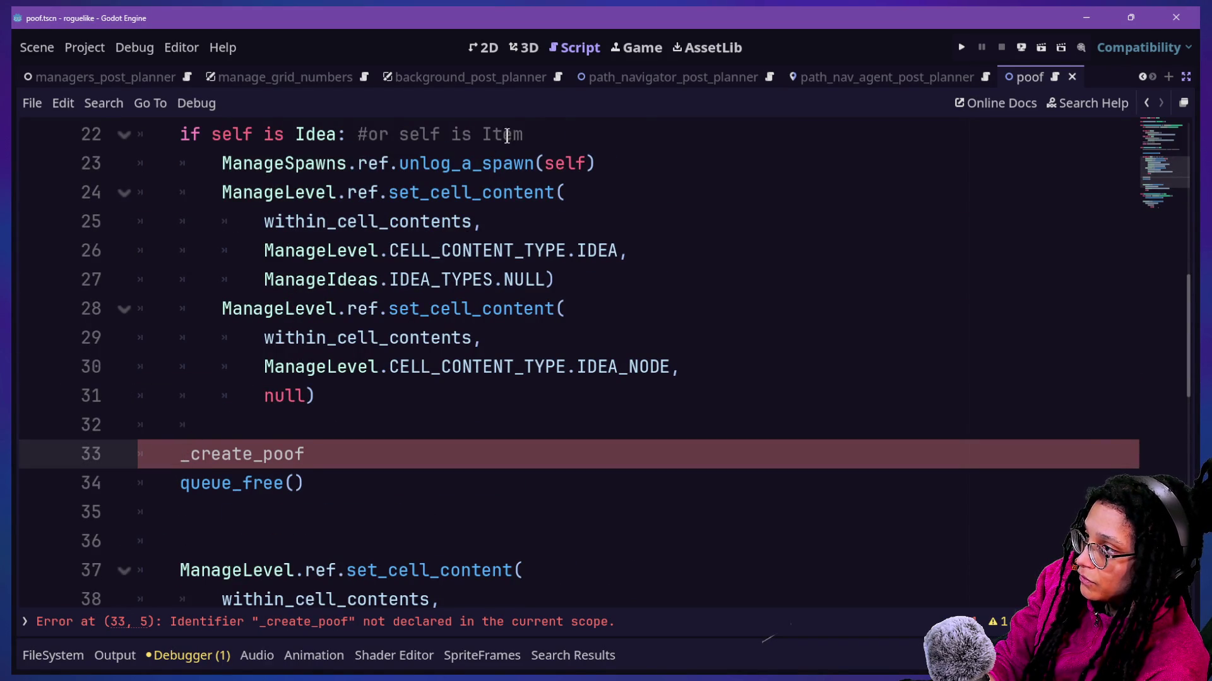
{"action": "left_click", "coordinate": [529, 143]}
{"action": "key", "text": "BackSpace"}
{"action": "key", "text": "Return"}
{"action": "type", "text": "v"}
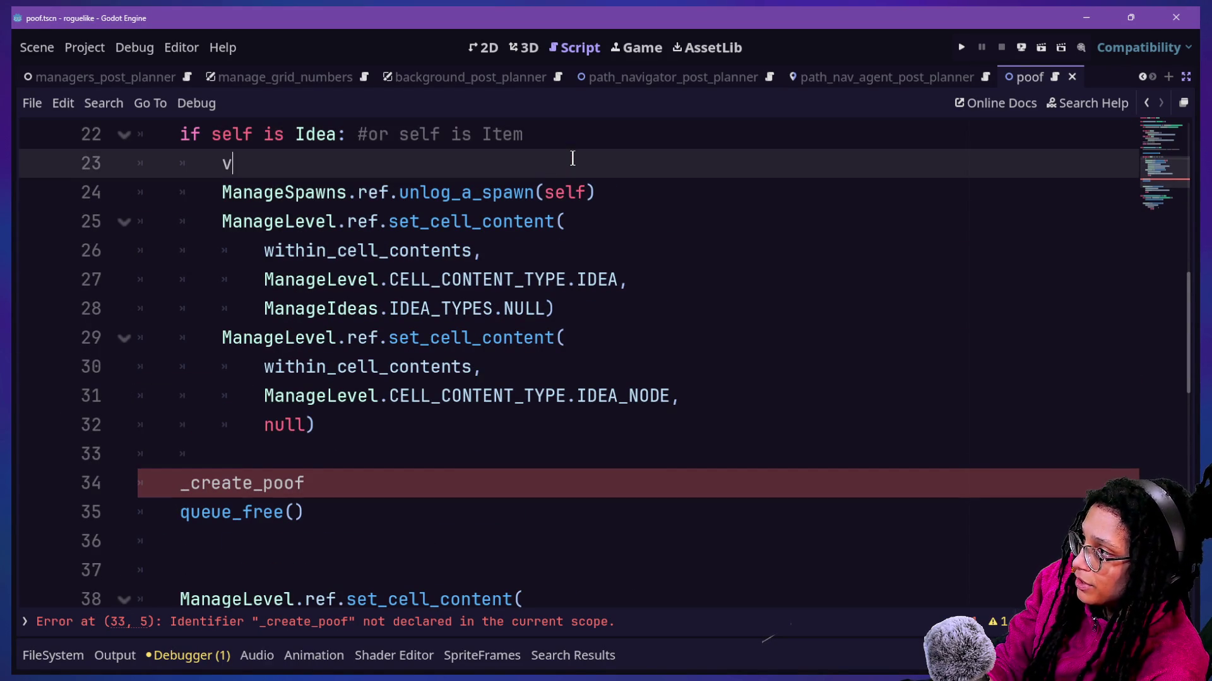
{"action": "type", "text": "ar self_"}
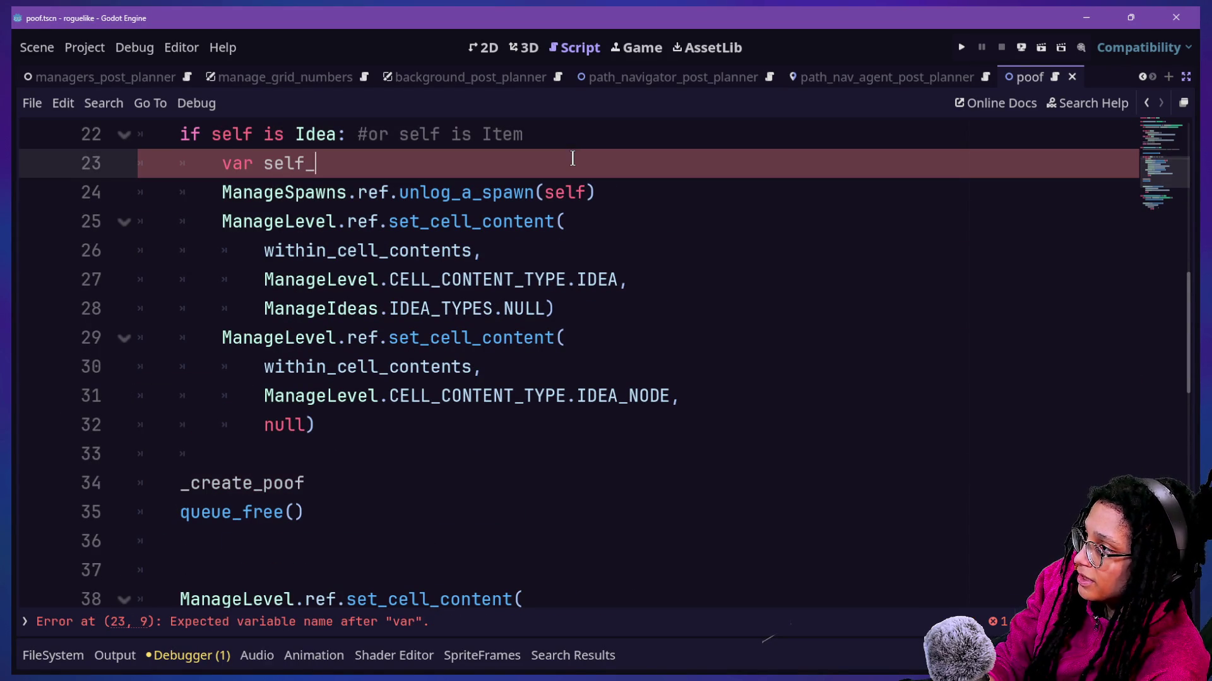
{"action": "type", "text": "idea: Idea"}
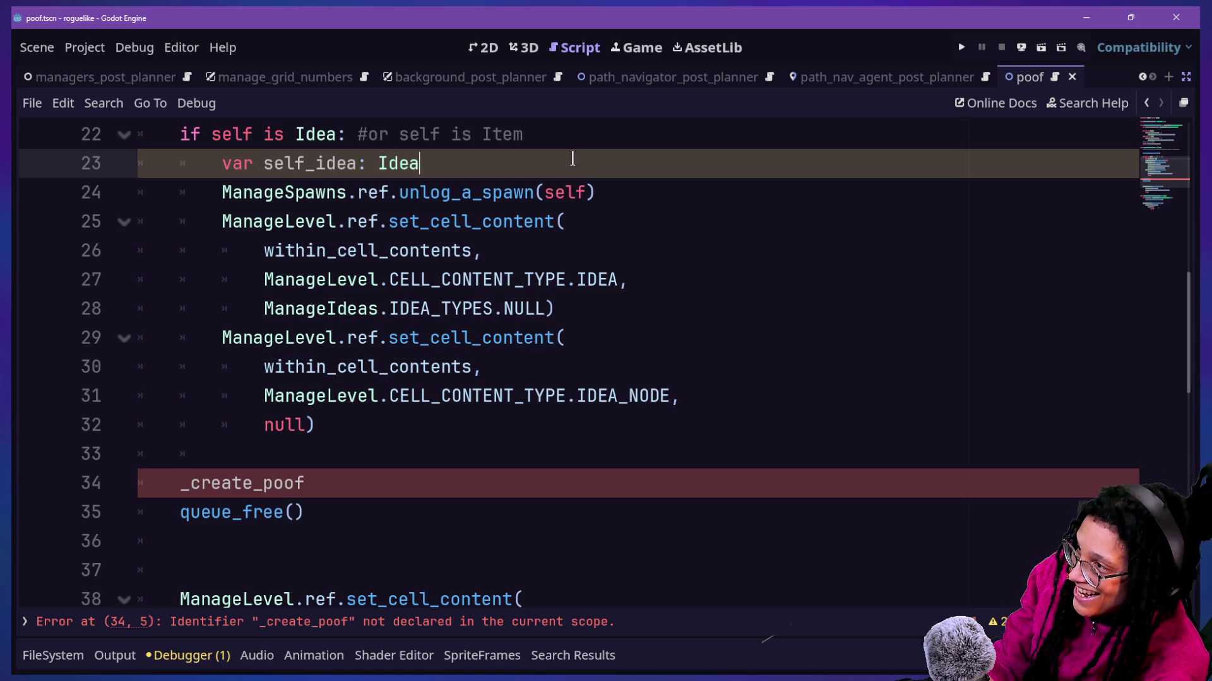
{"action": "type", "text": " = self as I"}
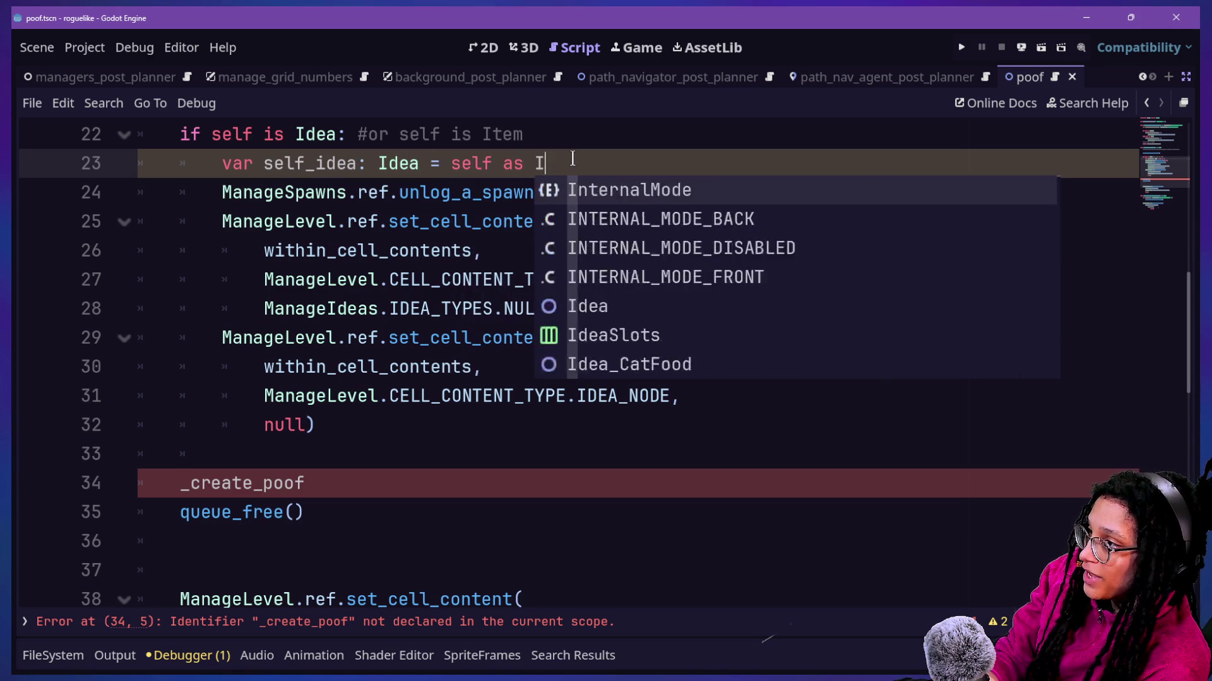
{"action": "type", "text": "dea"}
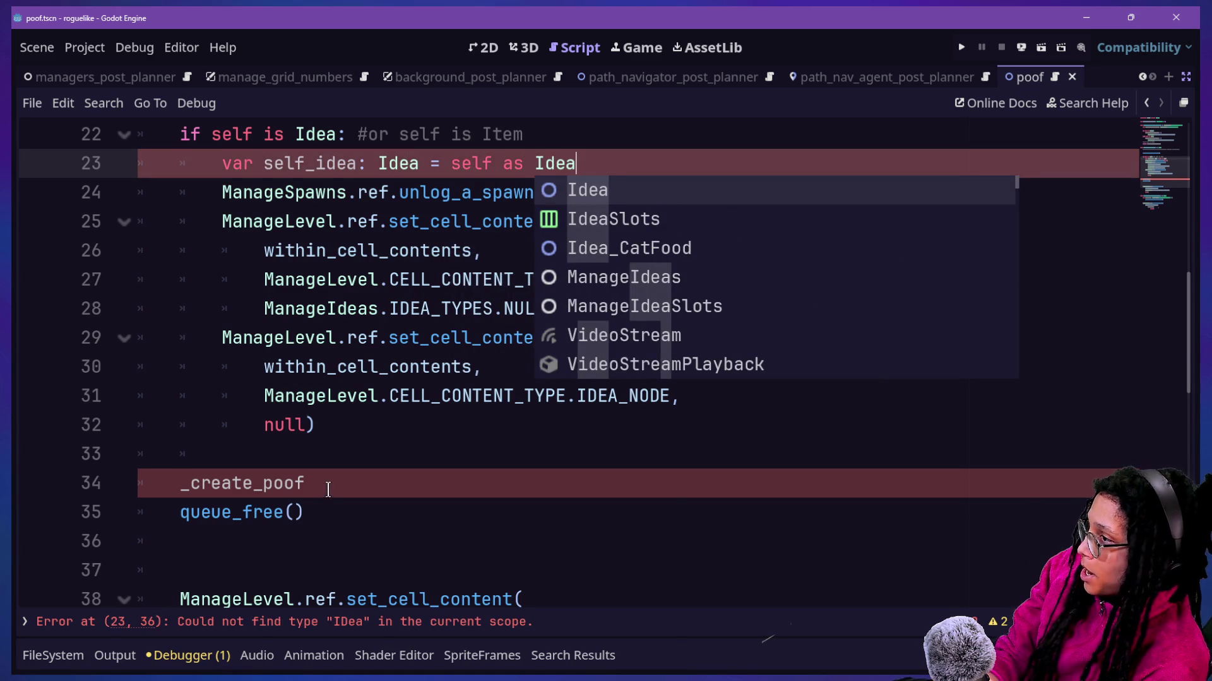
Step: Prefix the poof call with 'self_idea.' and indent it into the if-block
{"action": "left_click", "coordinate": [184, 481]}
{"action": "type", "text": "self_idea."}
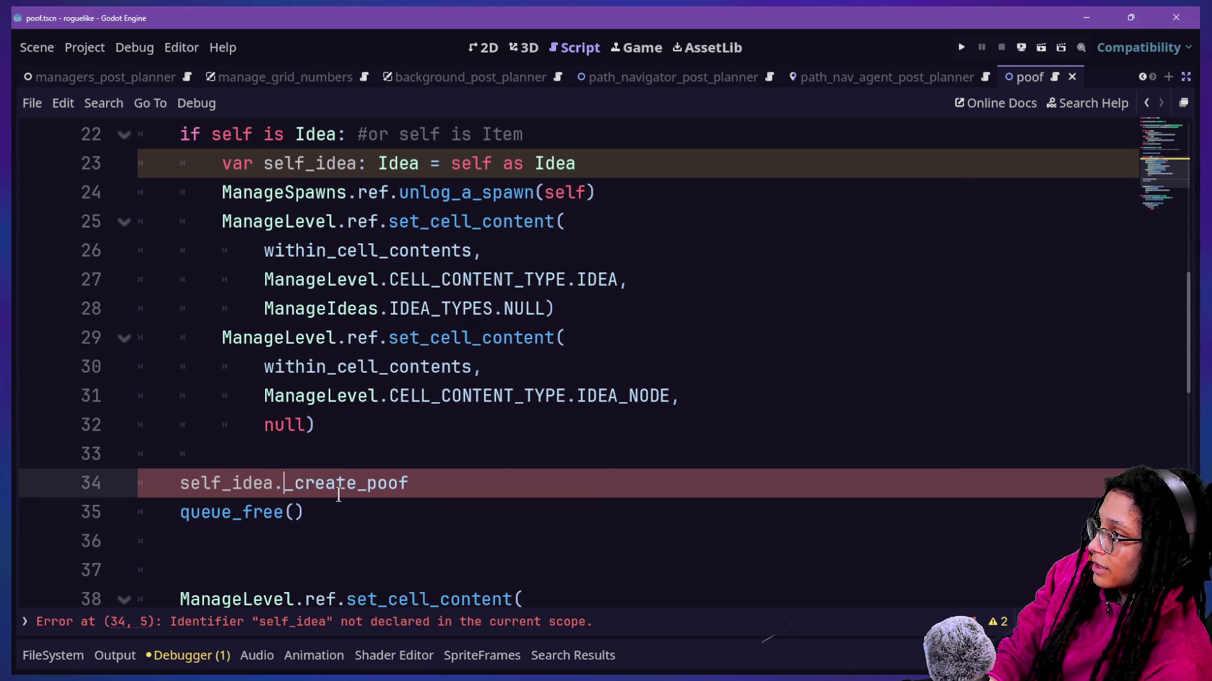
{"action": "left_click_drag", "start_coordinate": [222, 164], "coordinate": [628, 200]}
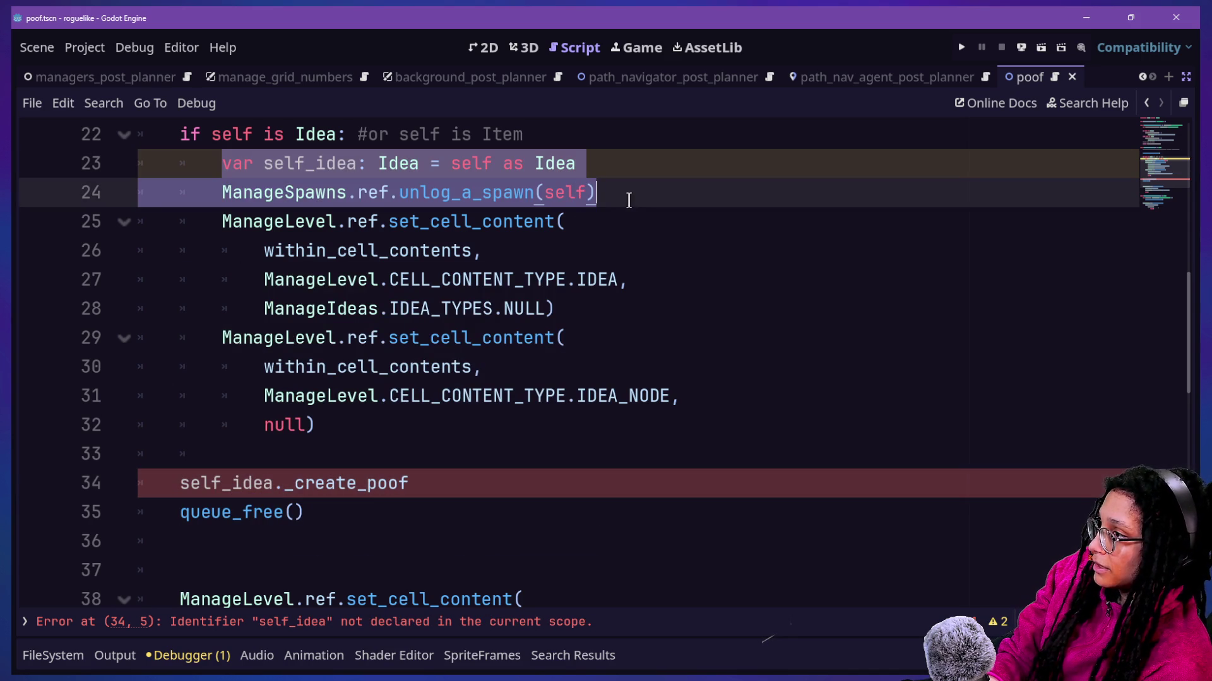
{"action": "left_click", "coordinate": [597, 174]}
{"action": "left_click", "coordinate": [181, 484]}
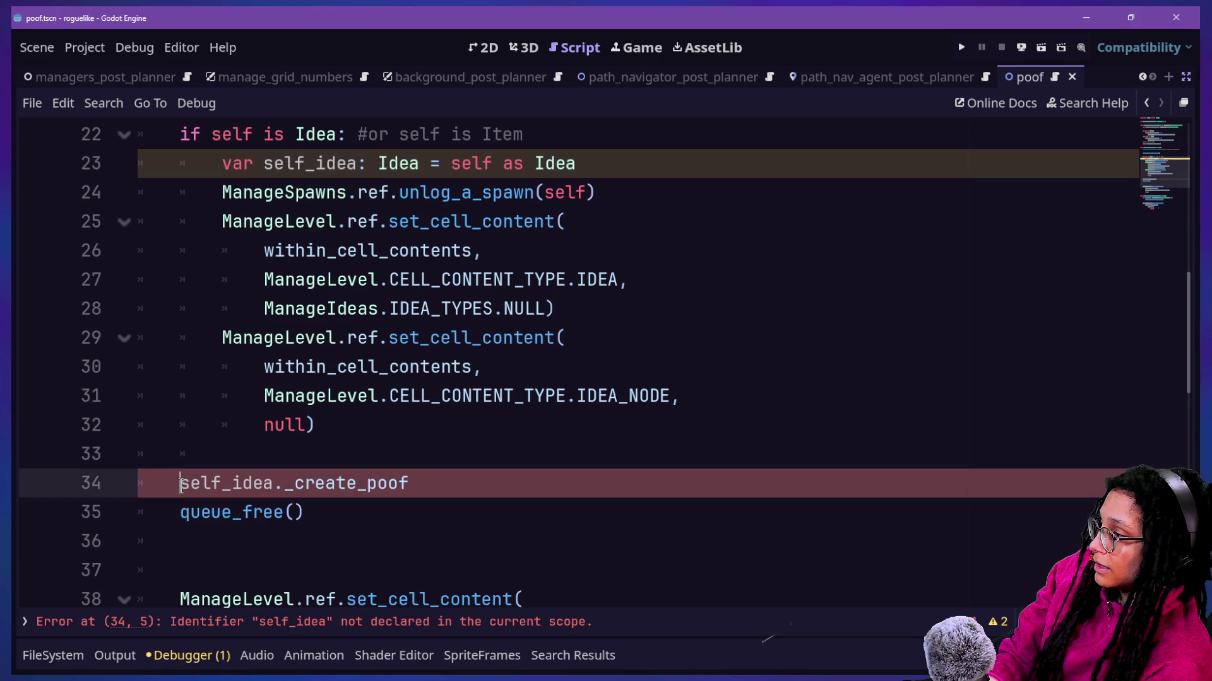
{"action": "key", "text": "Tab"}
{"action": "left_click", "coordinate": [475, 434]}
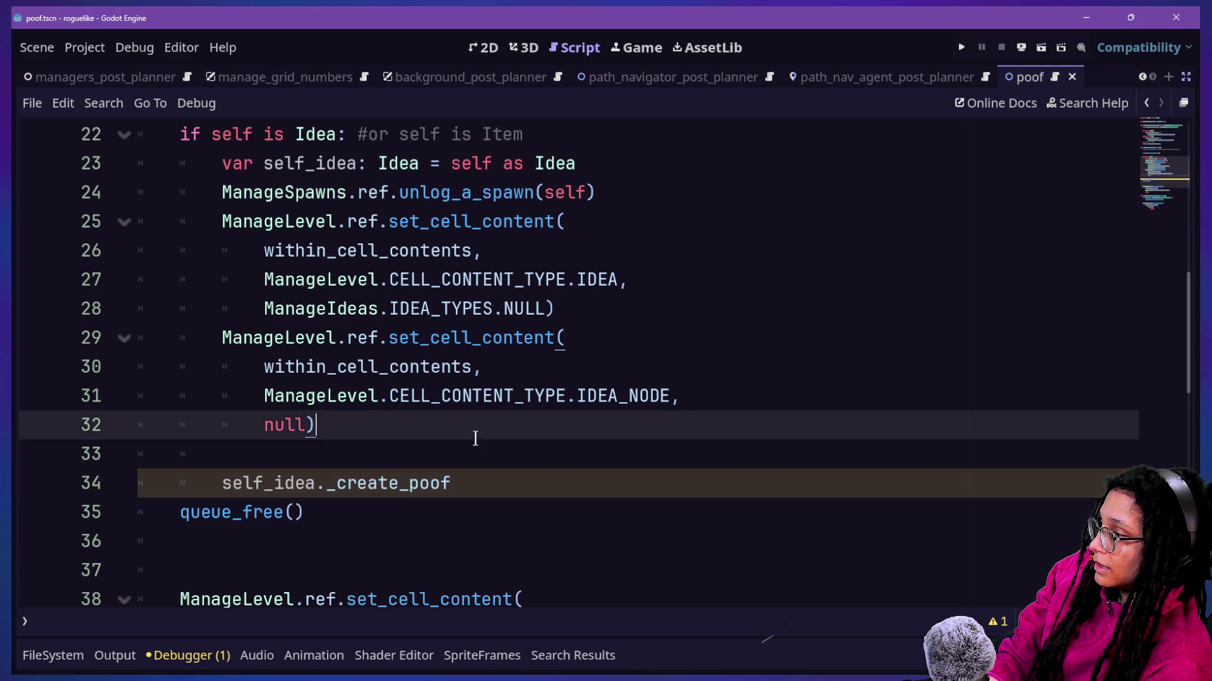
{"action": "left_click", "coordinate": [252, 486], "text": "ctrl"}
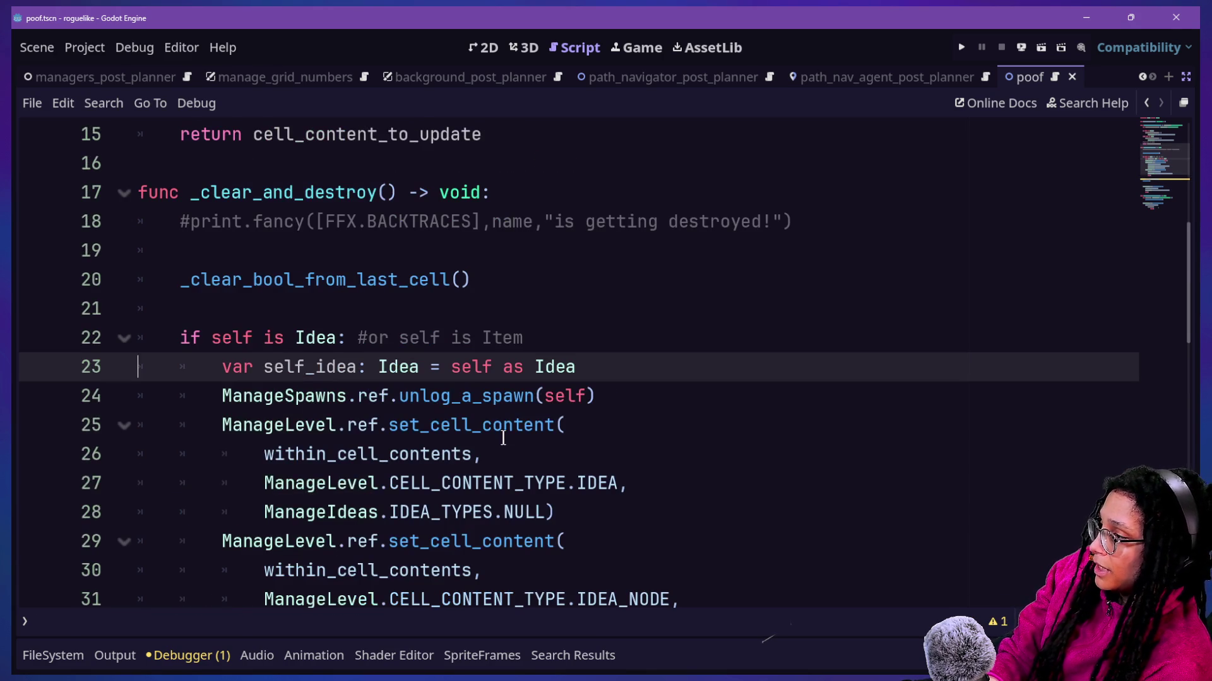
Step: Follow the self_idea declaration into the Idea class script
{"action": "scroll", "coordinate": [272, 375], "scroll_direction": "down", "scroll_amount": 8}
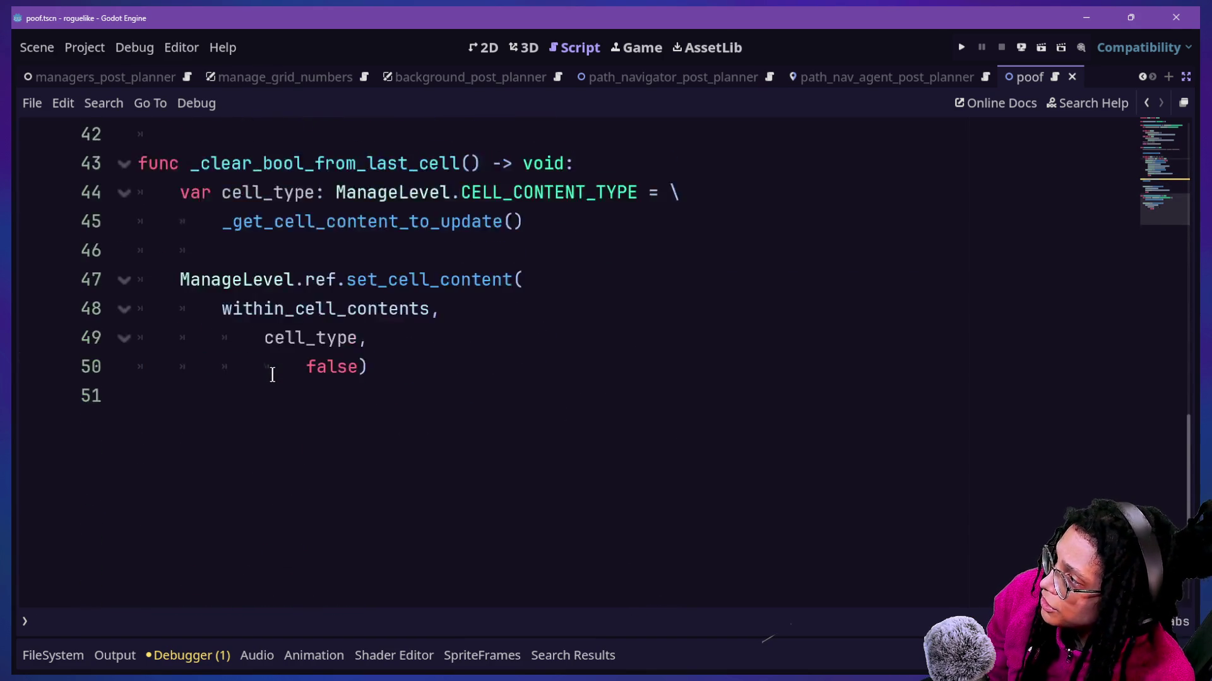
{"action": "scroll", "coordinate": [244, 292], "scroll_direction": "up", "scroll_amount": 4}
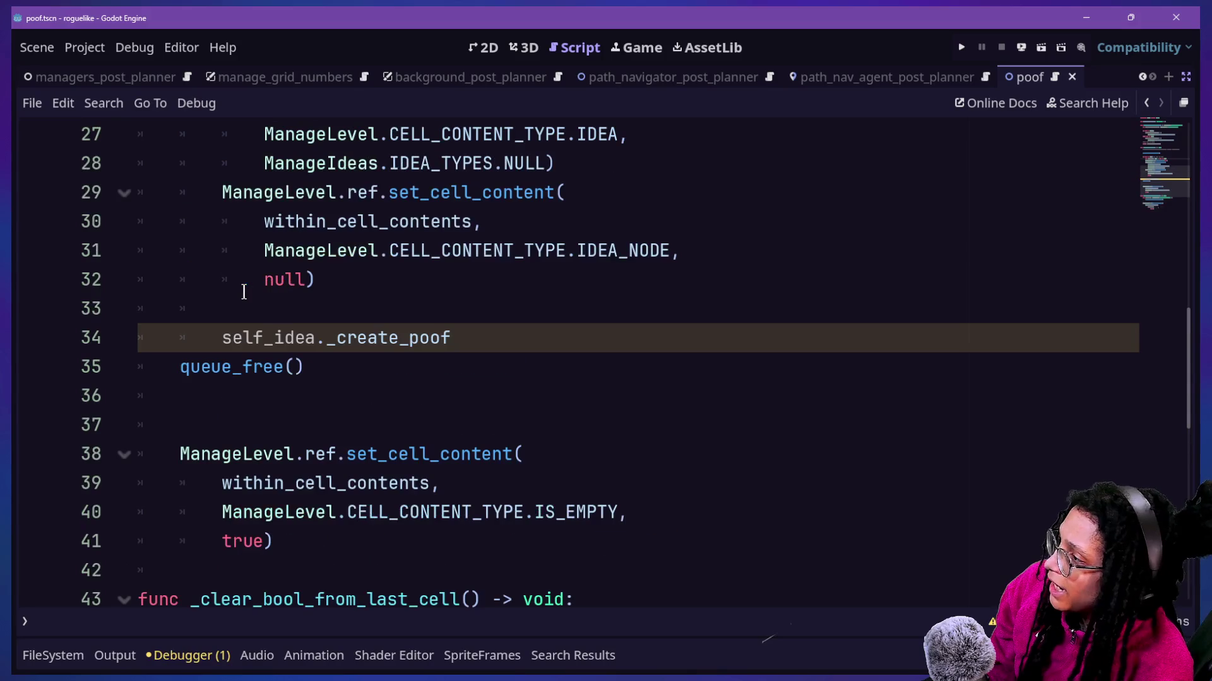
{"action": "left_click", "coordinate": [244, 344], "text": "ctrl"}
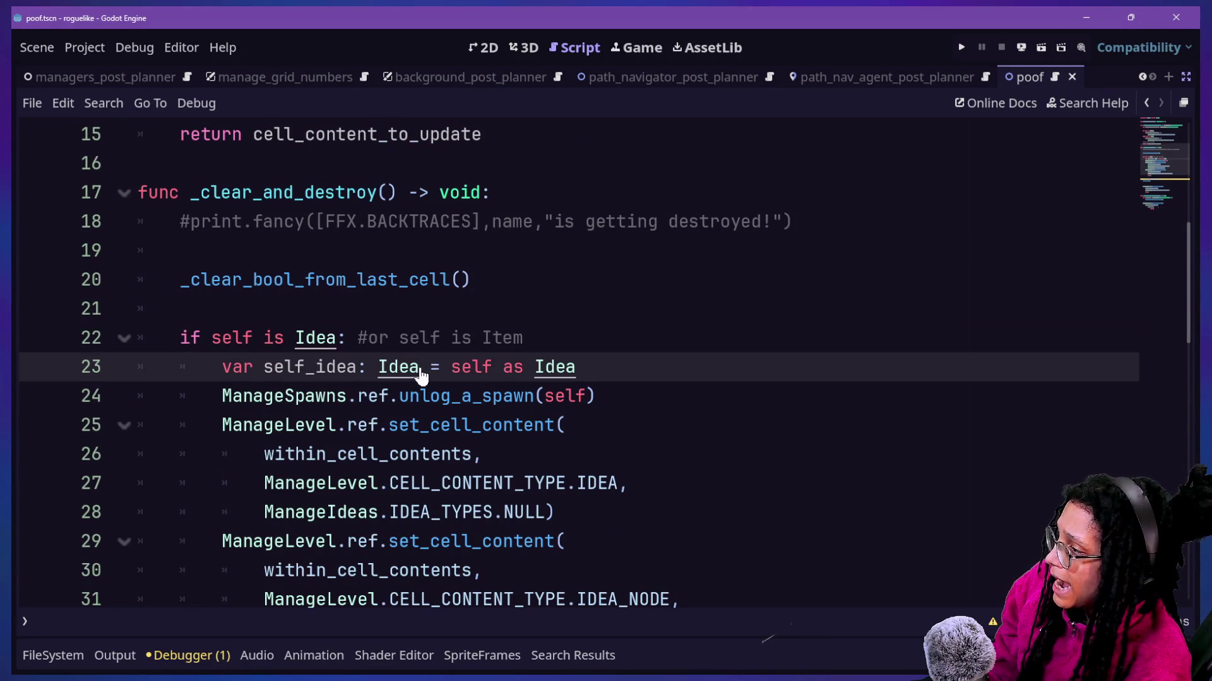
{"action": "left_click", "coordinate": [413, 367], "text": "ctrl"}
{"action": "scroll", "coordinate": [419, 425], "scroll_direction": "down", "scroll_amount": 3}
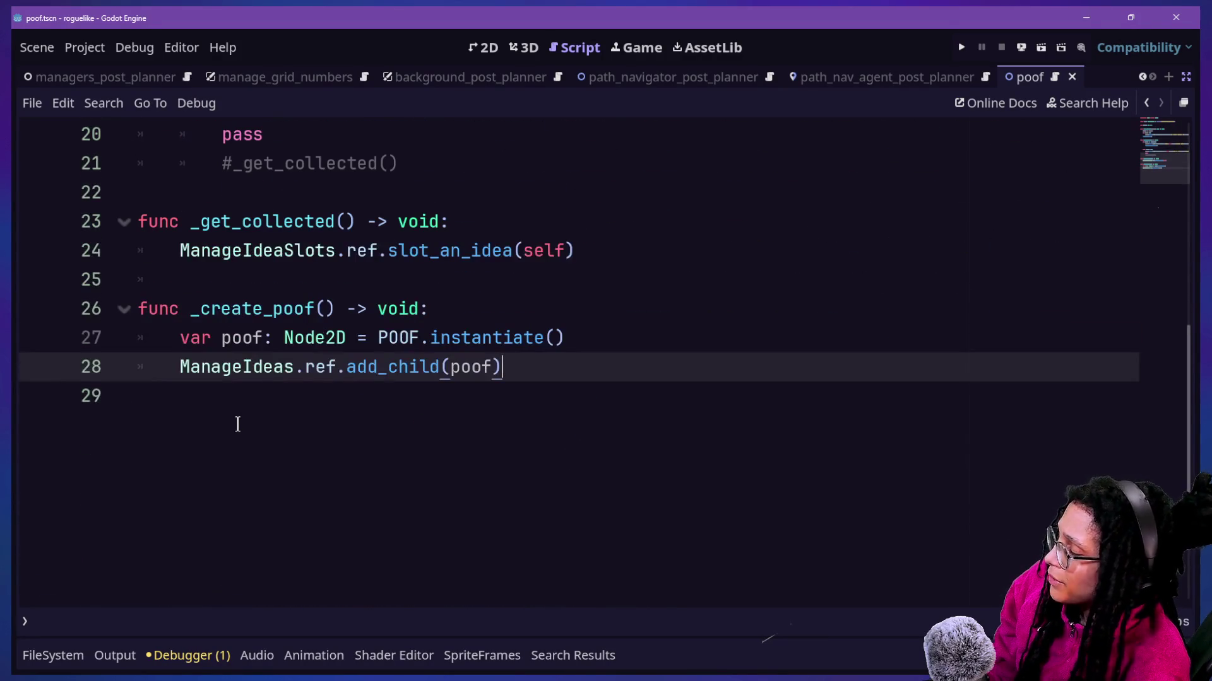
{"action": "scroll", "coordinate": [238, 424], "scroll_direction": "up", "scroll_amount": 1}
{"action": "left_click_drag", "start_coordinate": [238, 424], "coordinate": [443, 425]}
{"action": "left_click", "coordinate": [441, 424]}
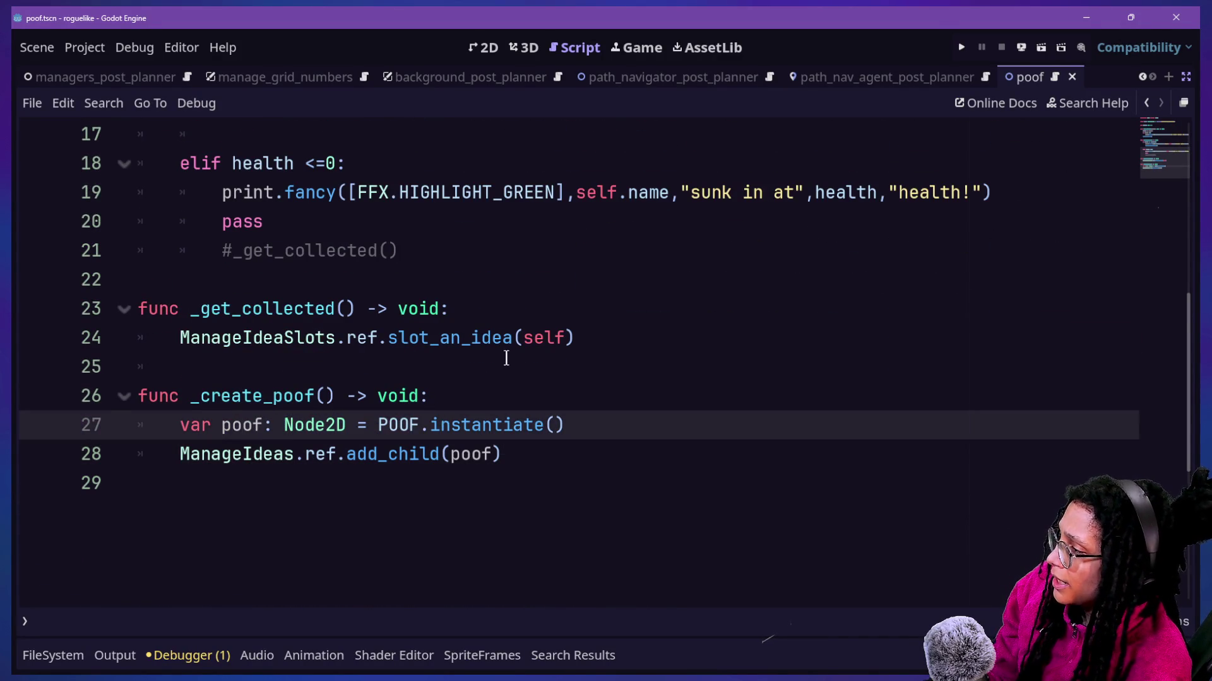
Step: Rename _create_poof to create_poof and cut the whole function out
{"action": "left_click_drag", "start_coordinate": [315, 396], "coordinate": [285, 380]}
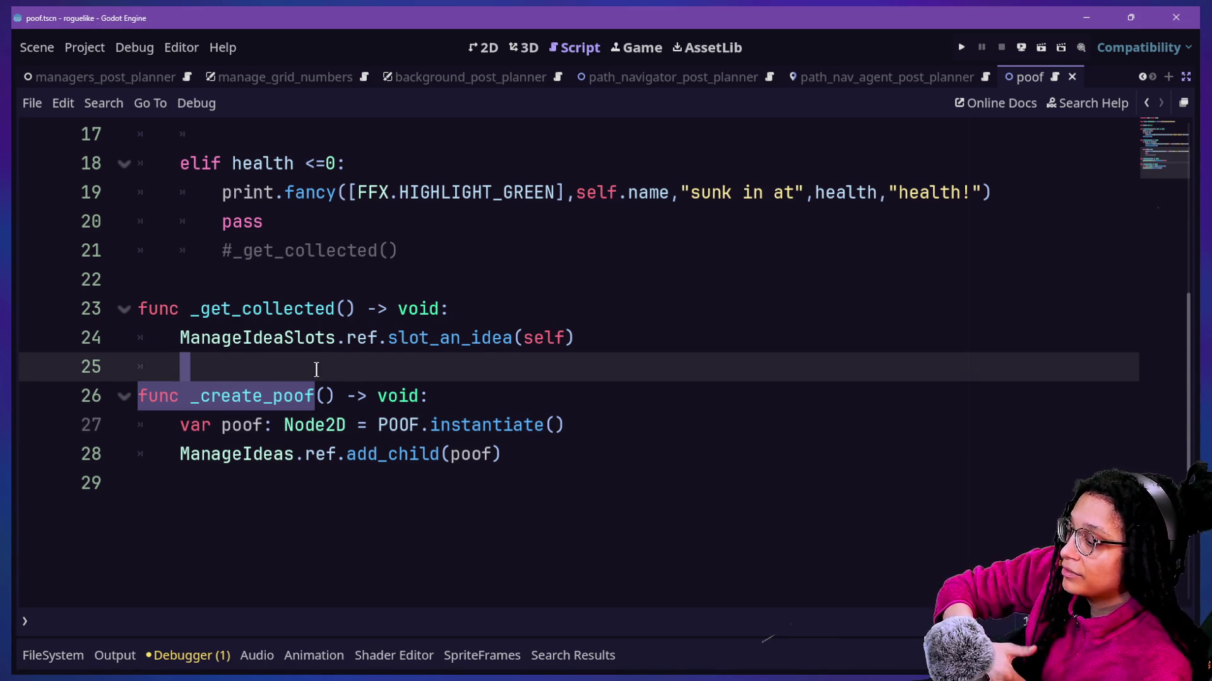
{"action": "left_click", "coordinate": [294, 396]}
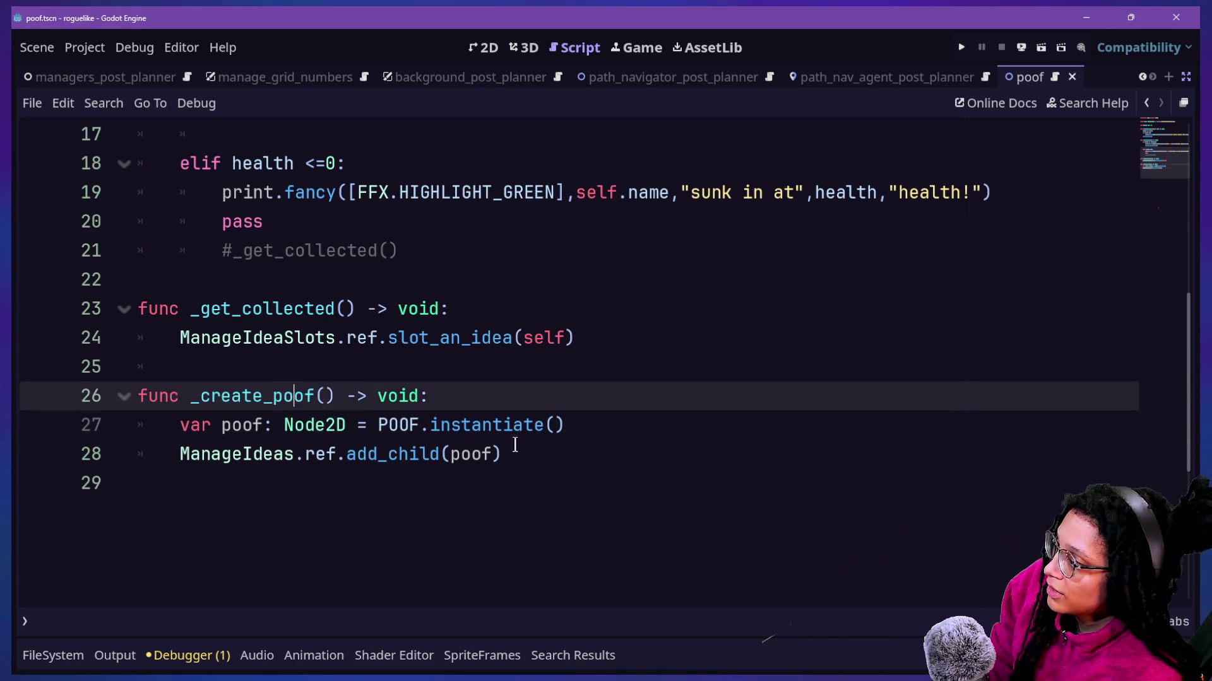
{"action": "left_click", "coordinate": [515, 445]}
{"action": "left_click", "coordinate": [209, 398]}
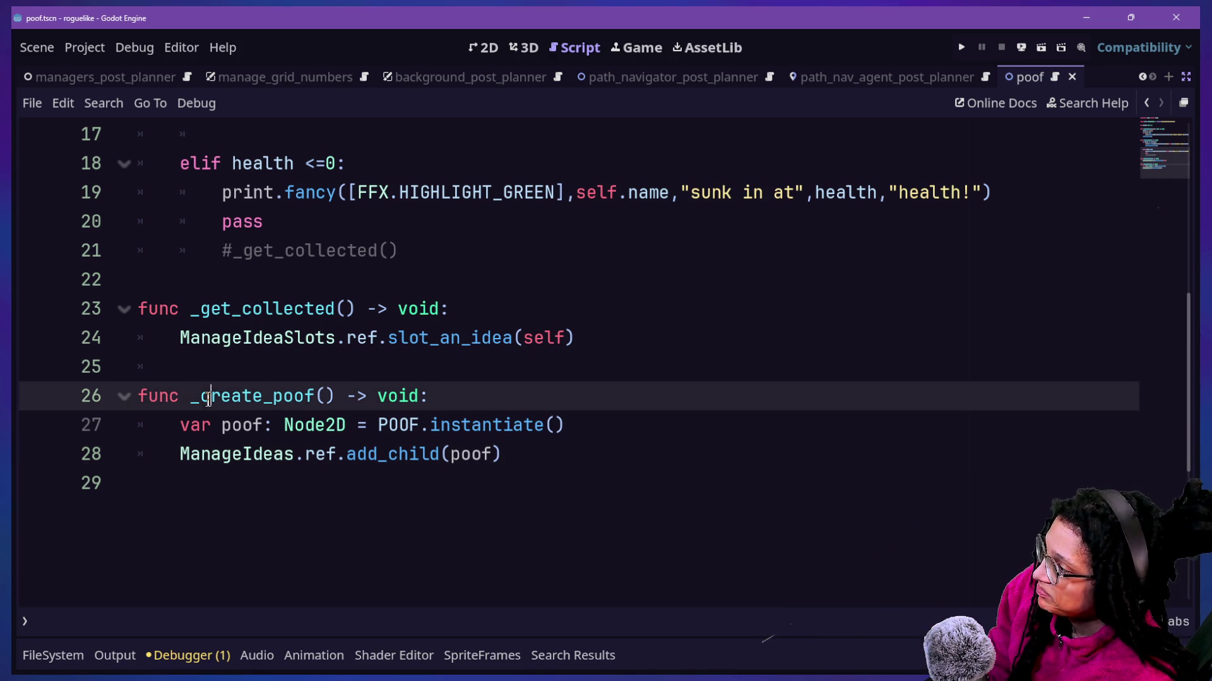
{"action": "key", "text": "Left"}
{"action": "key", "text": "BackSpace"}
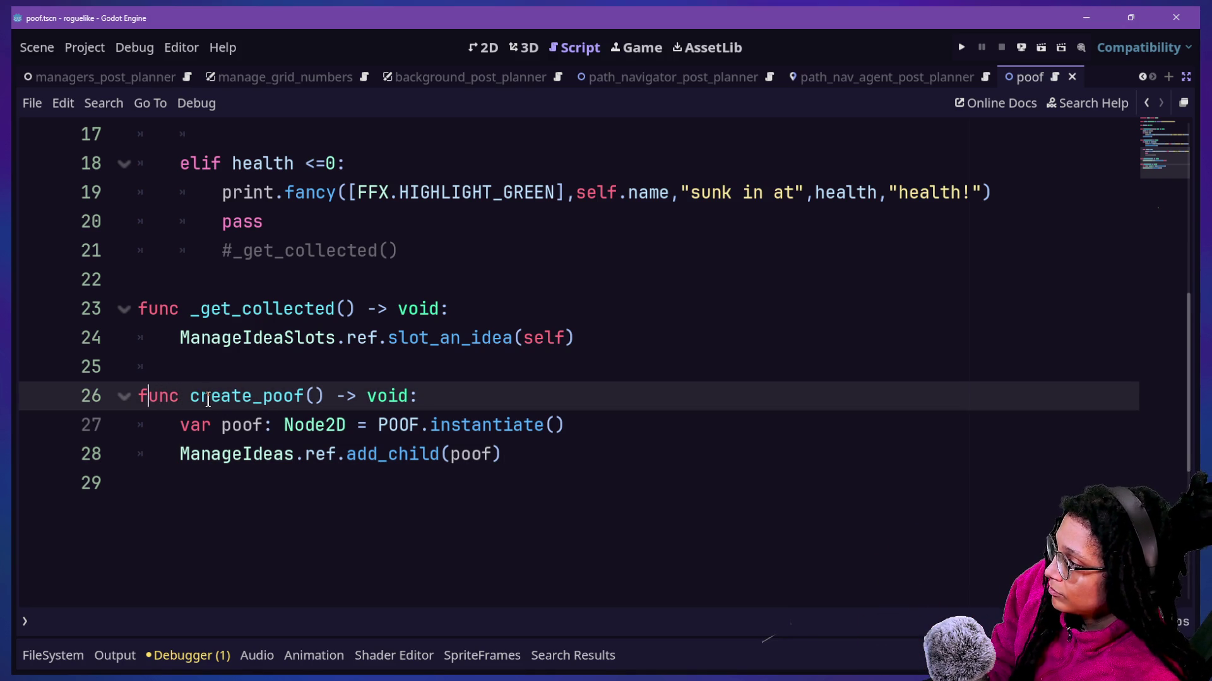
{"action": "key", "text": "Home"}
{"action": "key", "text": "shift+Down"}
{"action": "key", "text": "shift+Down"}
{"action": "key", "text": "shift+Down"}
{"action": "key", "text": "BackSpace"}
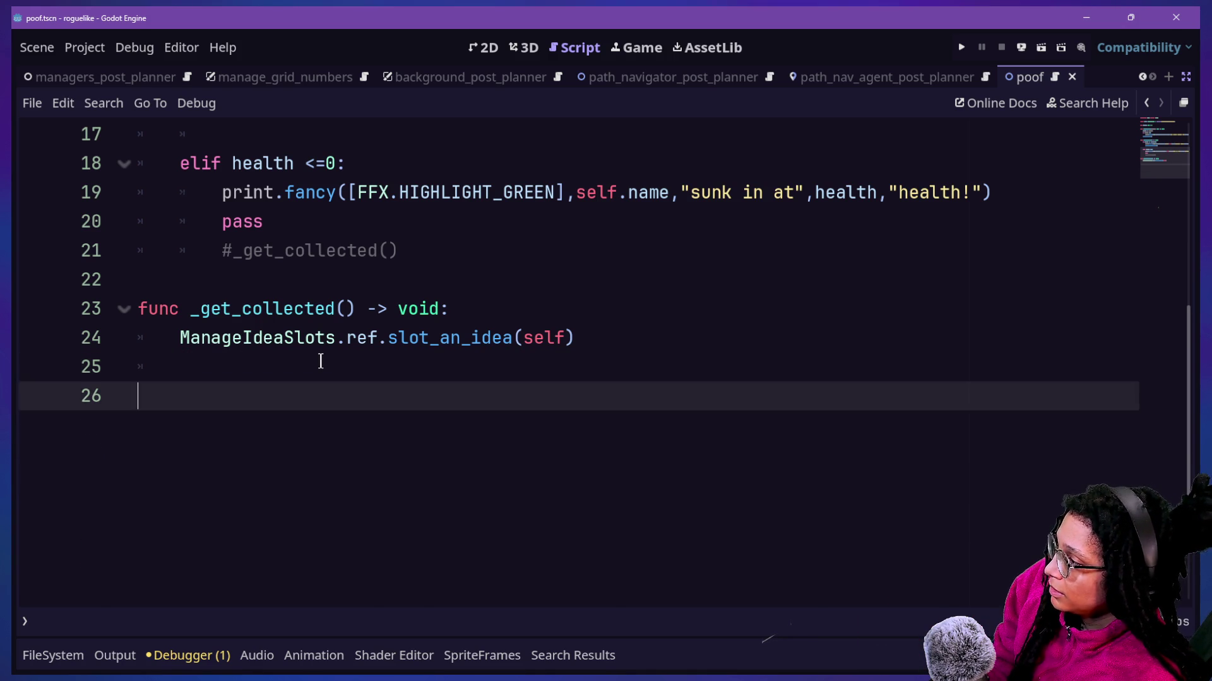
Step: Paste create_poof below the health variable, tidy the blank lines, and save
{"action": "scroll", "coordinate": [320, 361], "scroll_direction": "up", "scroll_amount": 5}
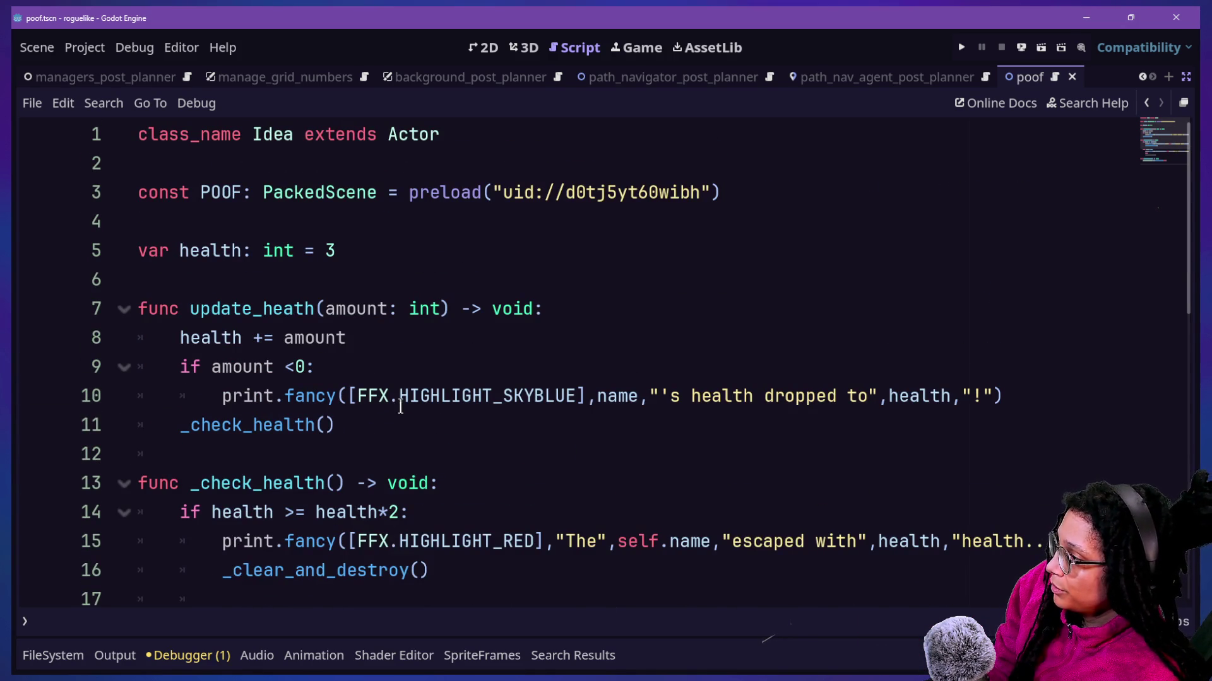
{"action": "left_click", "coordinate": [388, 272]}
{"action": "key", "text": "Return"}
{"action": "type", "text": "func create_poof() -> void: \tvar poof: Node2D = POOF.instantiate() \tManageIdeas.ref.add_child(poof)"}
{"action": "left_click", "coordinate": [299, 269]}
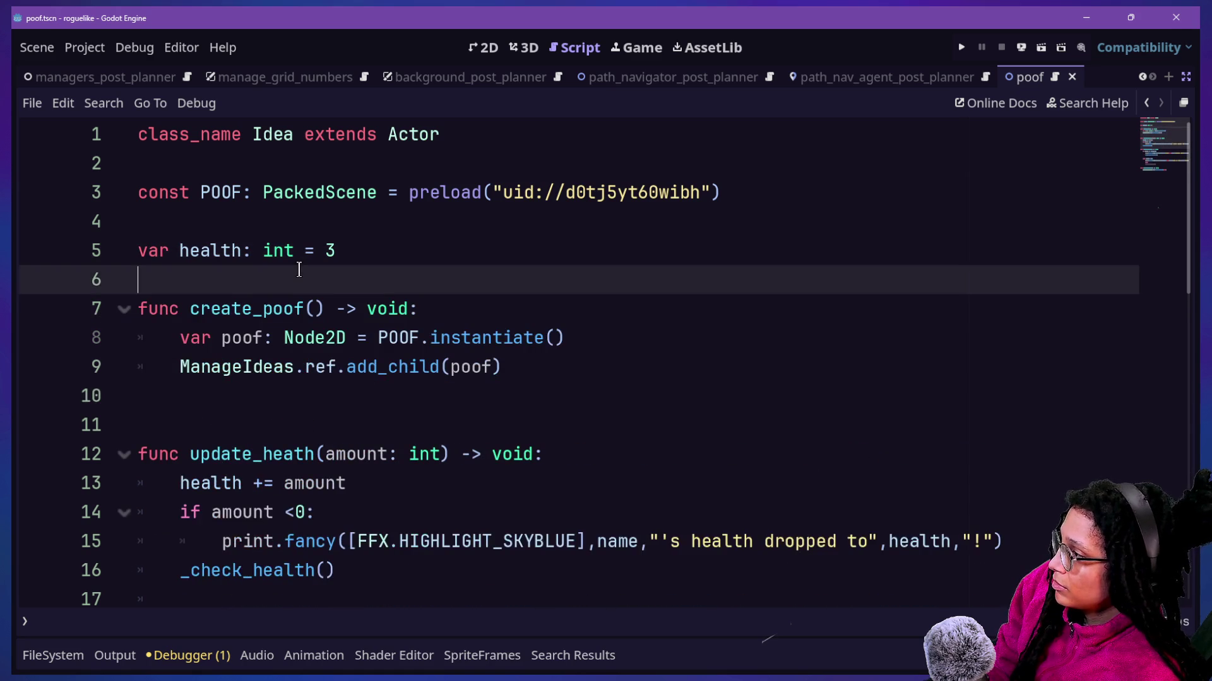
{"action": "left_click", "coordinate": [366, 425]}
{"action": "key", "text": "BackSpace"}
{"action": "key", "text": "ctrl+s"}
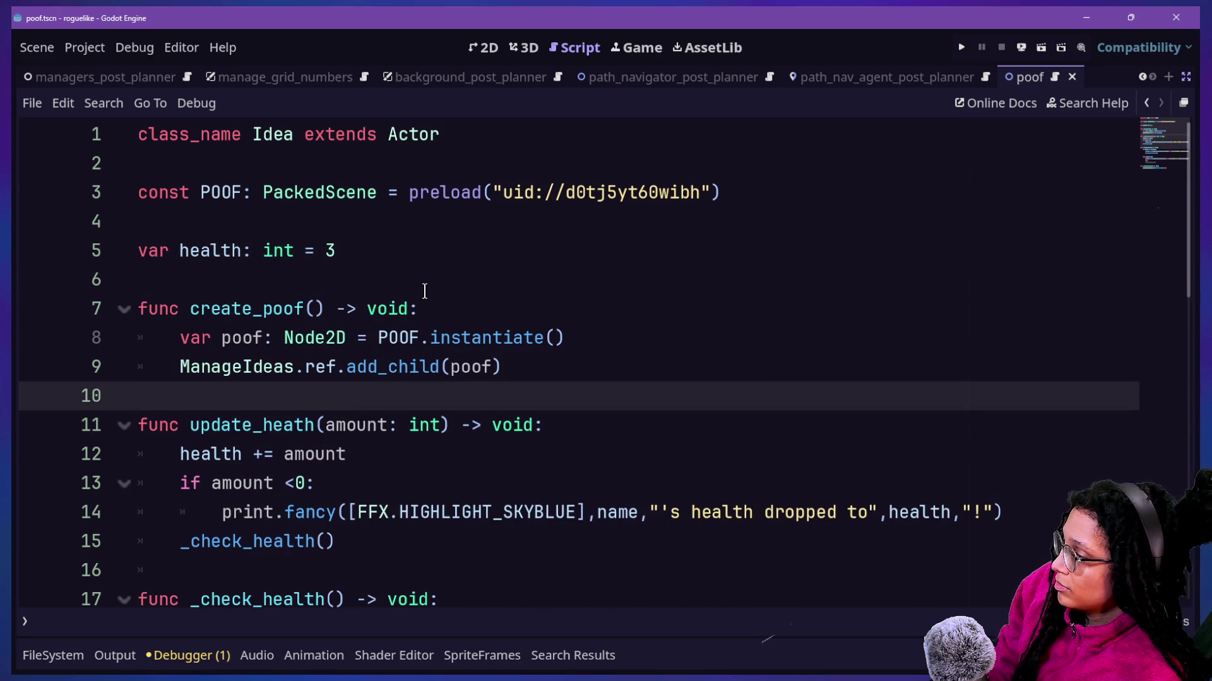
Step: In the spawn script, change the call to self_idea.create_poof() and run the game
{"action": "key", "text": "shift+alt+o"}
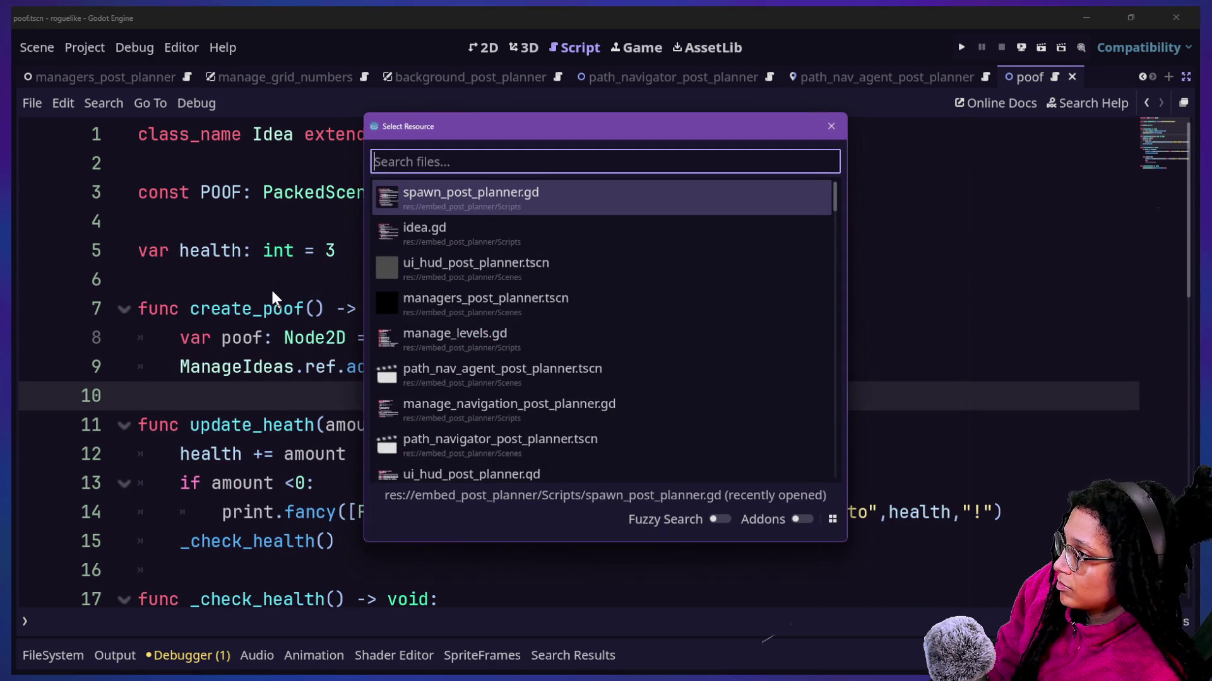
{"action": "key", "text": "Return"}
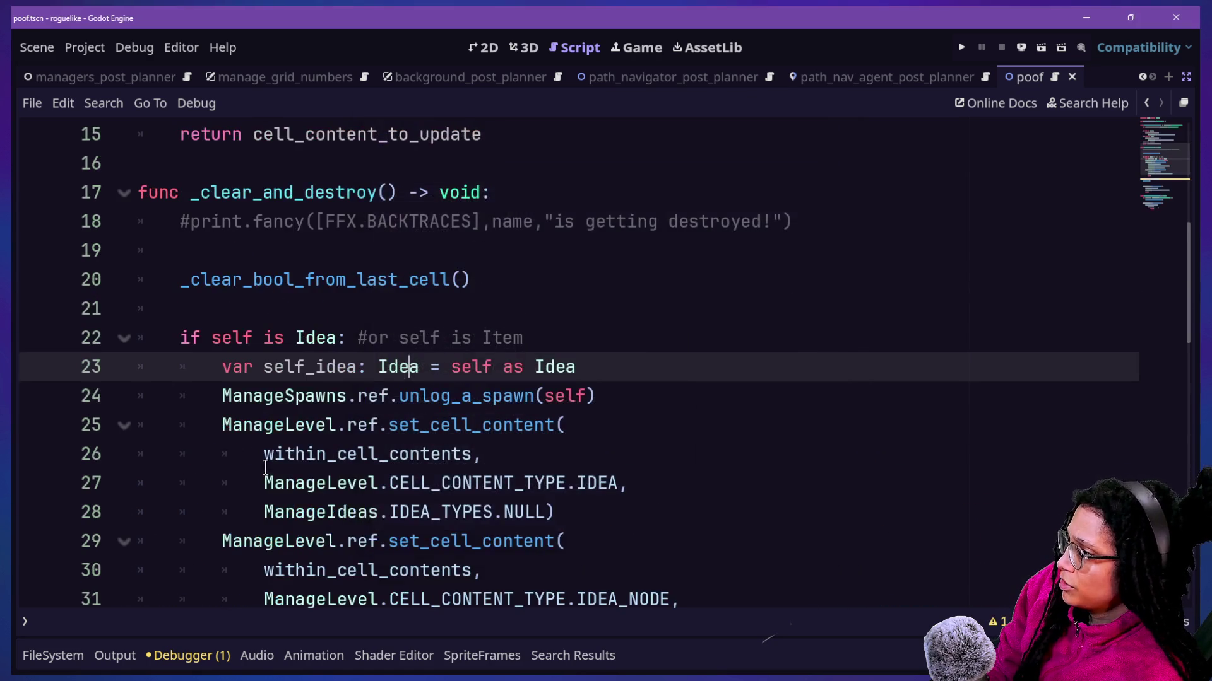
{"action": "scroll", "coordinate": [277, 442], "scroll_direction": "down", "scroll_amount": 5}
{"action": "scroll", "coordinate": [280, 565], "scroll_direction": "down", "scroll_amount": 1}
{"action": "scroll", "coordinate": [280, 564], "scroll_direction": "up", "scroll_amount": 2}
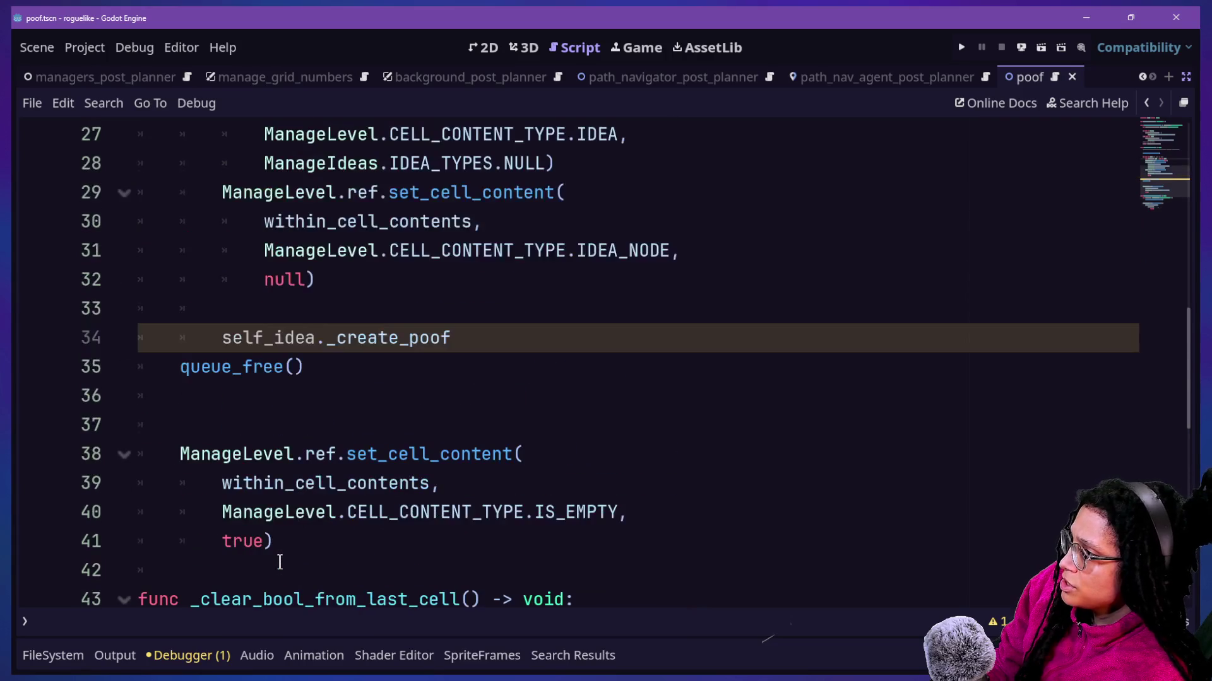
{"action": "left_click", "coordinate": [329, 325]}
{"action": "key", "text": "Delete"}
{"action": "left_click", "coordinate": [551, 333]}
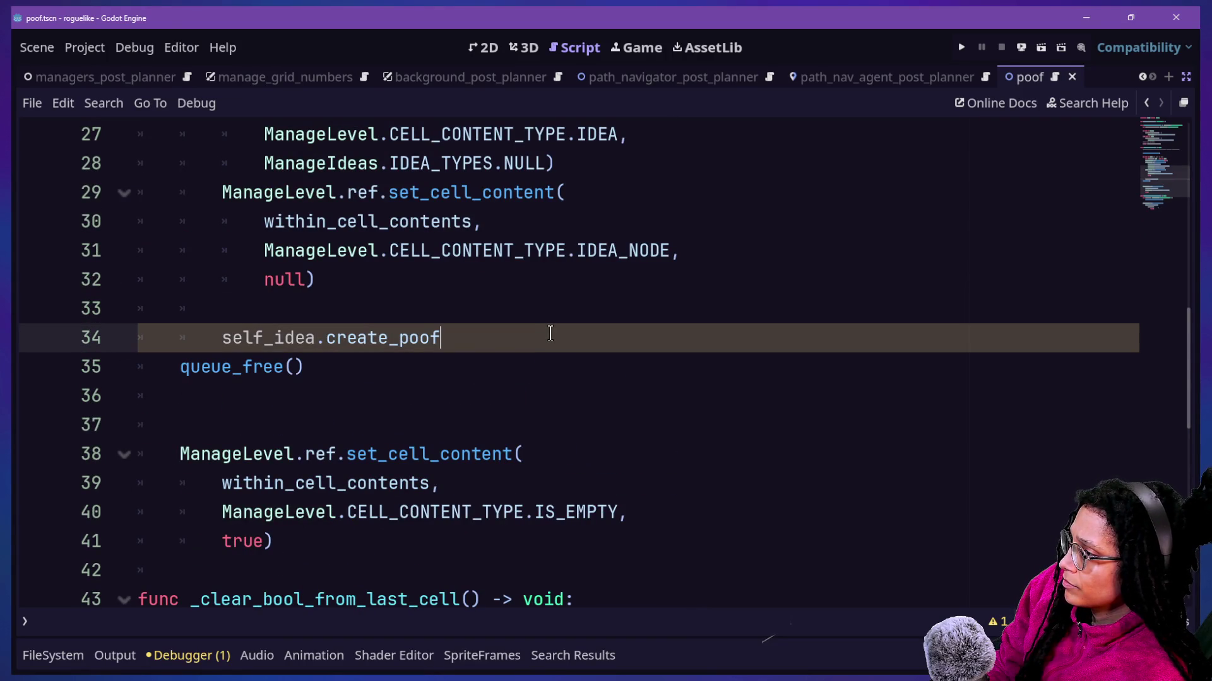
{"action": "type", "text": "("}
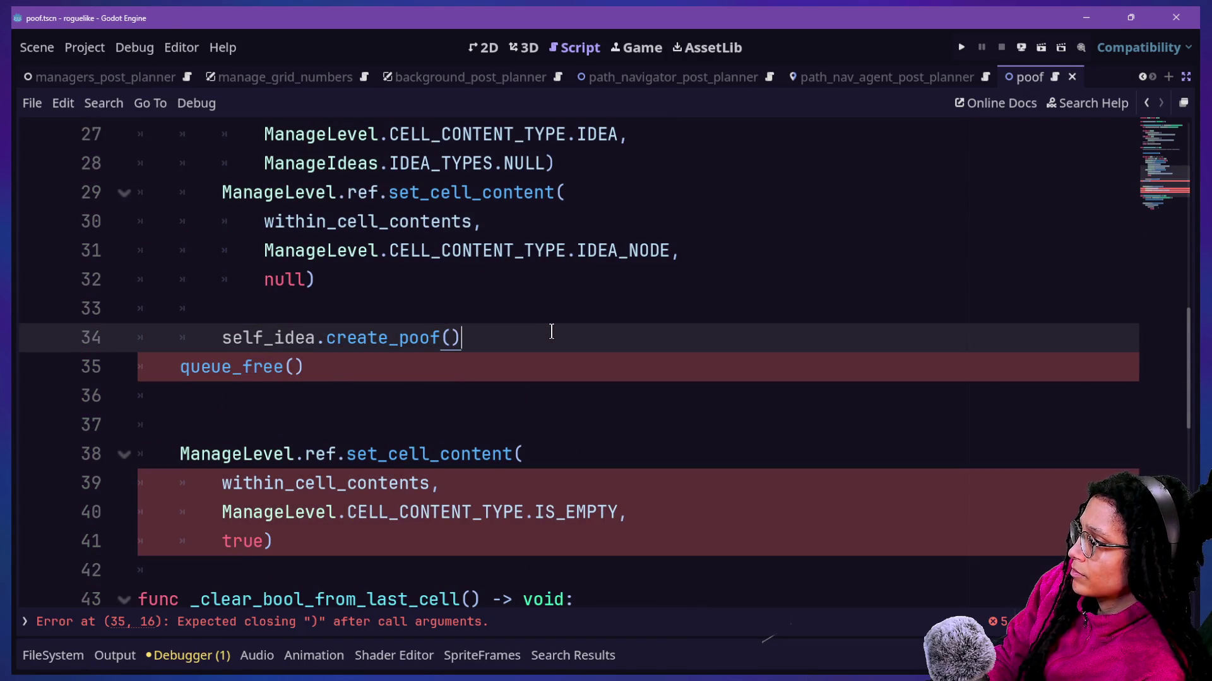
{"action": "type", "text": ")"}
{"action": "left_click", "coordinate": [964, 50]}
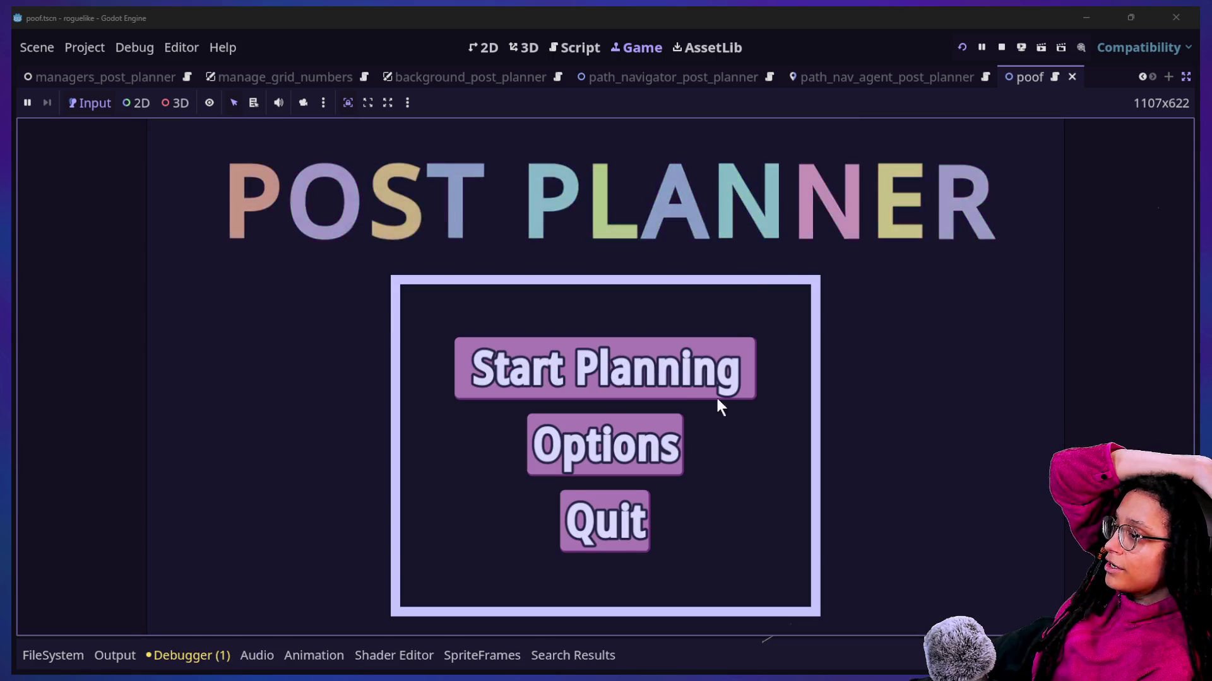
Step: Start Planning, choose Catstagram to play the level, then return to the code editor
{"action": "left_click", "coordinate": [715, 395]}
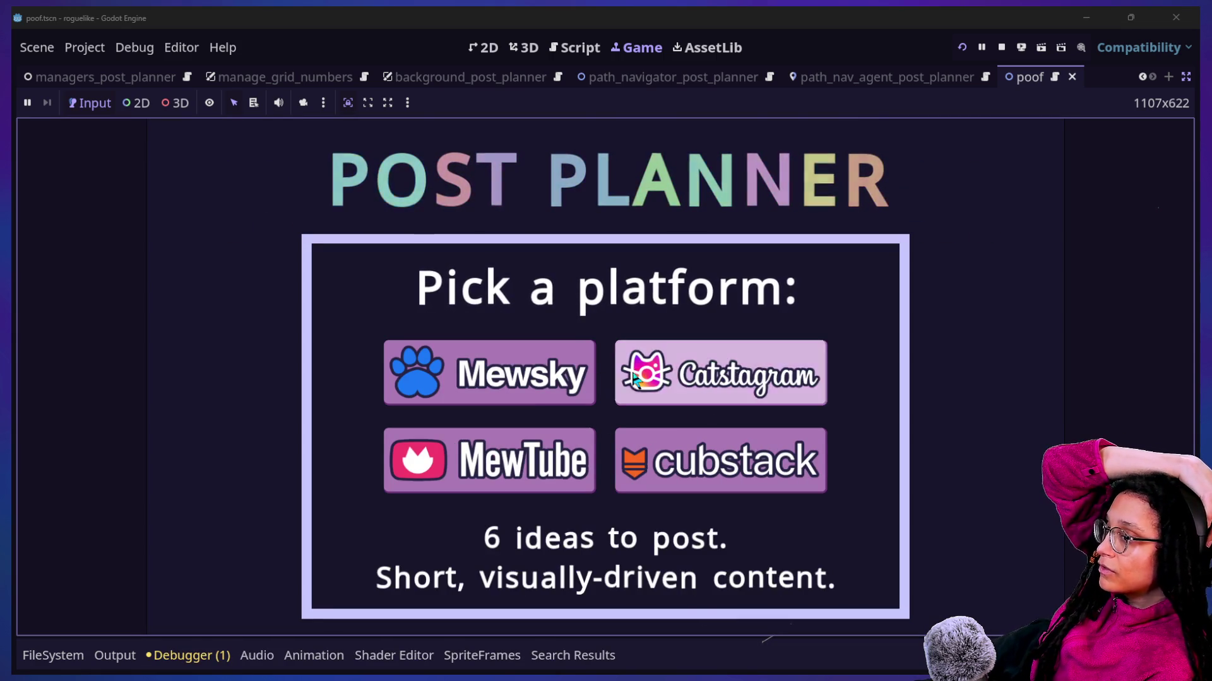
{"action": "left_click", "coordinate": [661, 385]}
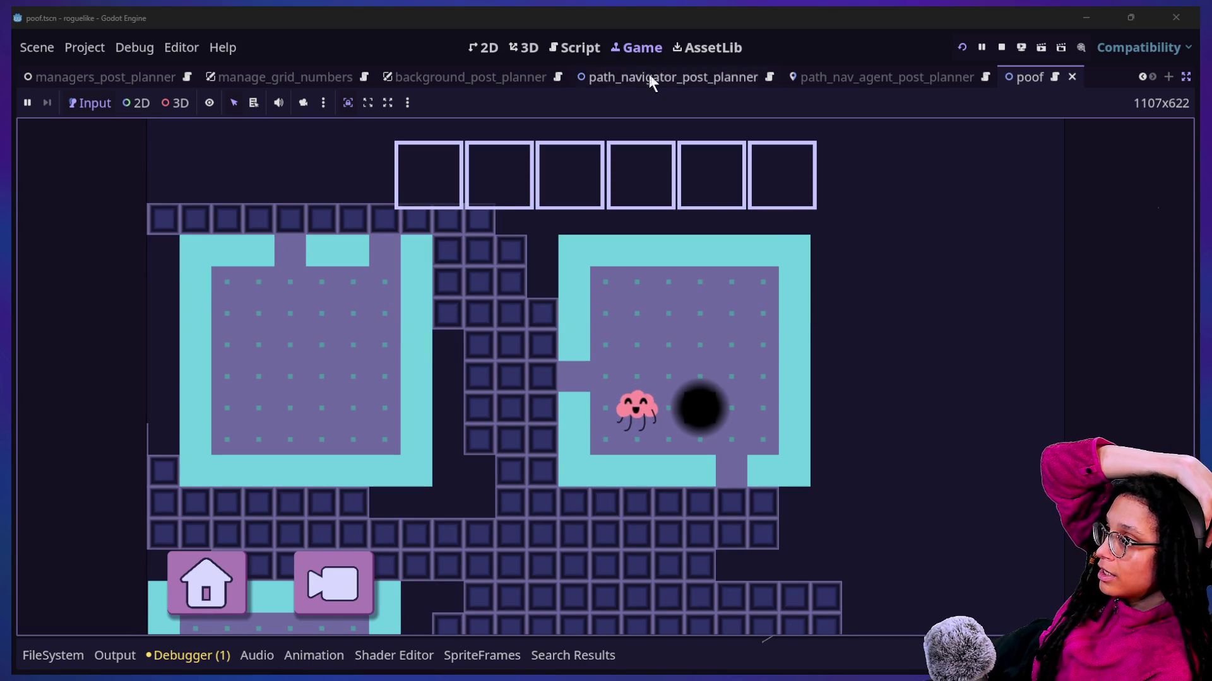
{"action": "left_click", "coordinate": [582, 47]}
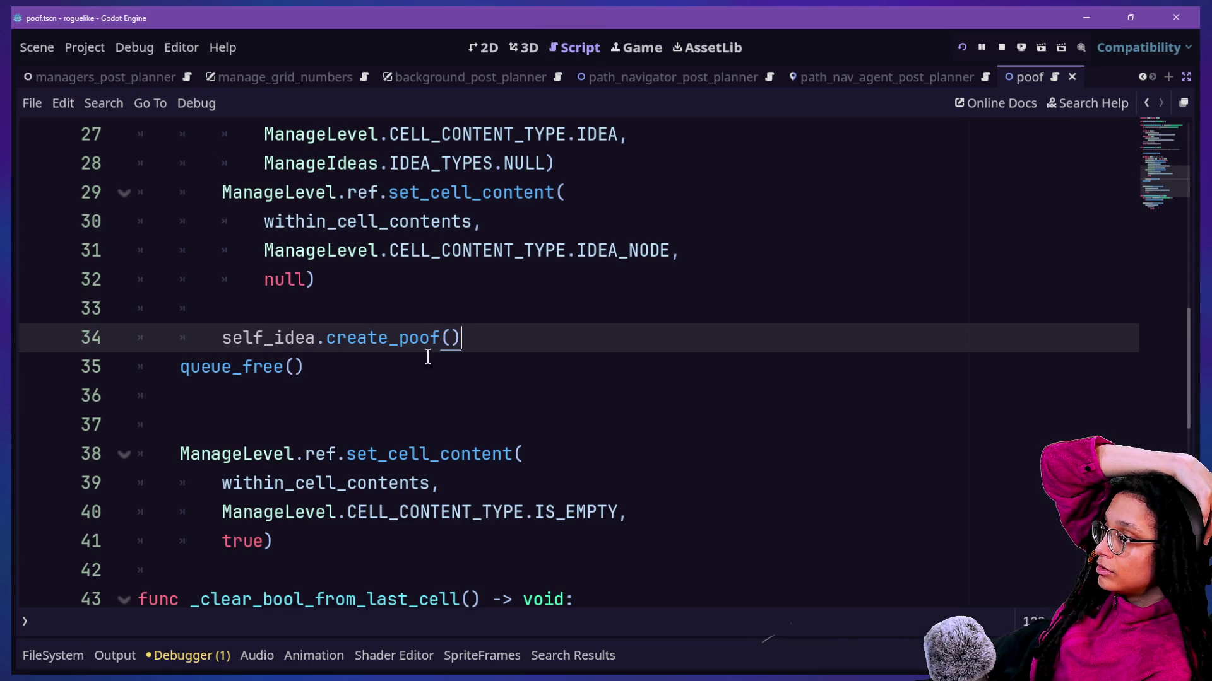
Step: Replace queue_free() on line 35 with visible = false
{"action": "left_click_drag", "start_coordinate": [471, 337], "coordinate": [467, 311]}
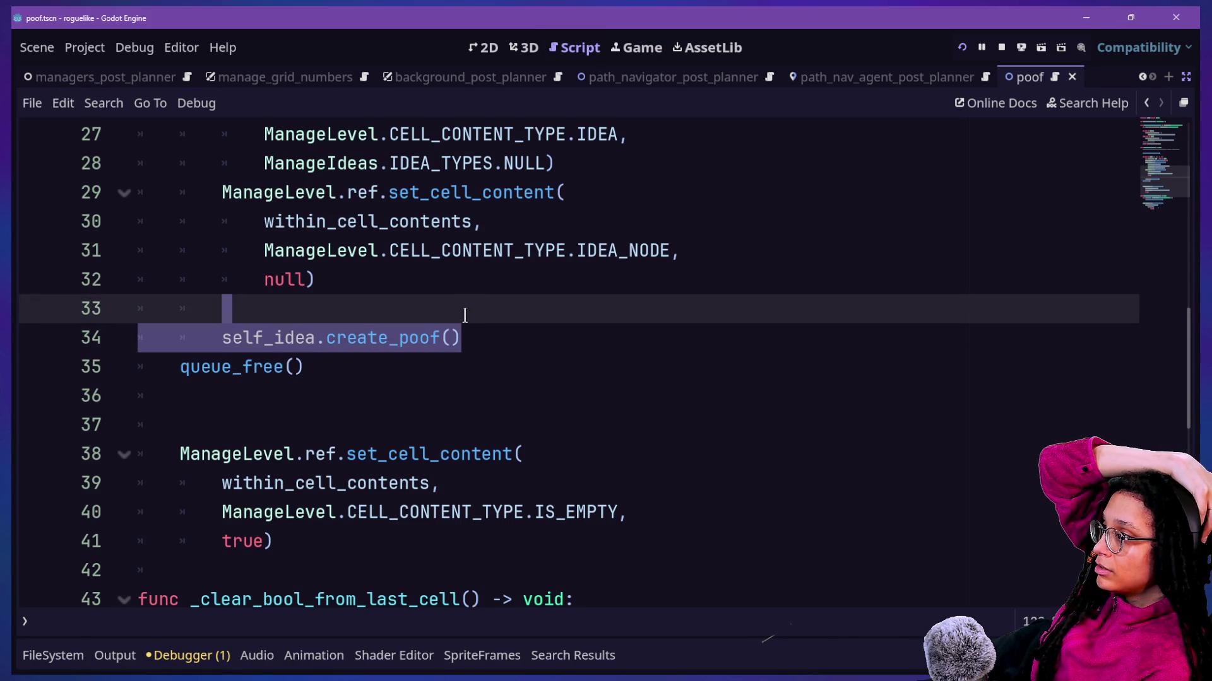
{"action": "left_click_drag", "start_coordinate": [305, 367], "coordinate": [427, 351]}
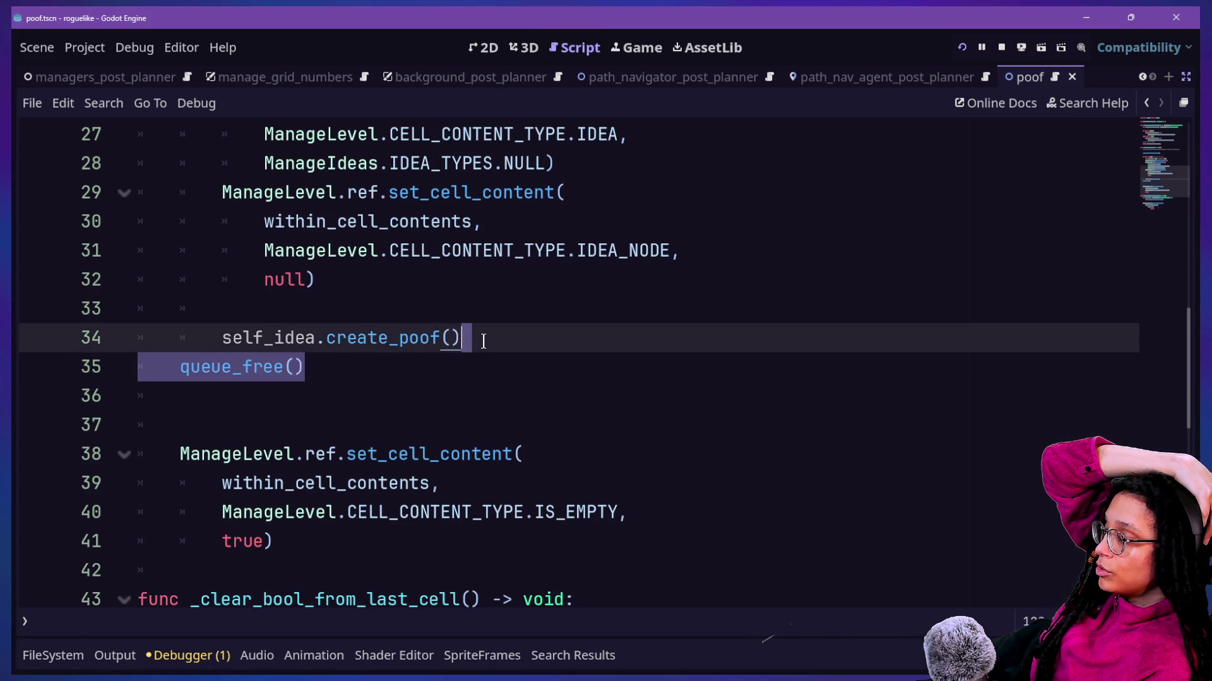
{"action": "left_click", "coordinate": [338, 377]}
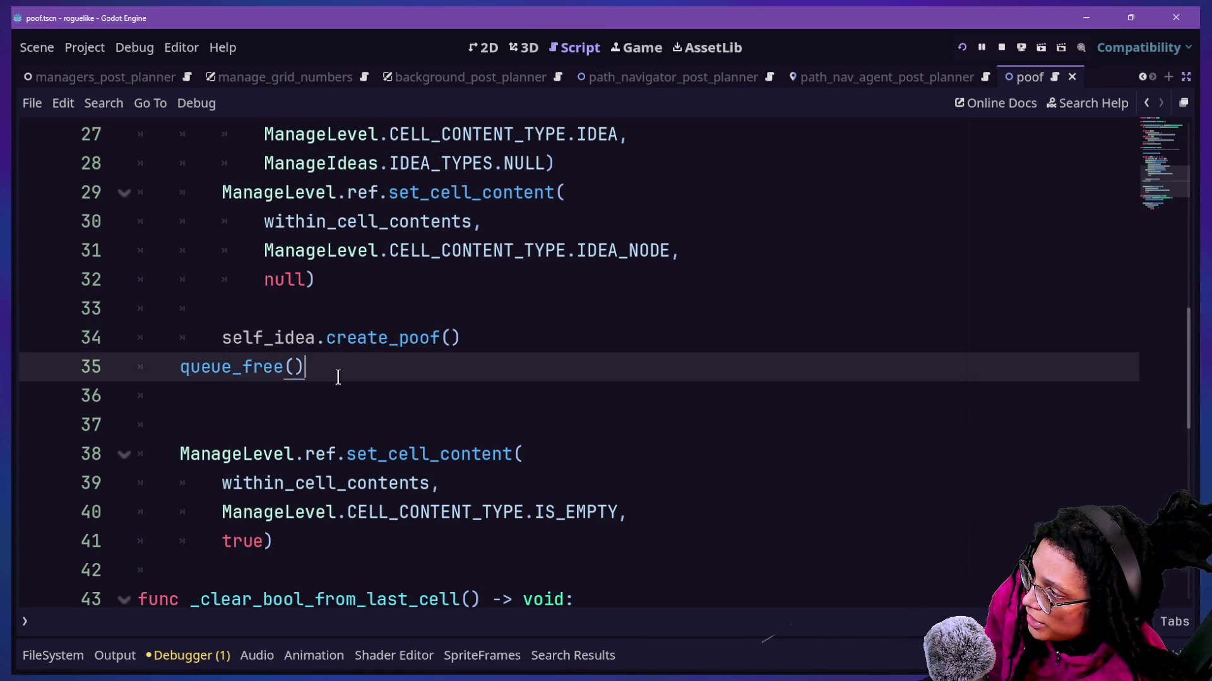
{"action": "type", "text": "vi"}
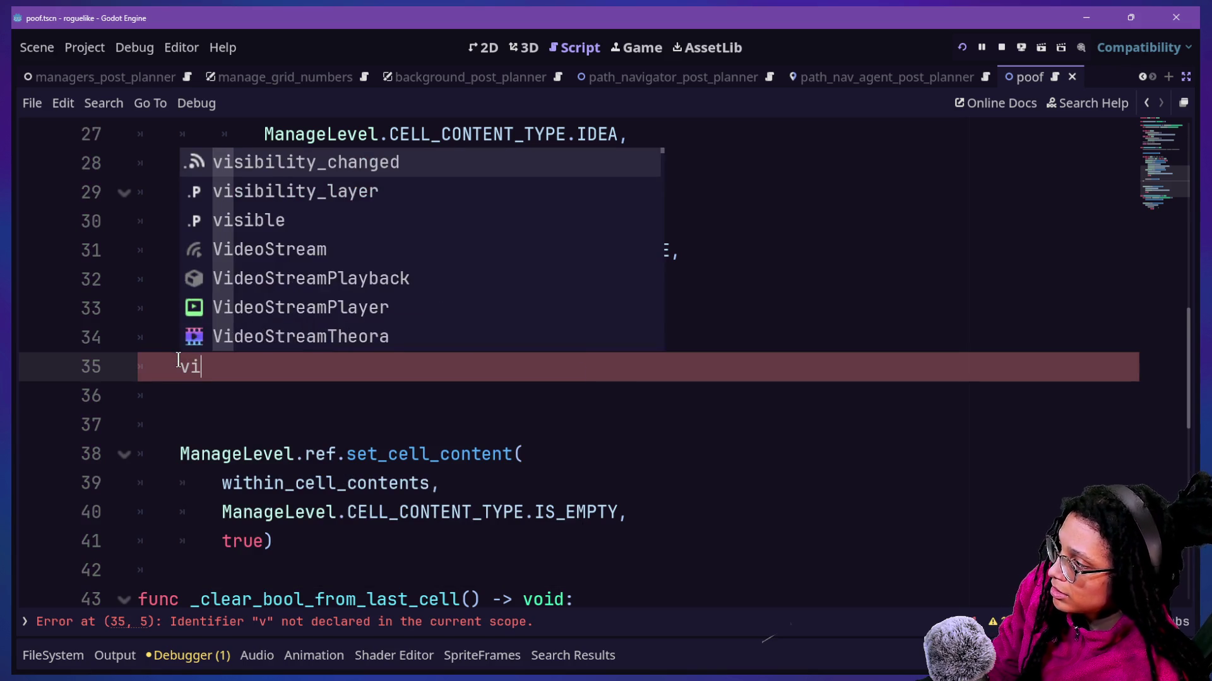
{"action": "type", "text": "sible = false"}
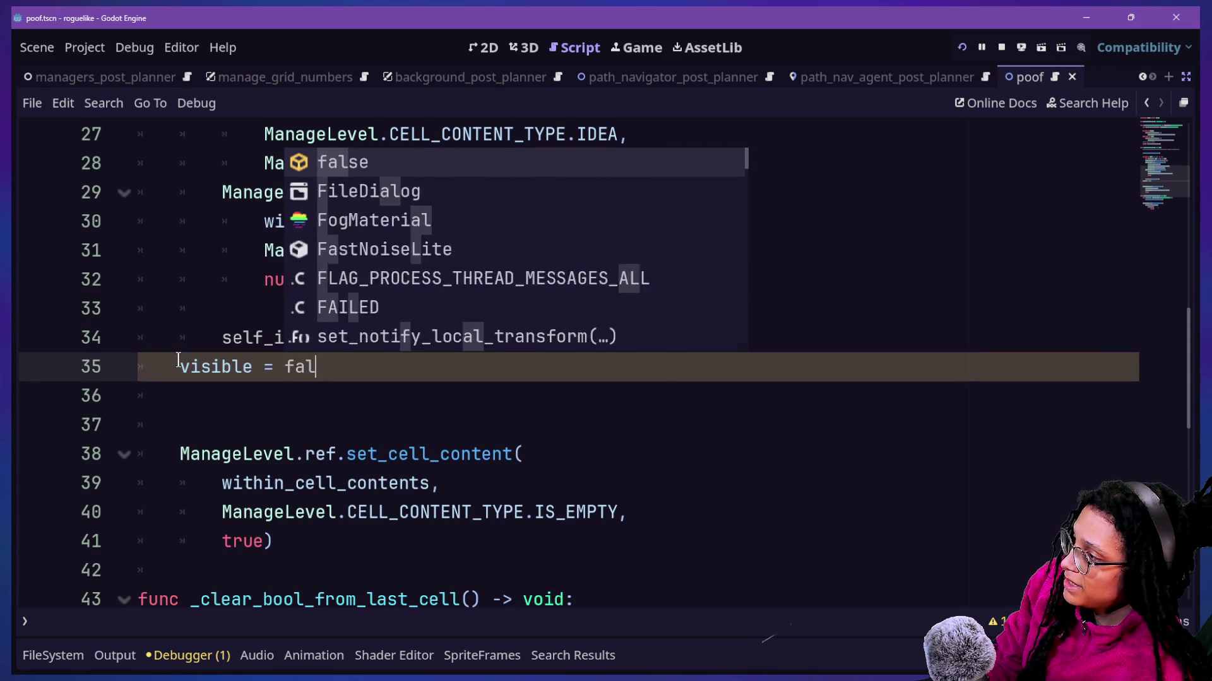
Step: Run the project, Start Planning, pick MewTube, then stop the game
{"action": "left_click", "coordinate": [963, 49]}
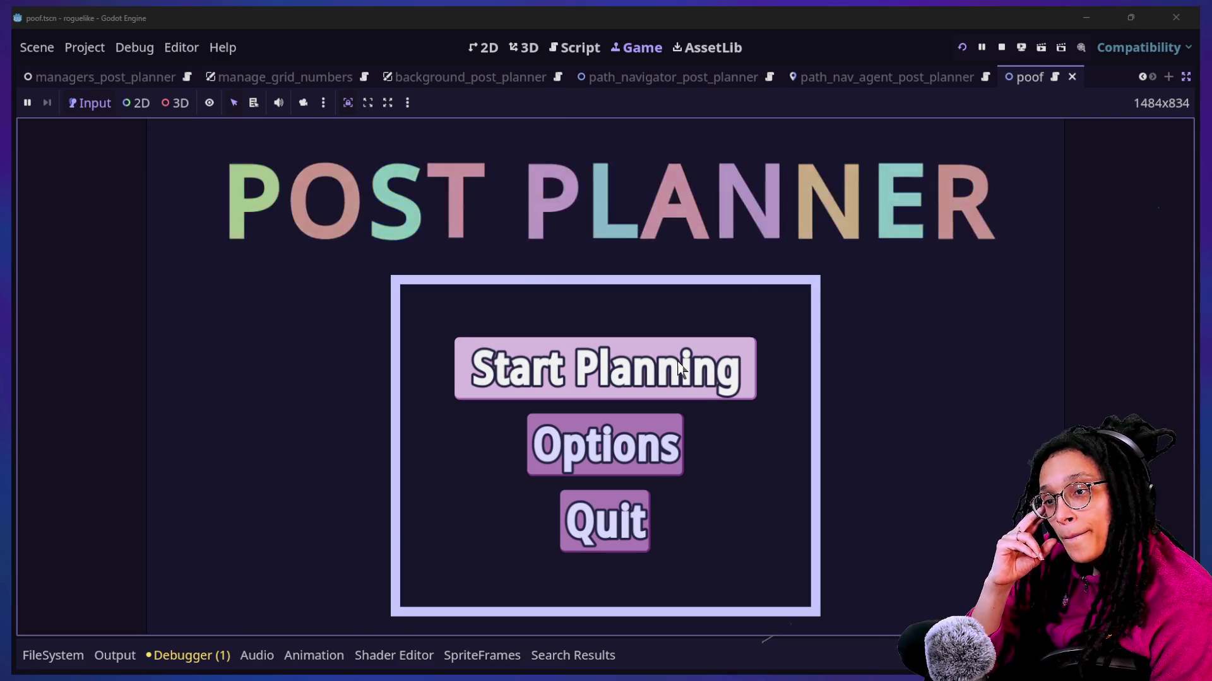
{"action": "left_click", "coordinate": [683, 357]}
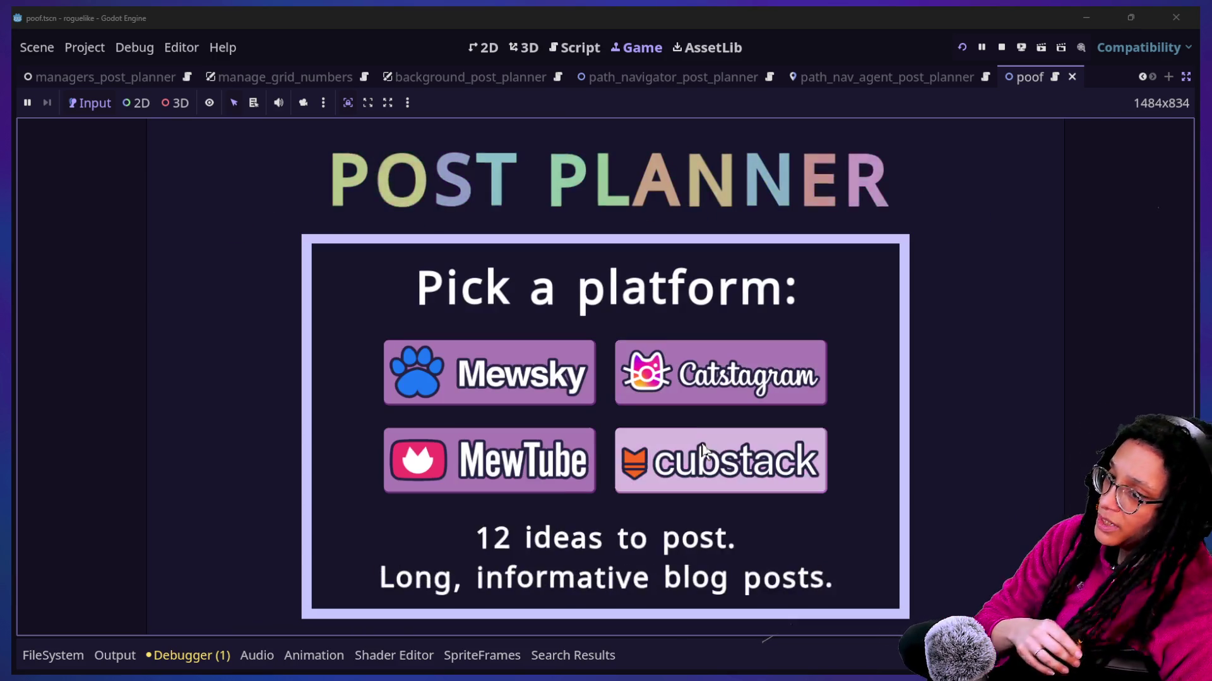
{"action": "left_click", "coordinate": [574, 472]}
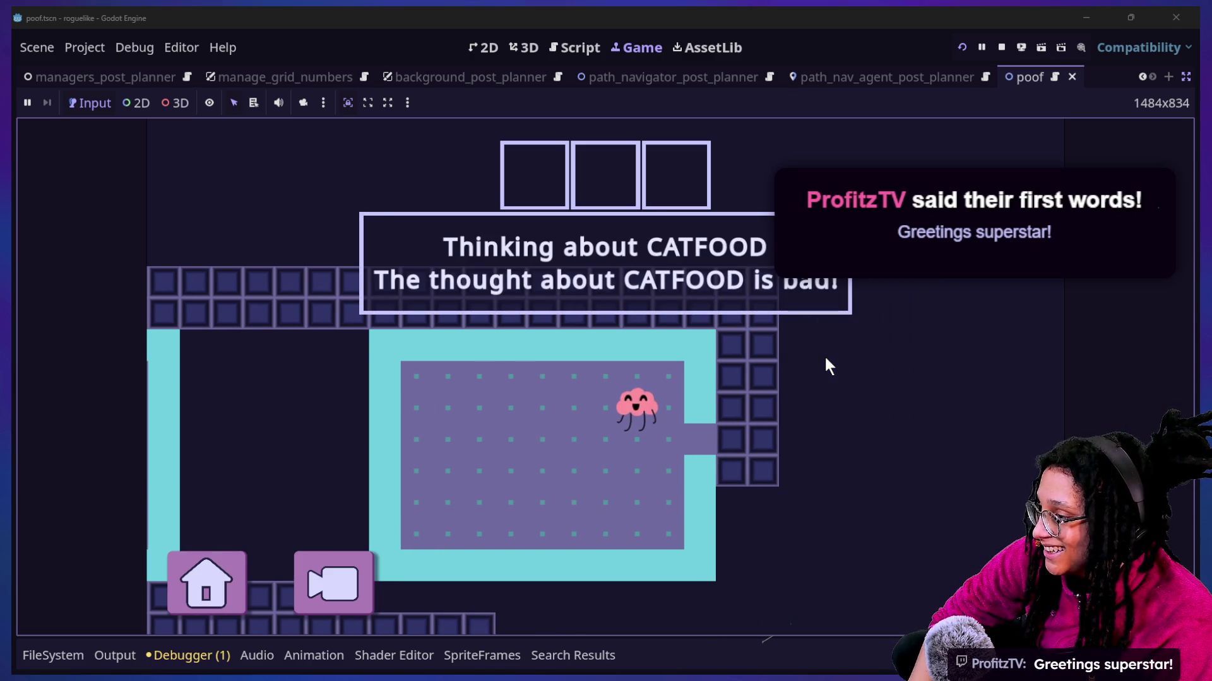
{"action": "left_click", "coordinate": [1006, 48]}
Step: Undo to restore queue_free() and jump to the create_poof definition in Idea
{"action": "left_click", "coordinate": [562, 414]}
{"action": "key", "text": "ctrl+z"}
{"action": "left_click", "coordinate": [416, 310]}
{"action": "left_click", "coordinate": [381, 338], "text": "ctrl"}
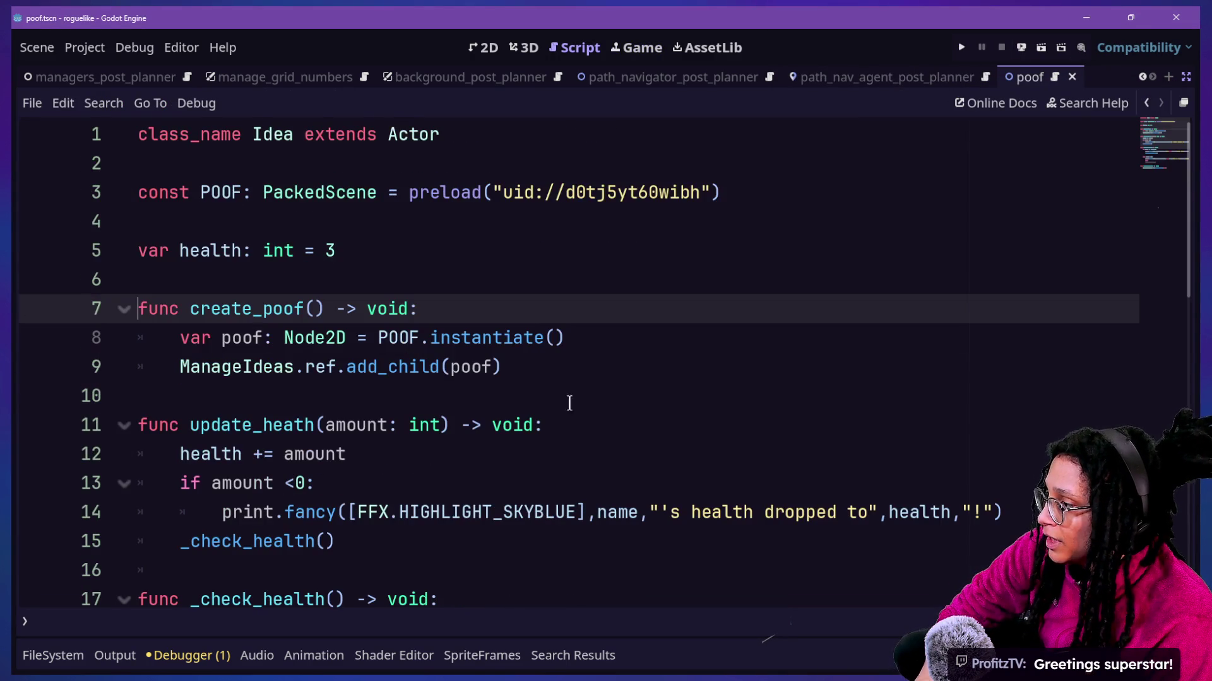
Step: Add a new line after add_child(poof) and begin typing poof.p
{"action": "scroll", "coordinate": [619, 431], "scroll_direction": "down", "scroll_amount": 10}
{"action": "scroll", "coordinate": [619, 431], "scroll_direction": "up", "scroll_amount": 5}
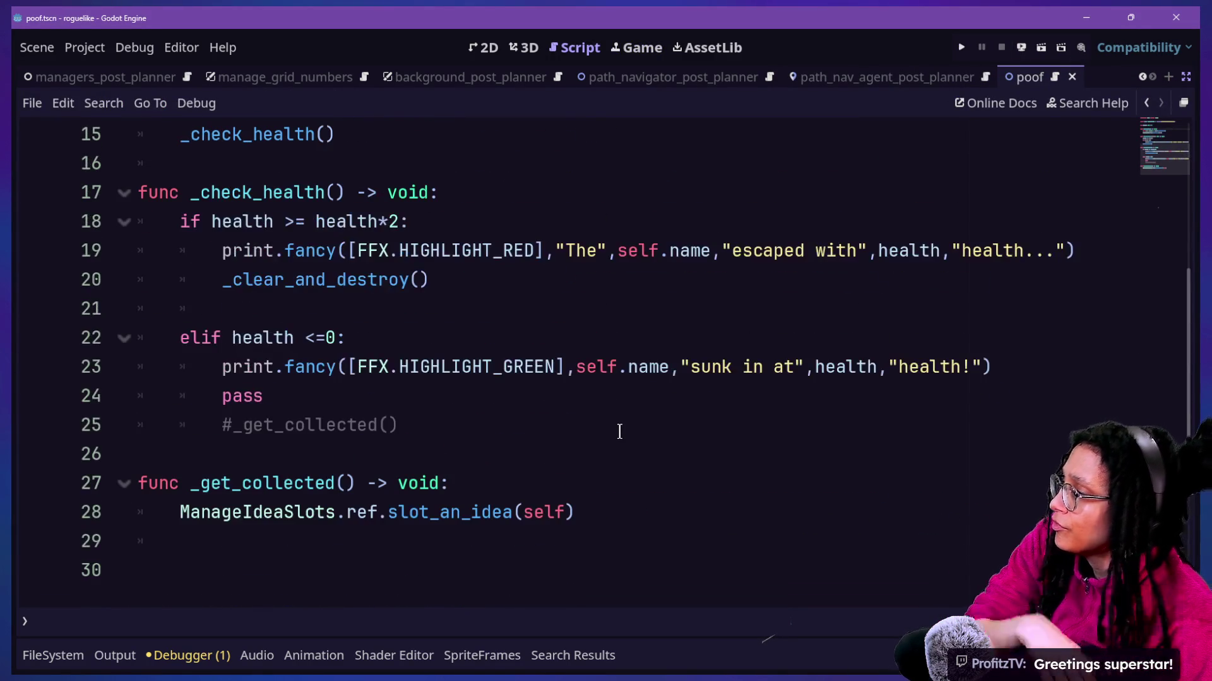
{"action": "scroll", "coordinate": [619, 433], "scroll_direction": "up", "scroll_amount": 5}
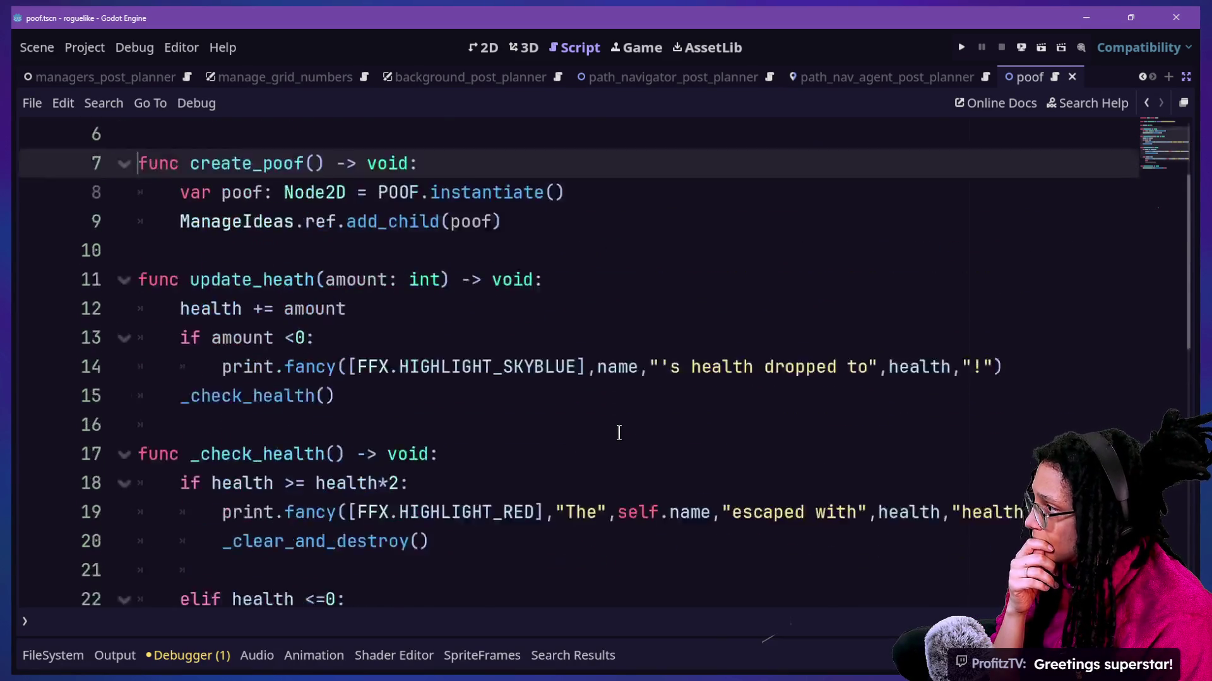
{"action": "left_click", "coordinate": [564, 373]}
{"action": "key", "text": "Return"}
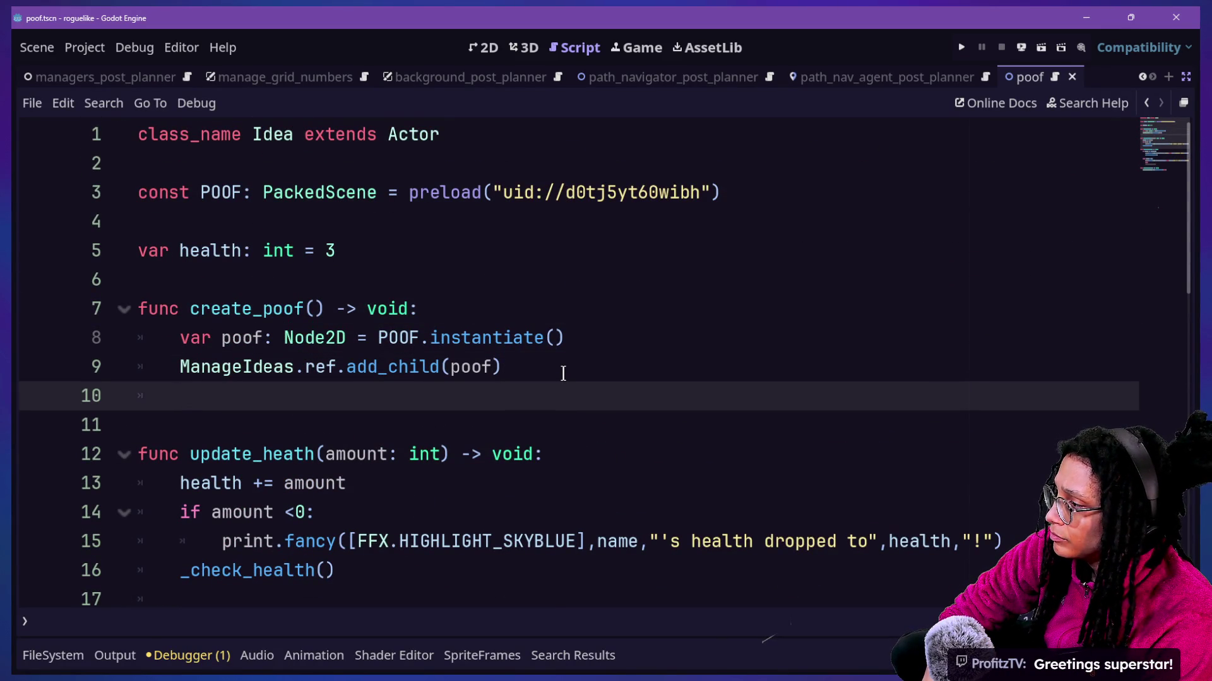
{"action": "type", "text": "poof.p"}
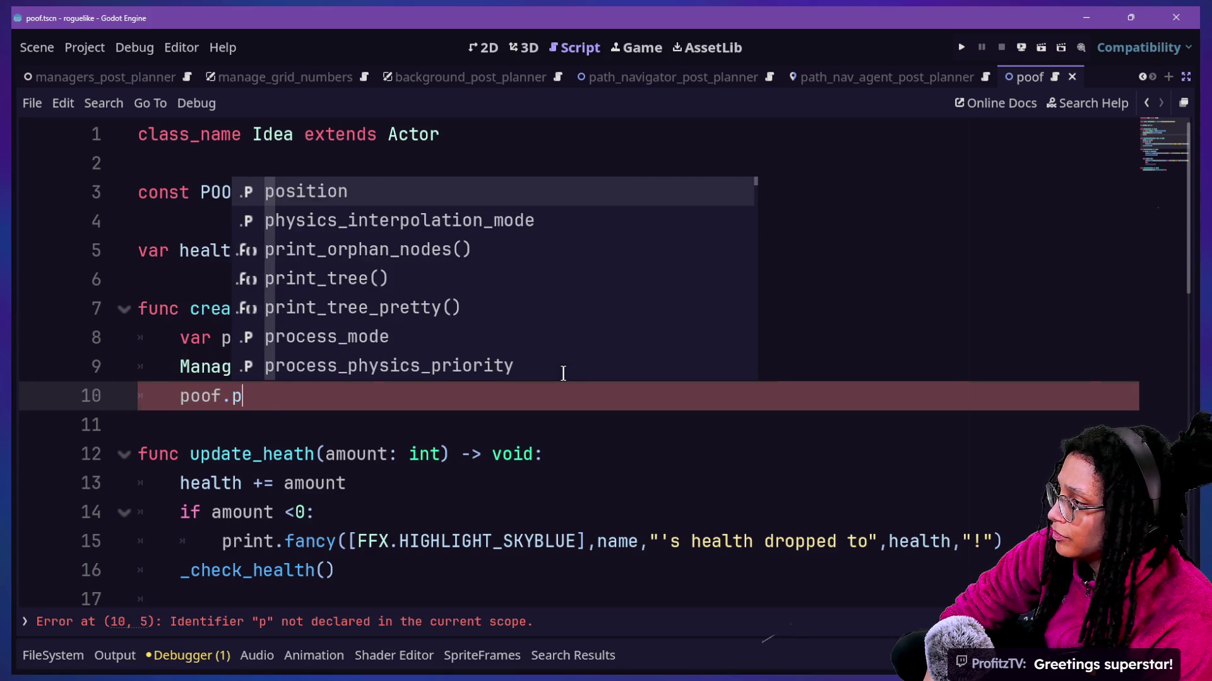
Step: Complete line 10 as poof.position = self.position with autocomplete, then run the game
{"action": "key", "text": "Return"}
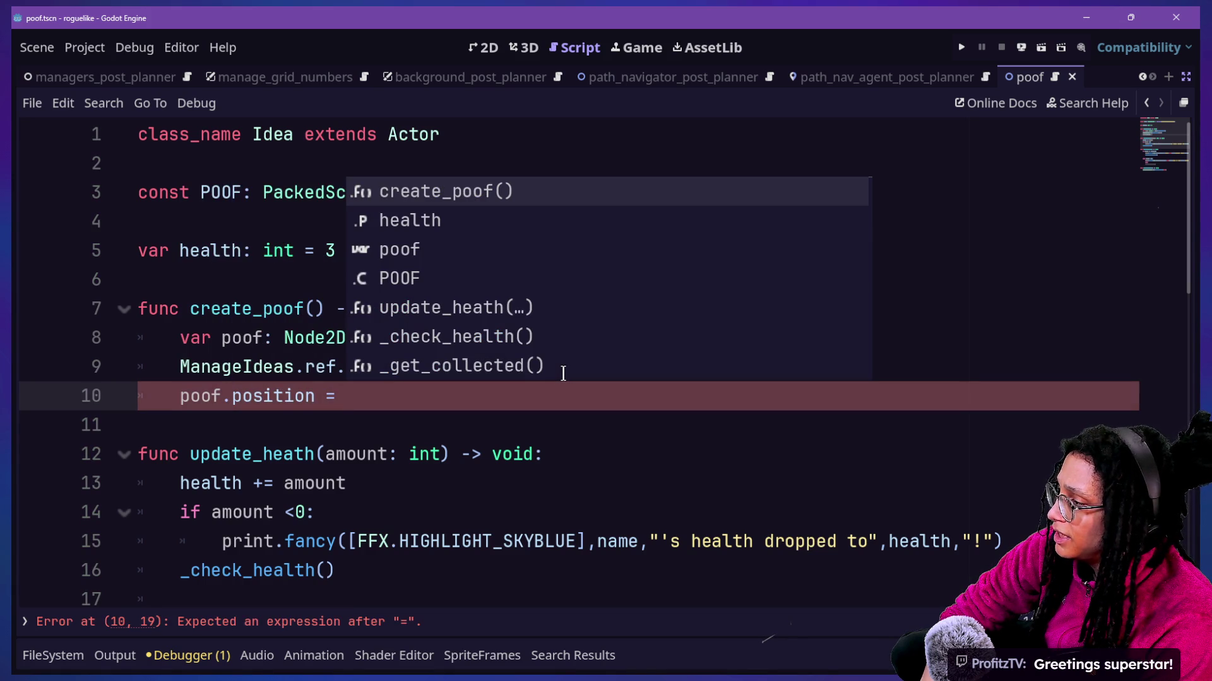
{"action": "left_click", "coordinate": [549, 483]}
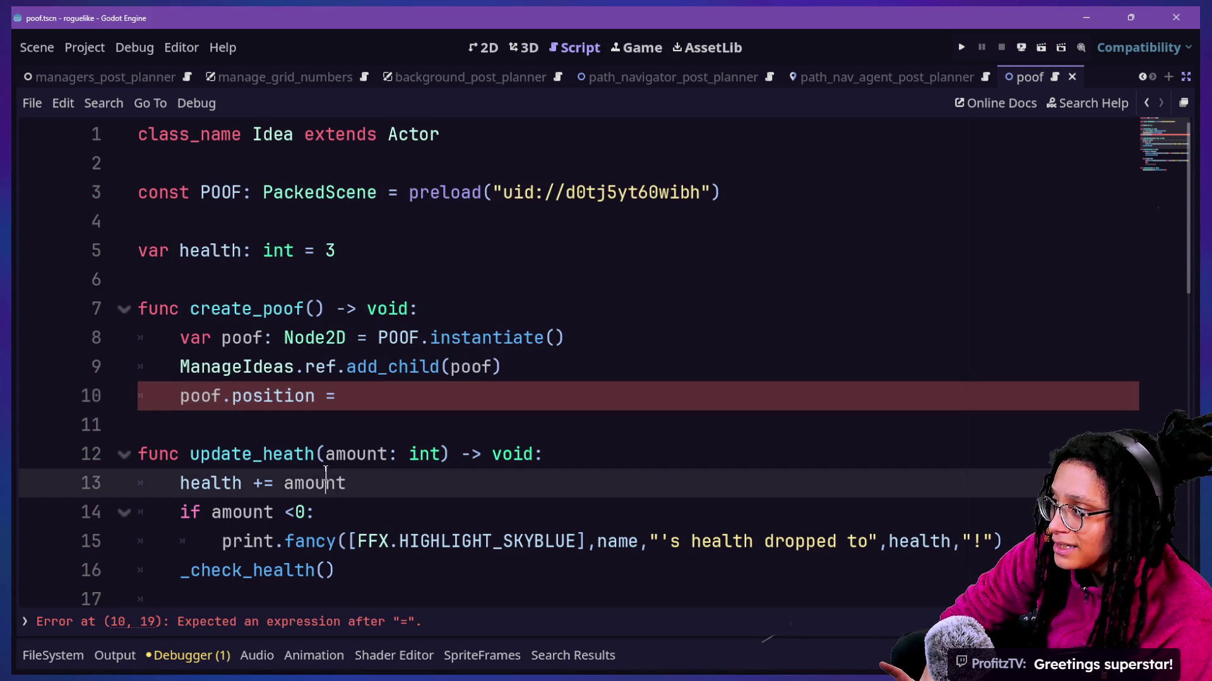
{"action": "left_click", "coordinate": [370, 406]}
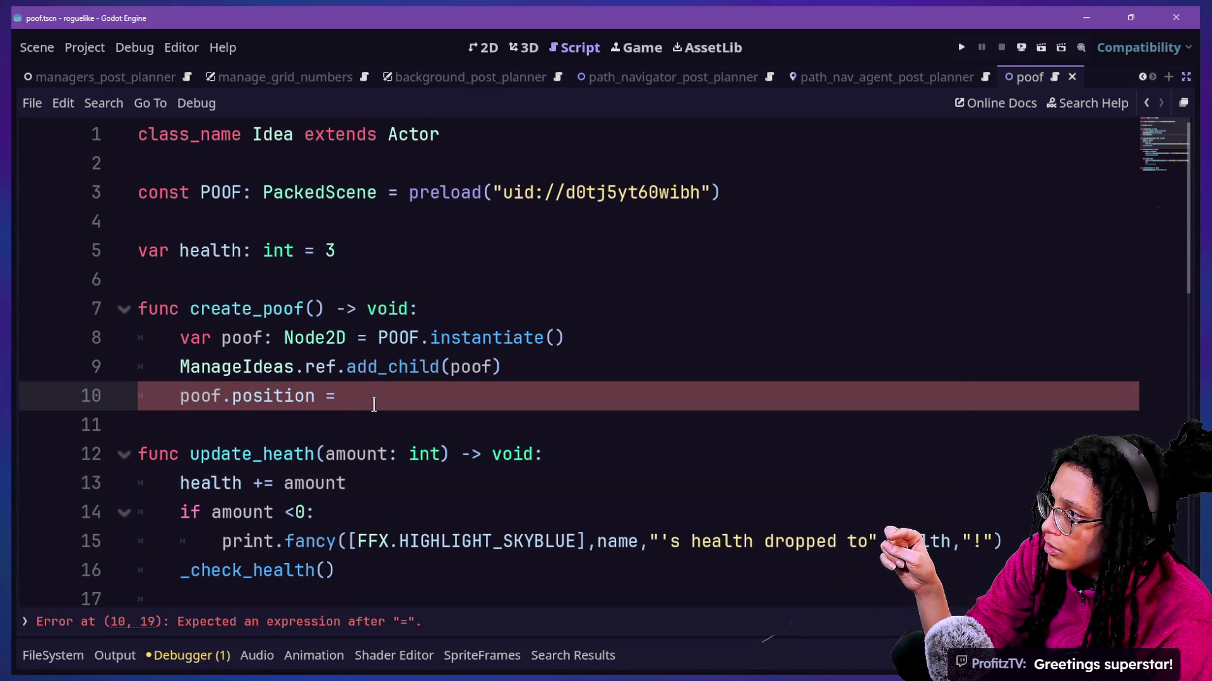
{"action": "type", "text": "self"}
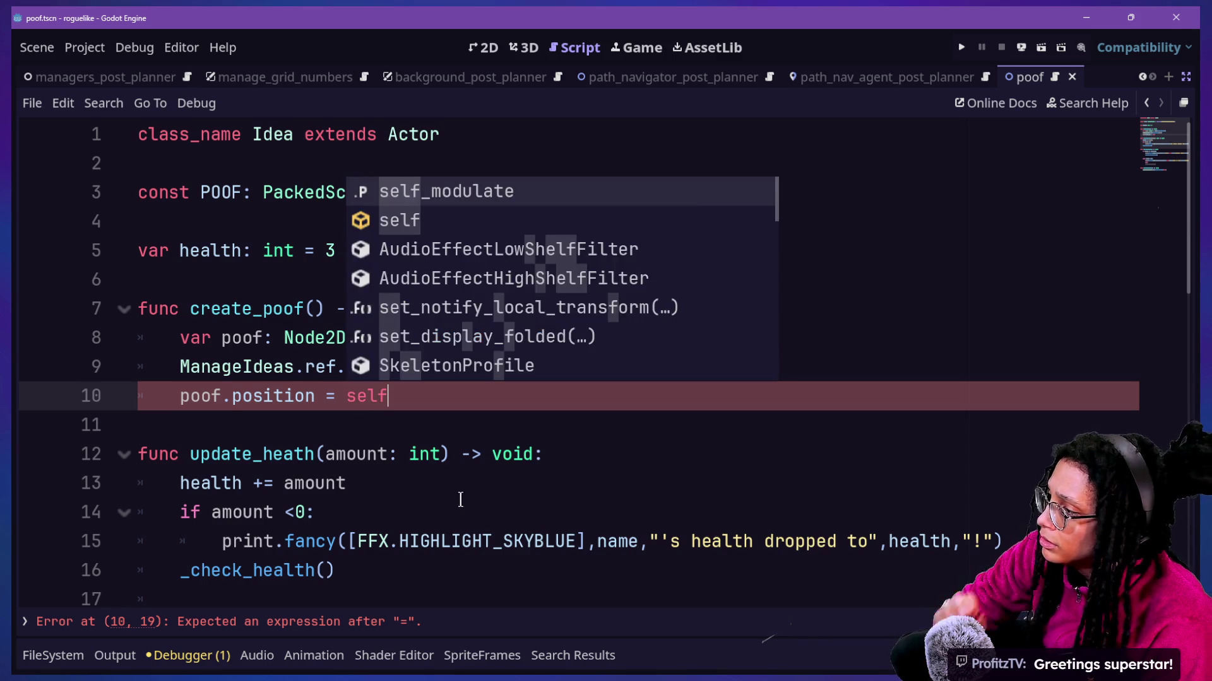
{"action": "left_click", "coordinate": [469, 500]}
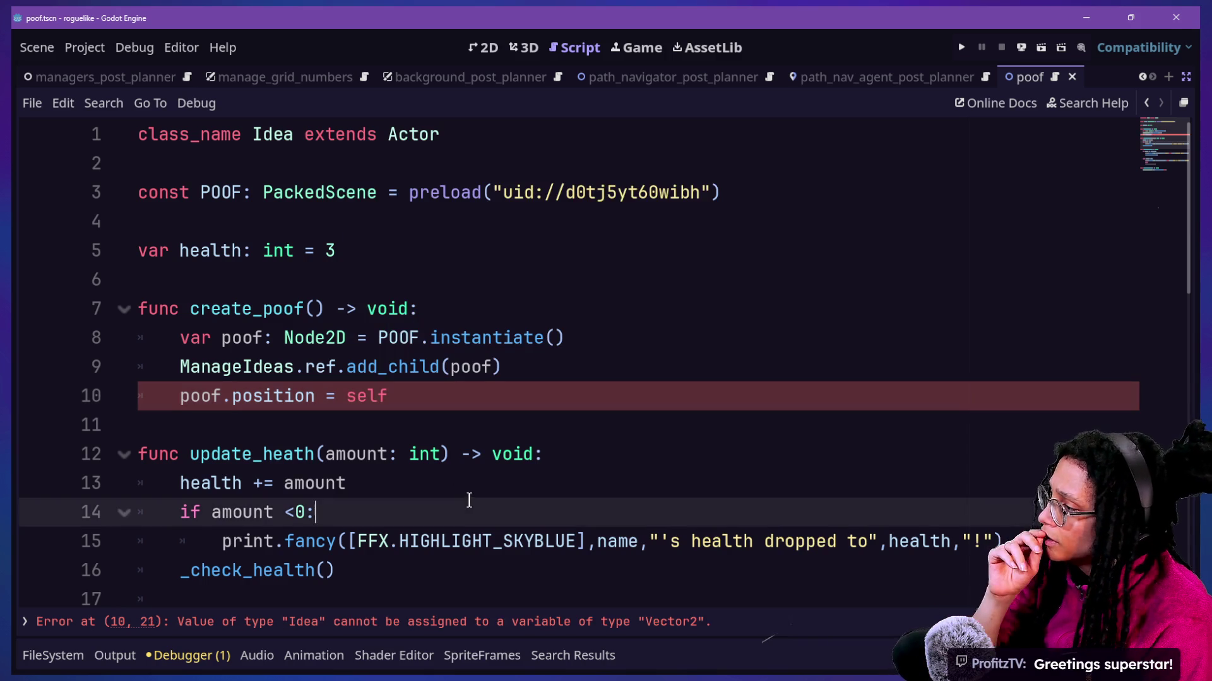
{"action": "left_click", "coordinate": [397, 395]}
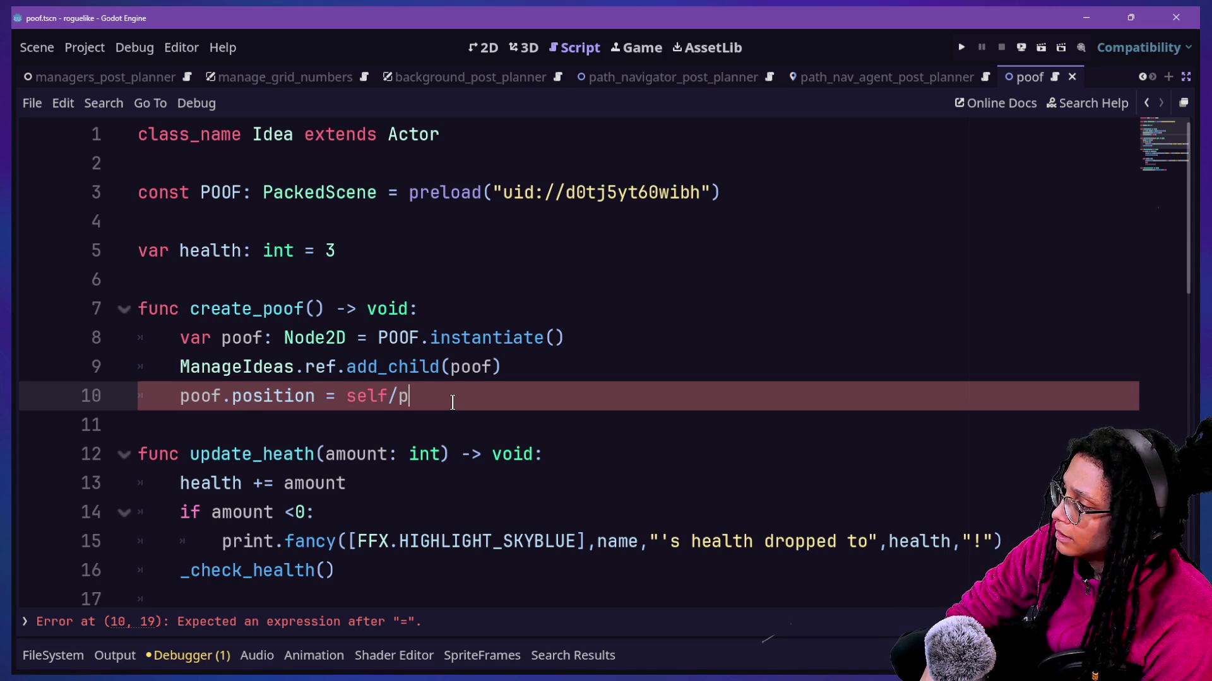
{"action": "type", "text": "n"}
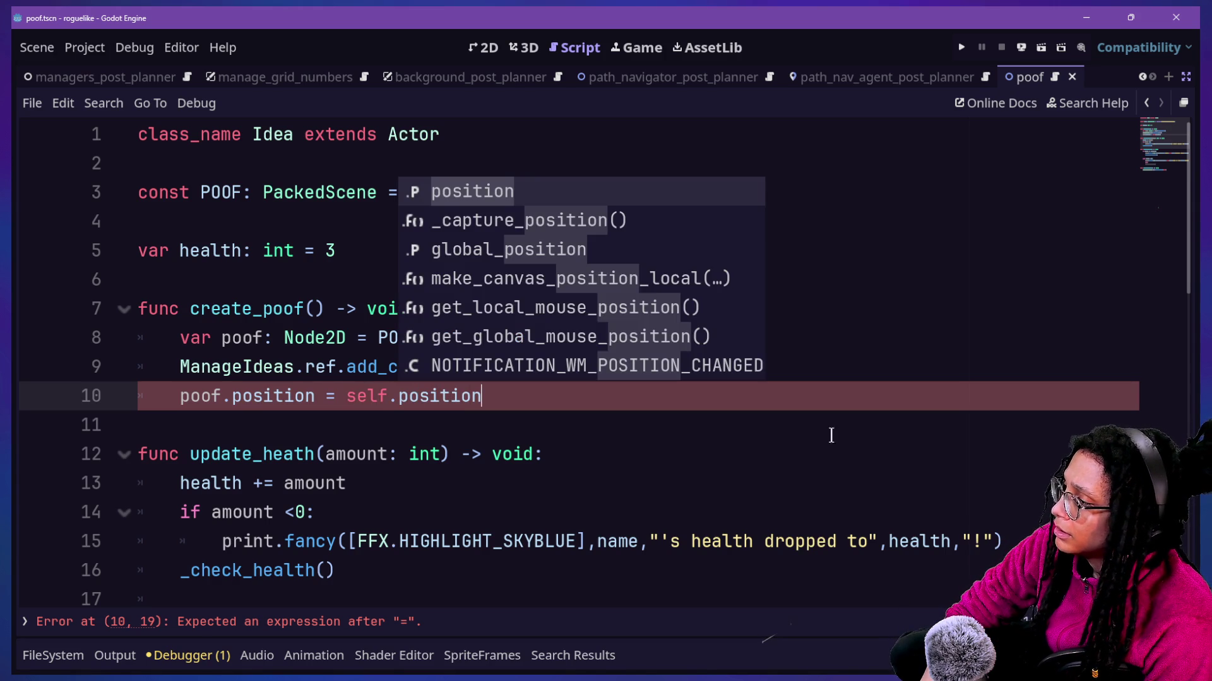
{"action": "left_click", "coordinate": [961, 47]}
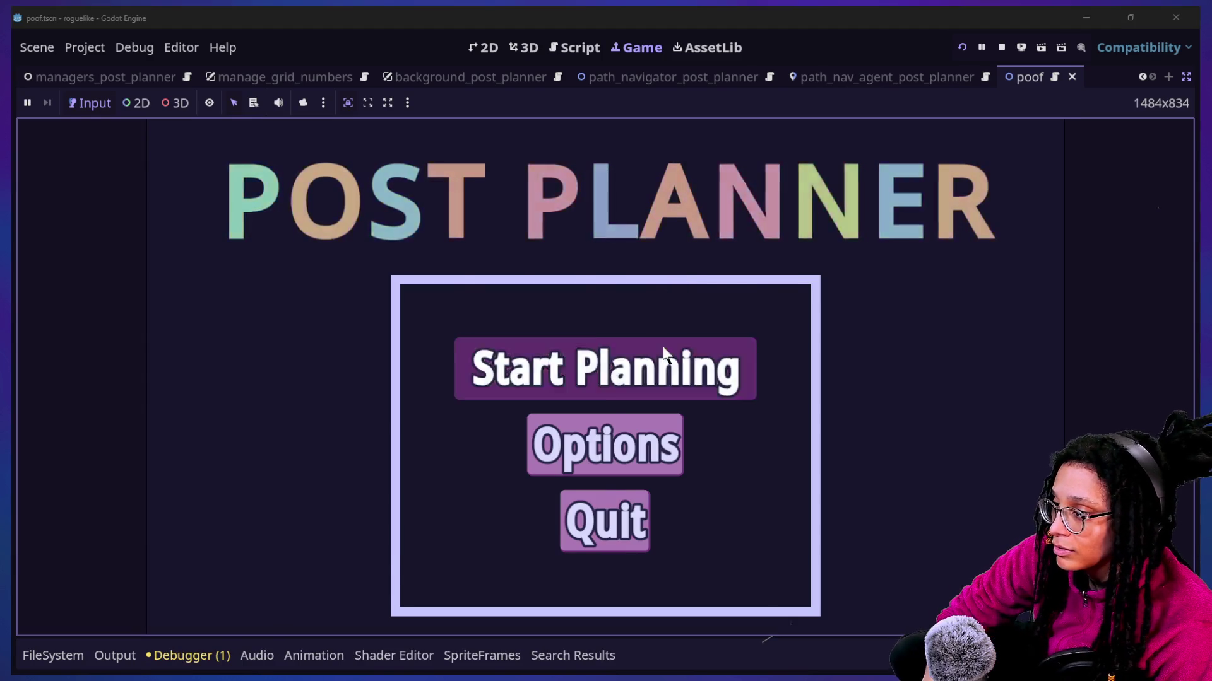
Step: Start Planning, pick Mewsky, watch where the poof appears, then stop the game
{"action": "left_click", "coordinate": [664, 350]}
{"action": "left_click", "coordinate": [487, 388]}
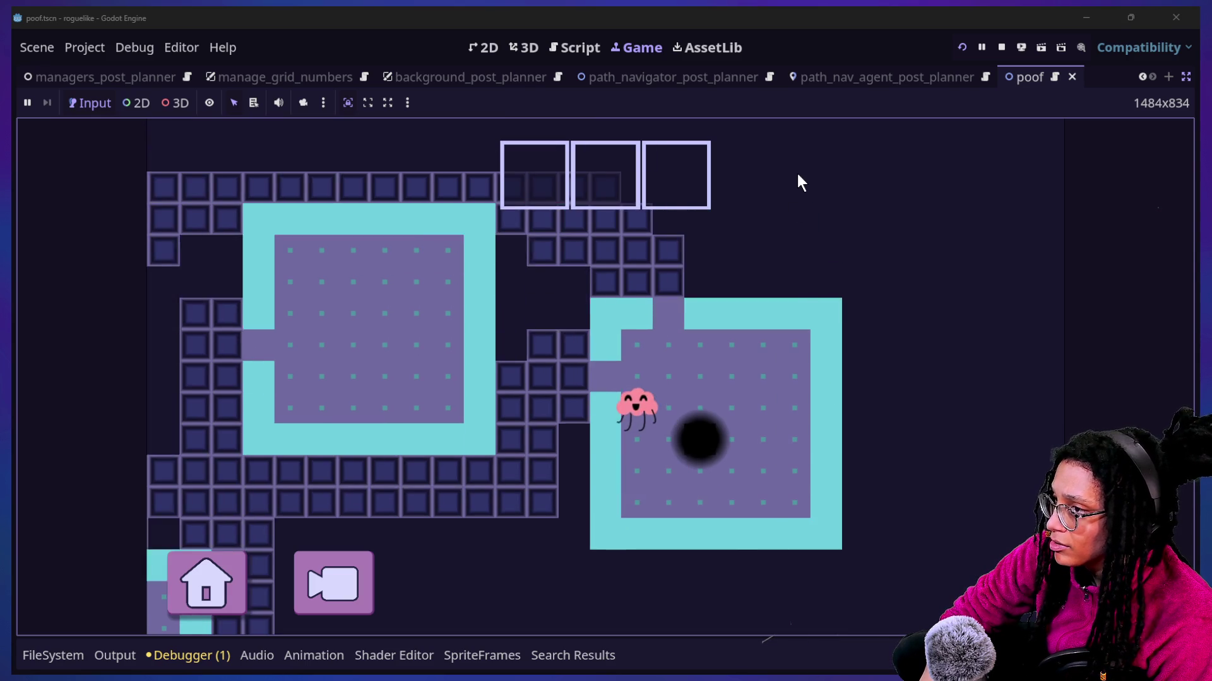
{"action": "left_click", "coordinate": [1002, 48]}
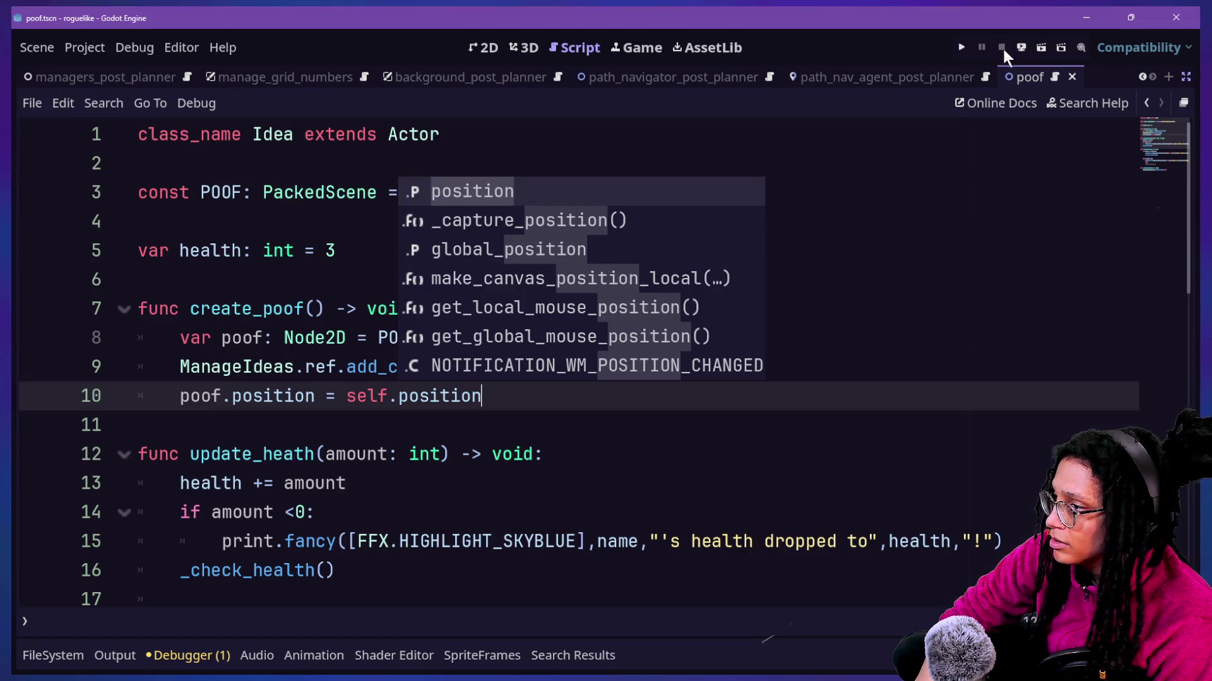
Step: Bring back the side panels and edit the poof AnimatedSprite2D's Z Index field
{"action": "left_click", "coordinate": [641, 481]}
{"action": "left_click", "coordinate": [525, 406]}
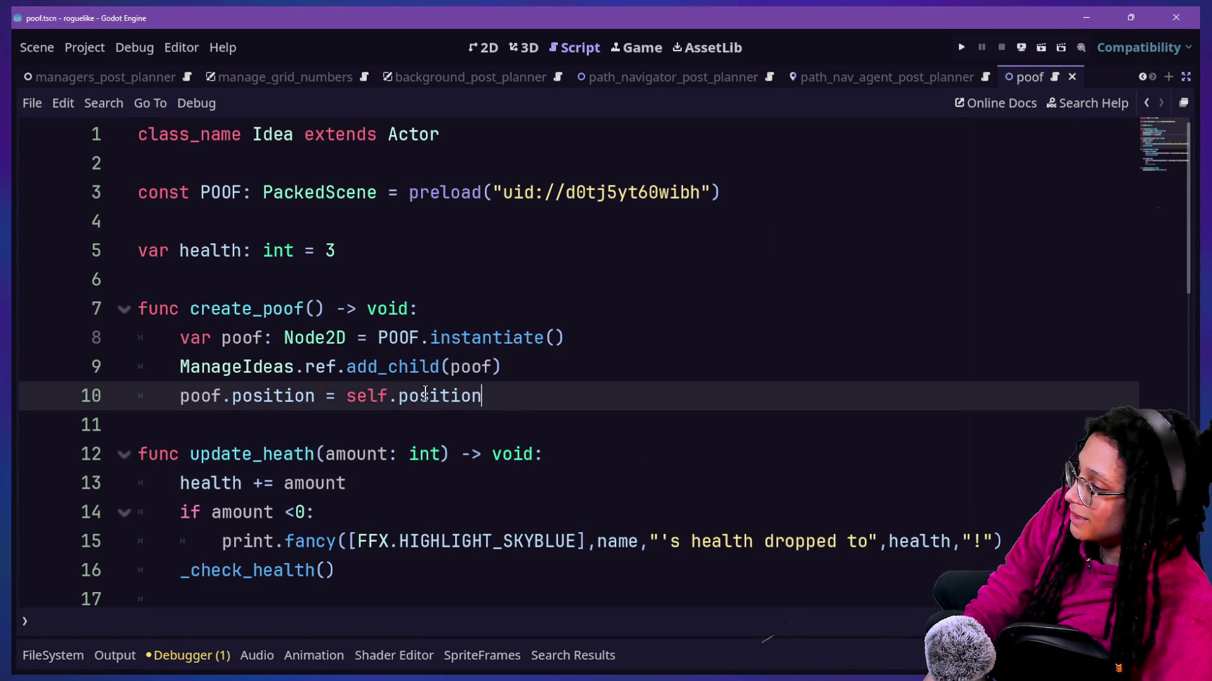
{"action": "left_click", "coordinate": [1187, 76]}
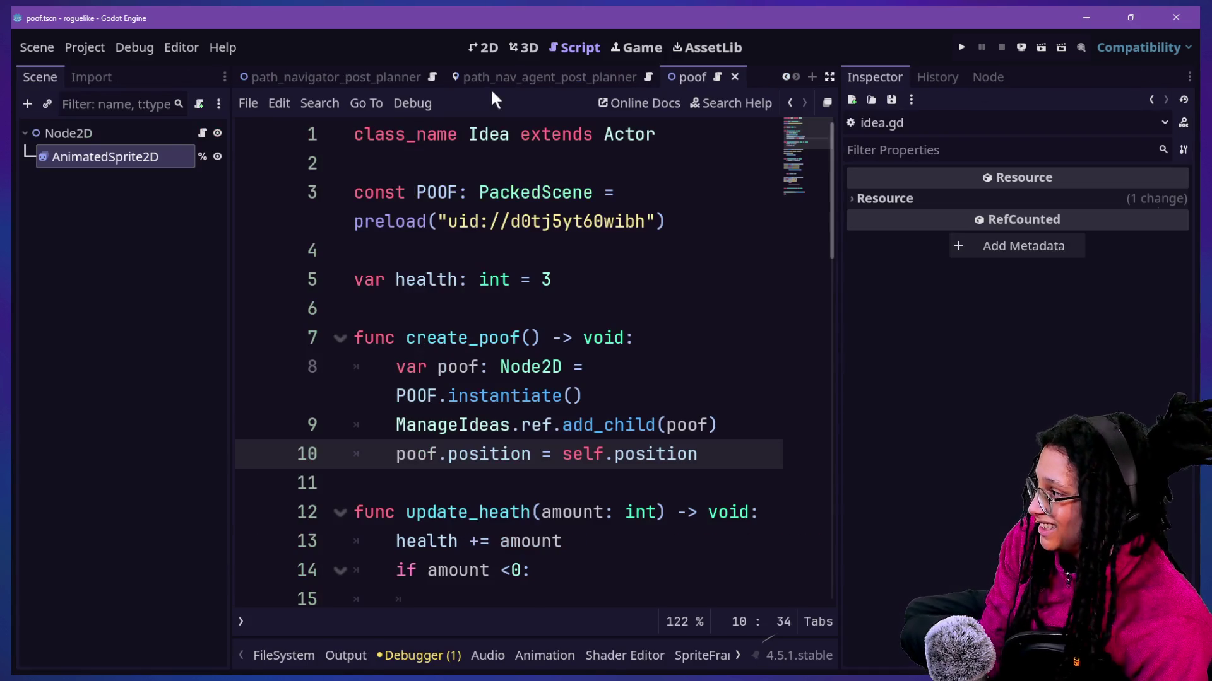
{"action": "left_click", "coordinate": [101, 134]}
{"action": "left_click", "coordinate": [103, 157]}
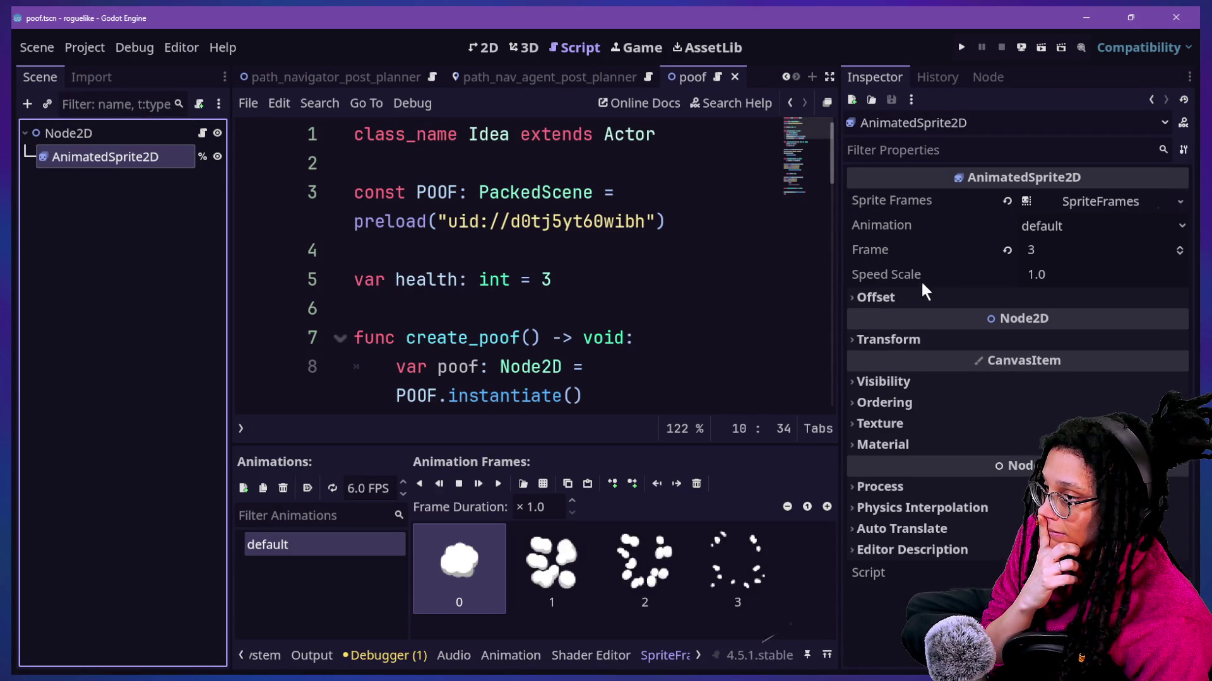
{"action": "left_click", "coordinate": [903, 404]}
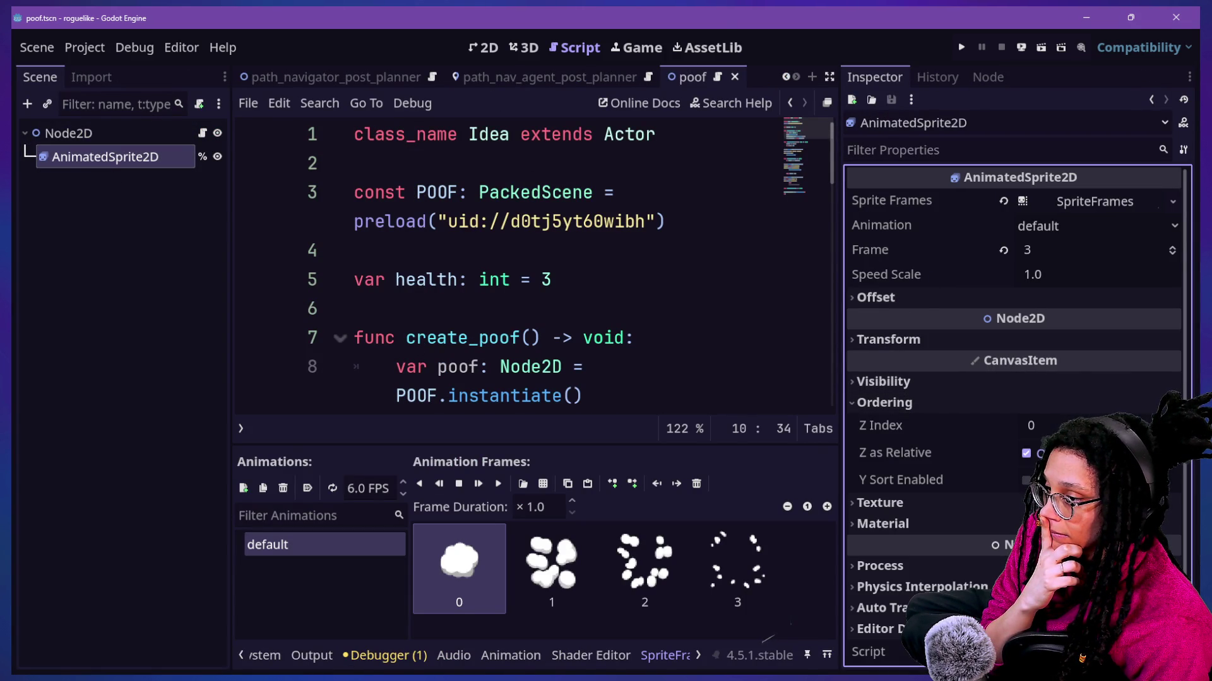
{"action": "left_click", "coordinate": [1048, 425]}
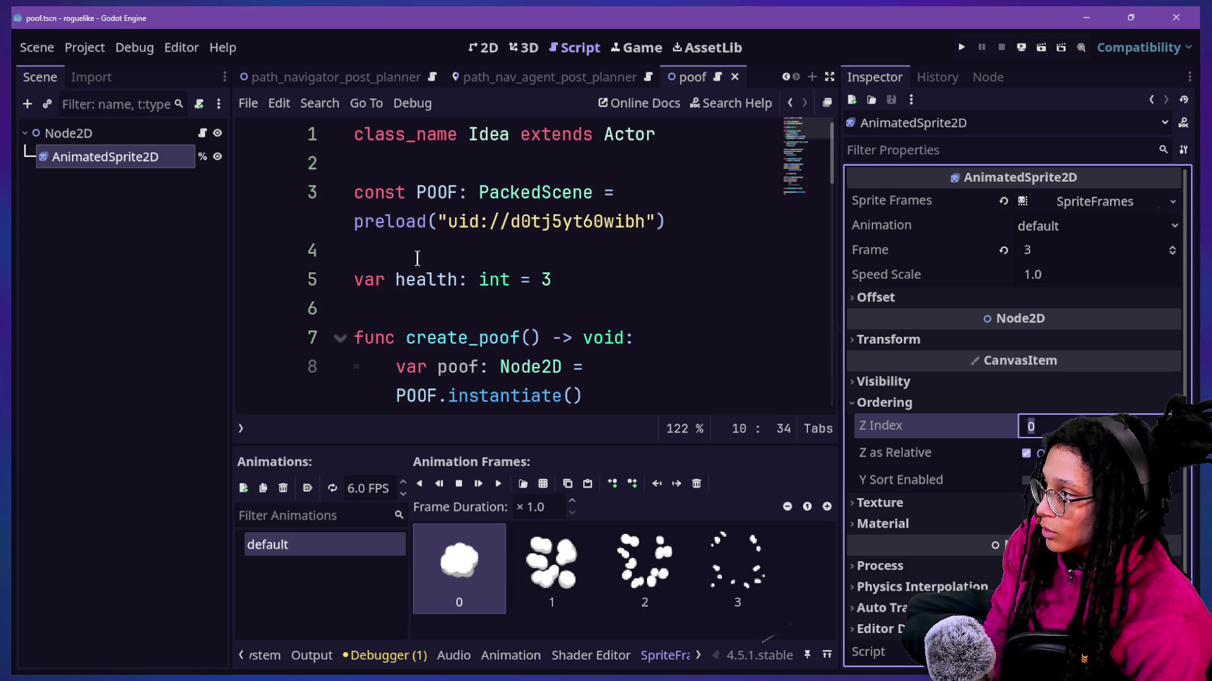
Step: Quick-open player_post_planner.tscn and inspect the player's AnimatedSprite2D
{"action": "key", "text": "shift+alt+o"}
{"action": "type", "text": "player"}
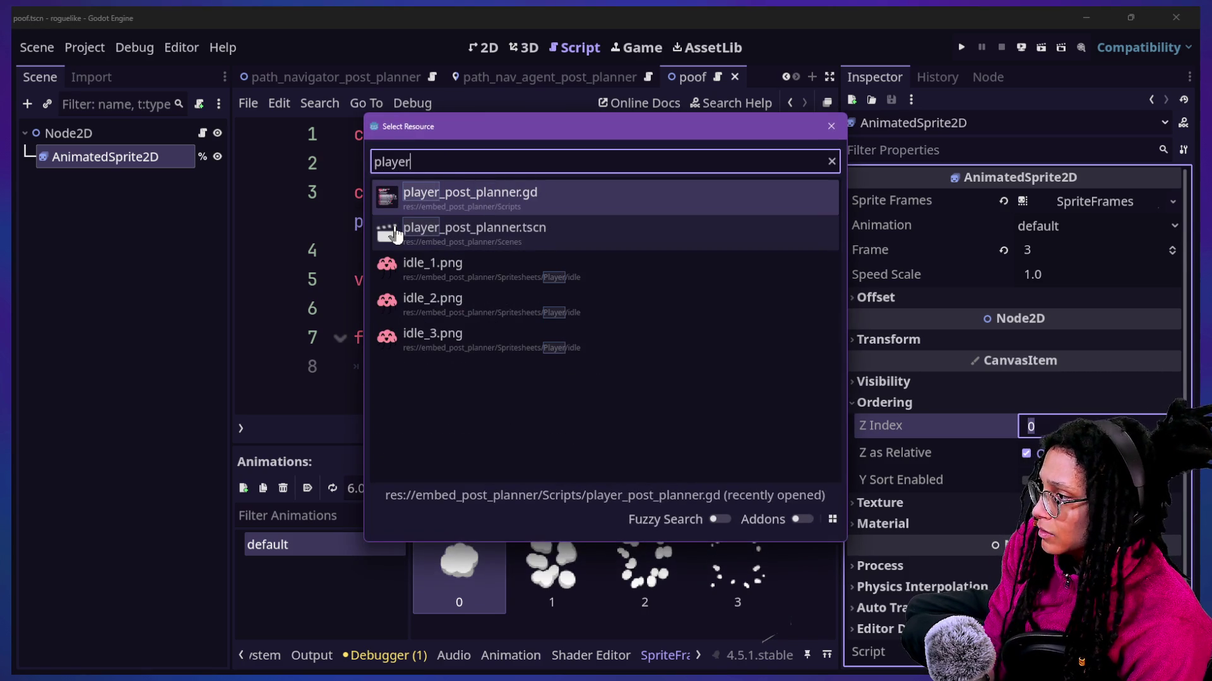
{"action": "key", "text": "Return"}
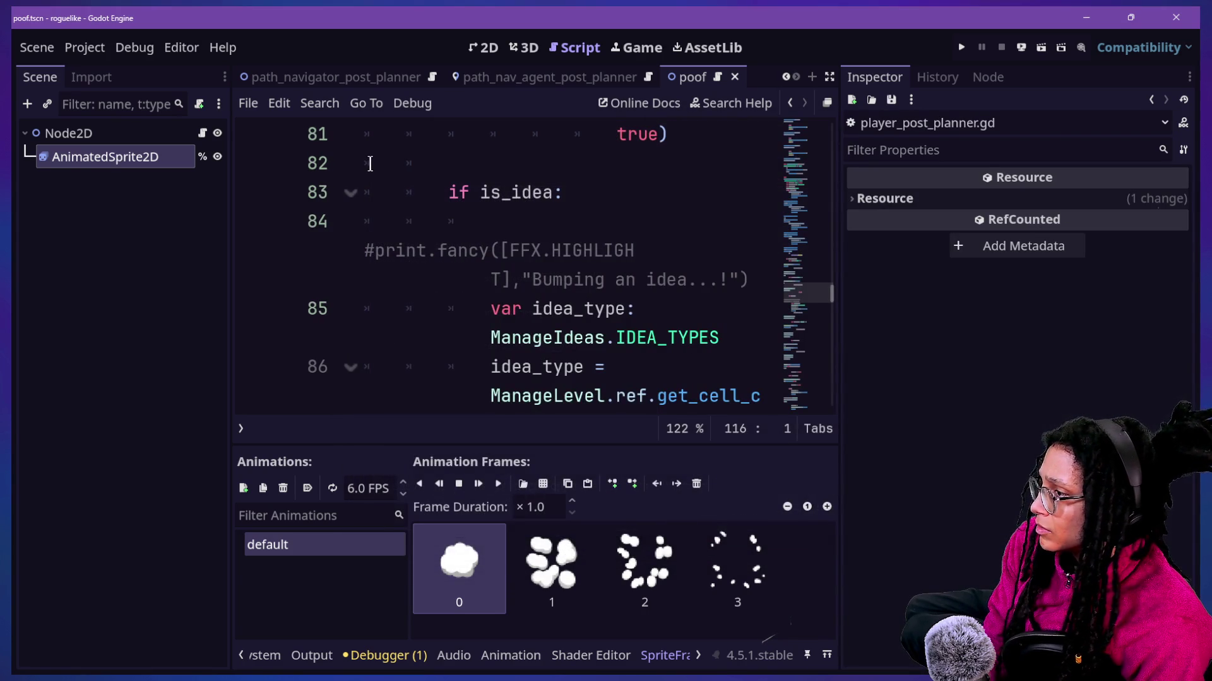
{"action": "key", "text": "shift+alt+o"}
{"action": "type", "text": "play"}
{"action": "key", "text": "Down"}
{"action": "key", "text": "Return"}
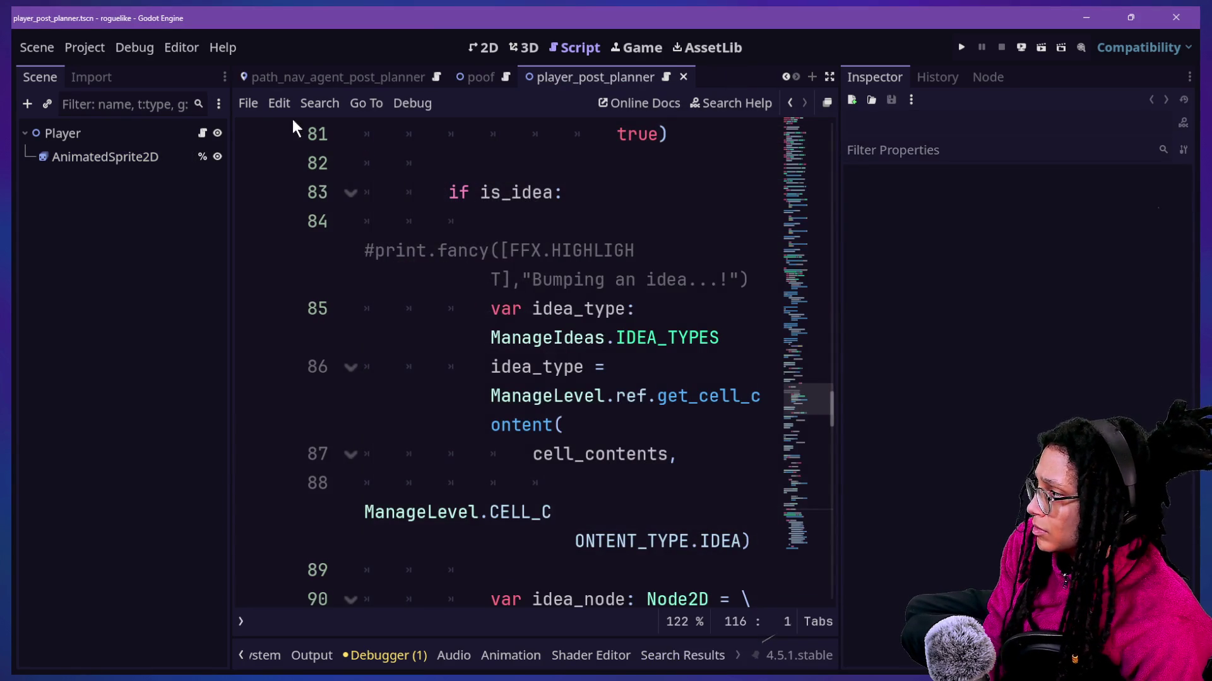
{"action": "left_click", "coordinate": [162, 156]}
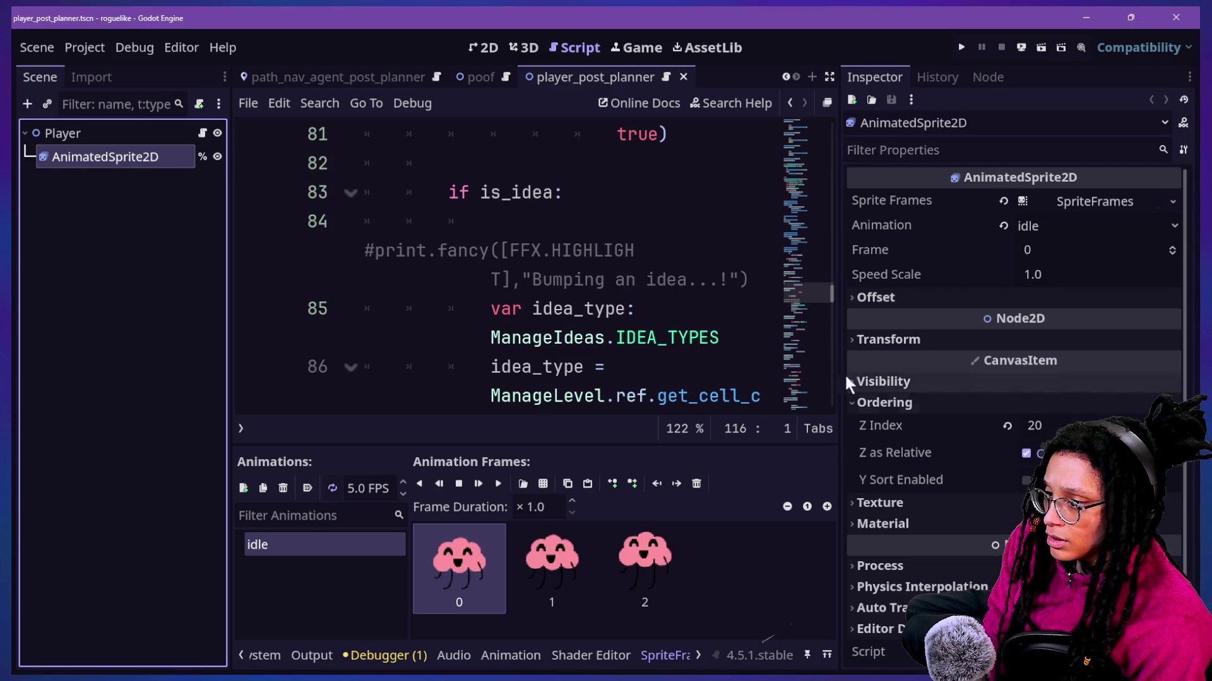
Step: Reopen poof.tscn, set the AnimatedSprite2D Z Index to 50, and run the game
{"action": "key", "text": "shift+alt+o"}
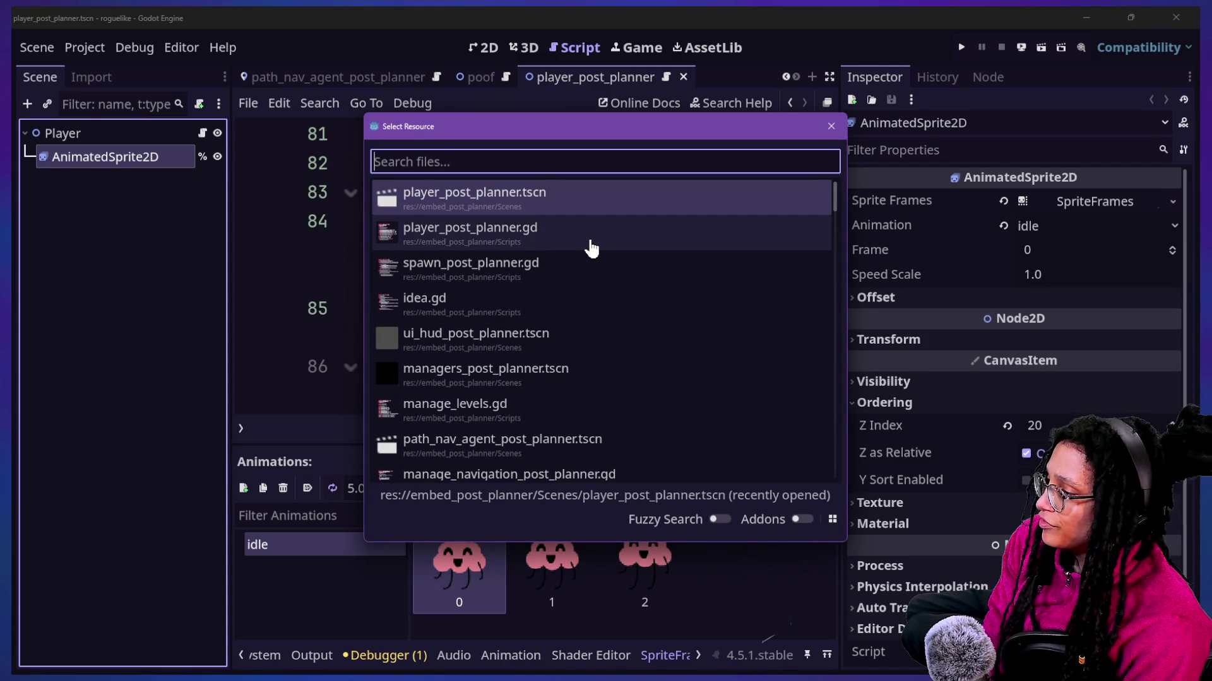
{"action": "type", "text": "poof"}
{"action": "key", "text": "Down"}
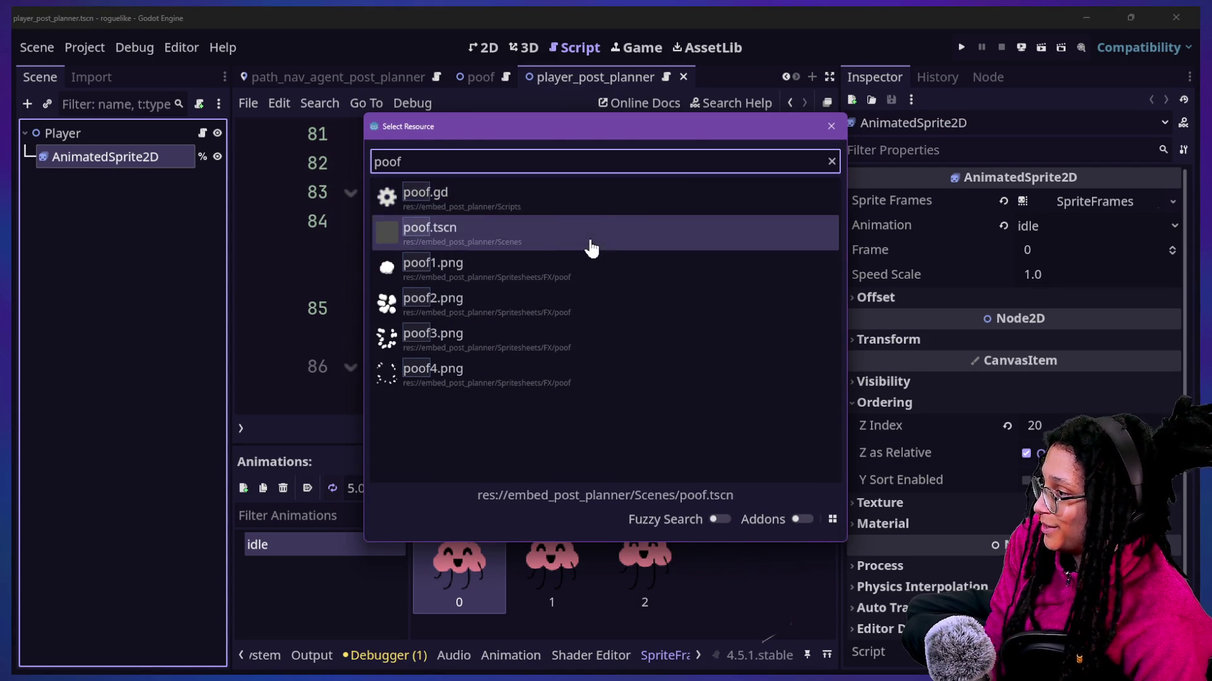
{"action": "key", "text": "Return"}
{"action": "left_click", "coordinate": [1041, 426]}
{"action": "type", "text": "50"}
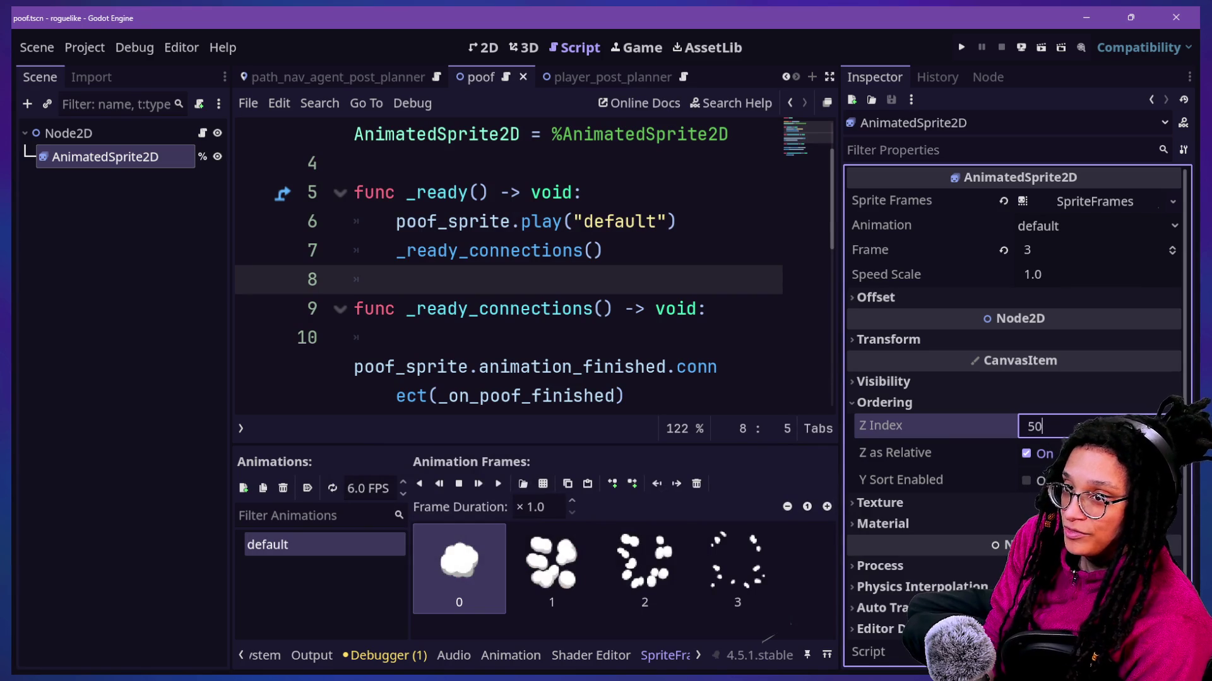
{"action": "left_click", "coordinate": [956, 48]}
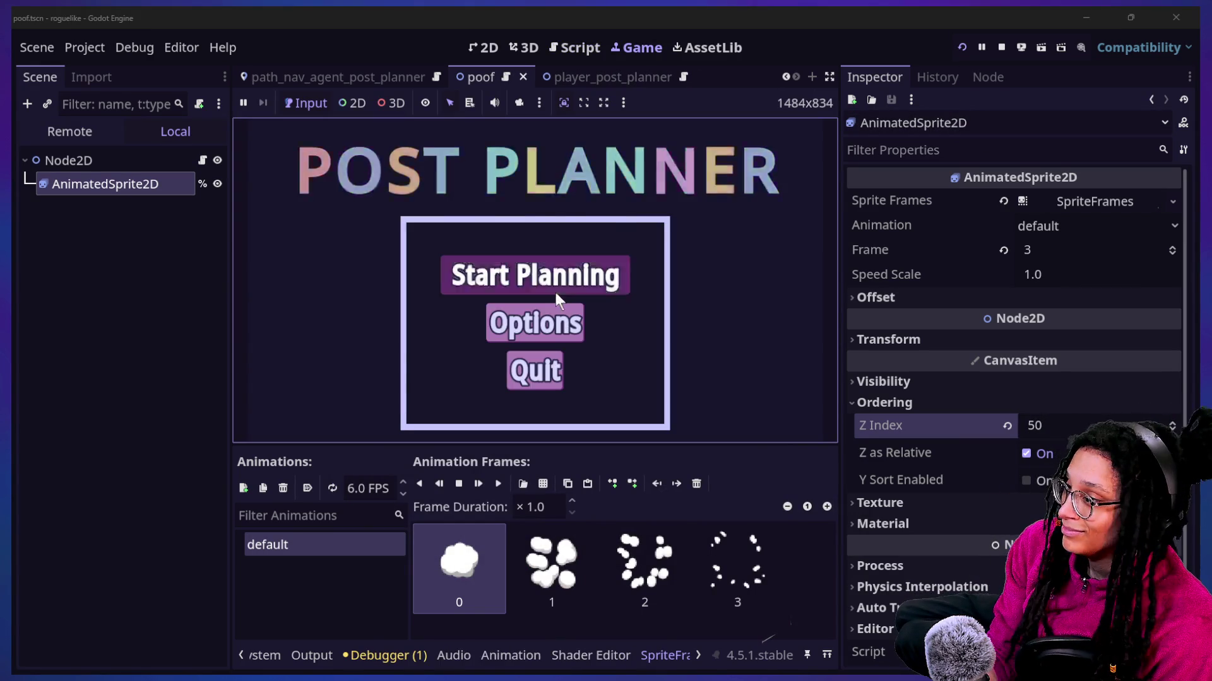
Step: Start Planning, pick a platform, and enlarge the game view
{"action": "left_click", "coordinate": [555, 291]}
{"action": "left_click", "coordinate": [562, 296]}
{"action": "left_click", "coordinate": [829, 77]}
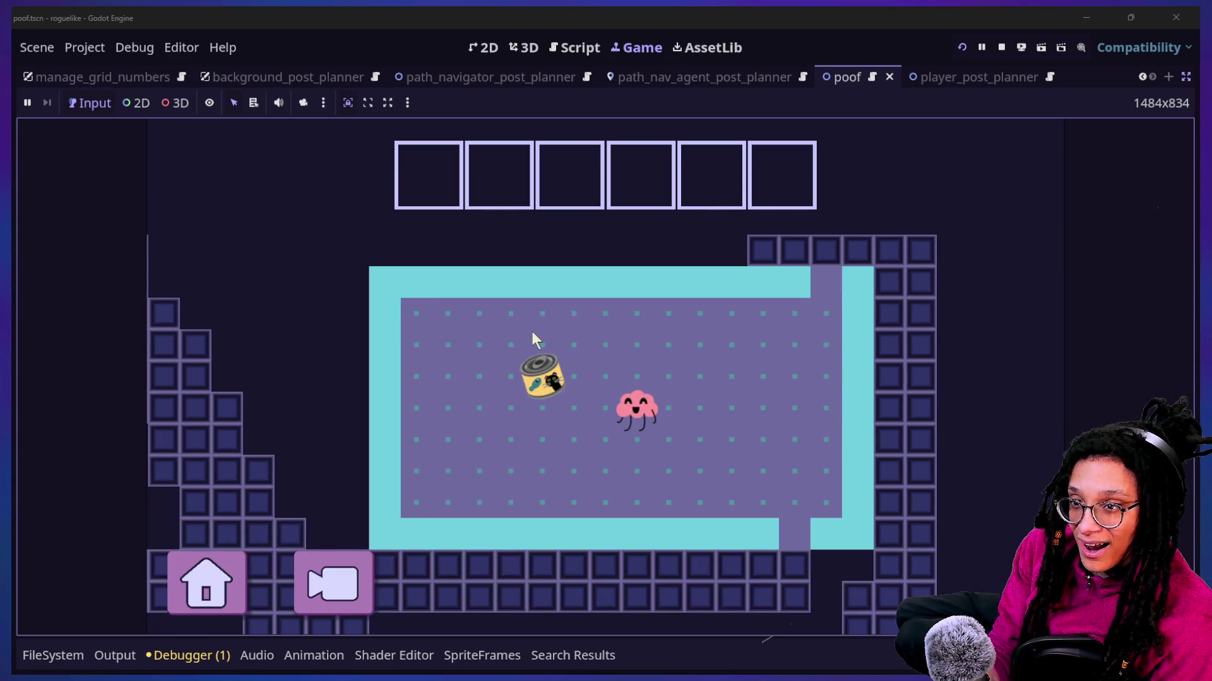
Step: Walk the player right, up, left and right, toggling the tile debug overlay on and off
{"action": "key", "text": "Right"}
{"action": "key", "text": "Right"}
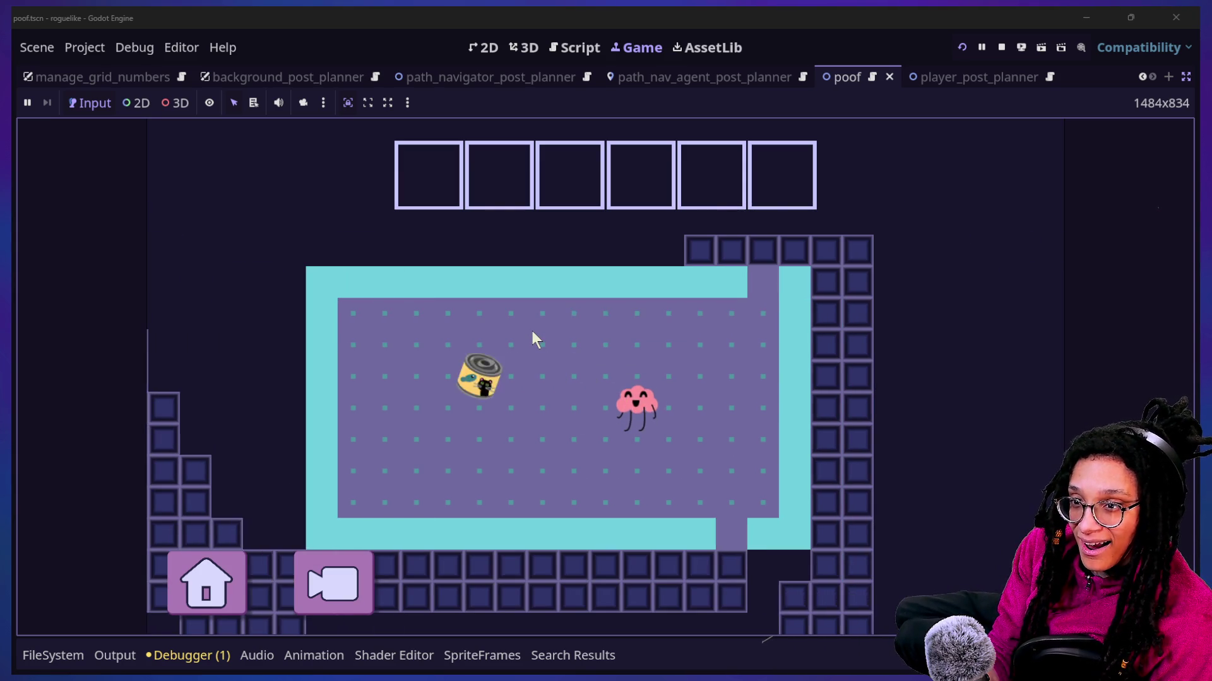
{"action": "key", "text": "Up"}
{"action": "key", "text": "Left"}
{"action": "key", "text": "Left"}
{"action": "key", "text": "Left"}
{"action": "key", "text": "Left"}
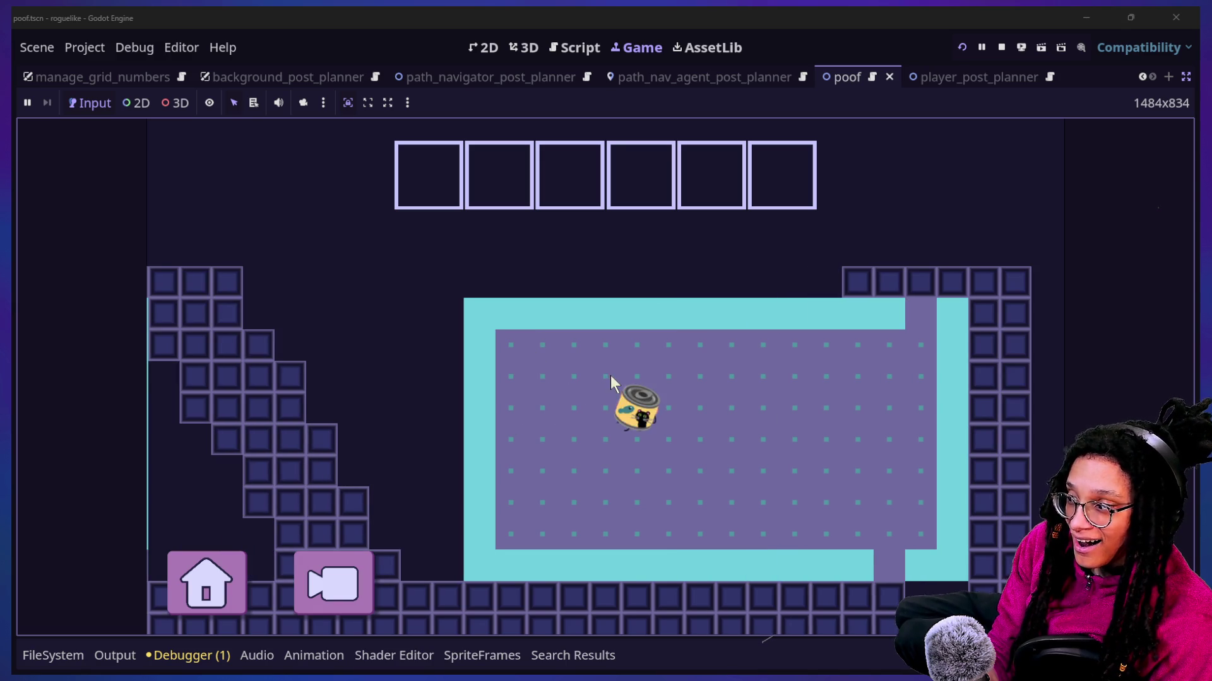
{"action": "key", "text": "Right"}
{"action": "key", "text": "Right"}
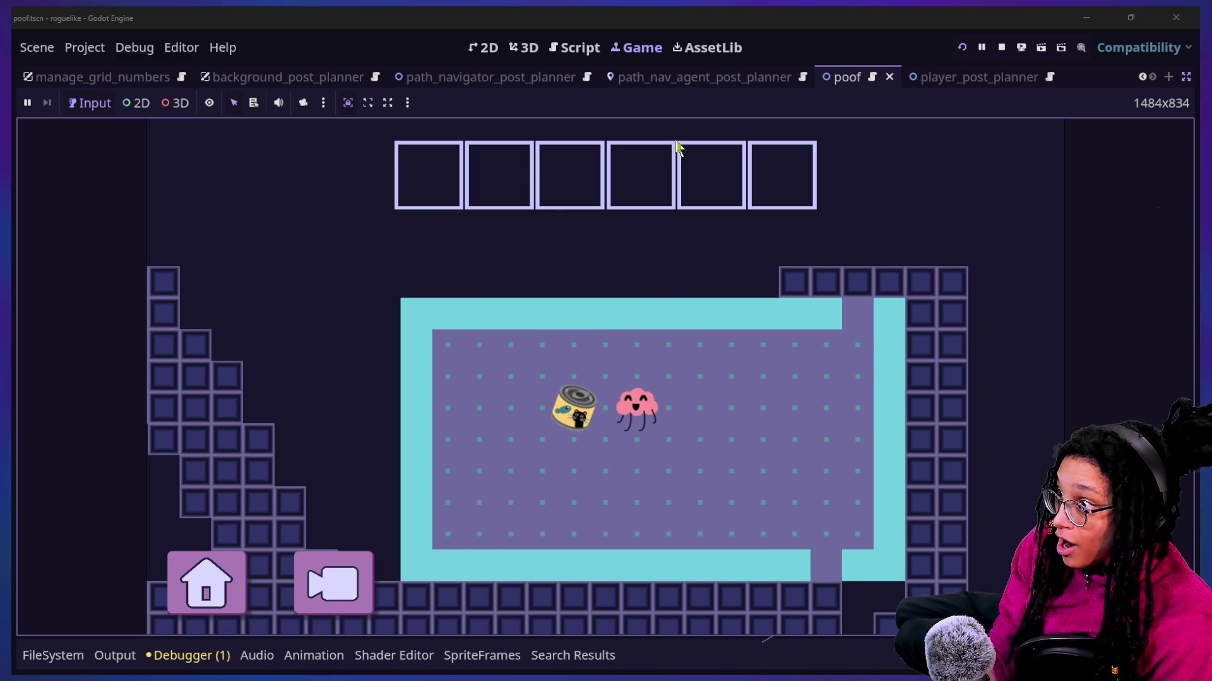
{"action": "key", "text": "Tab"}
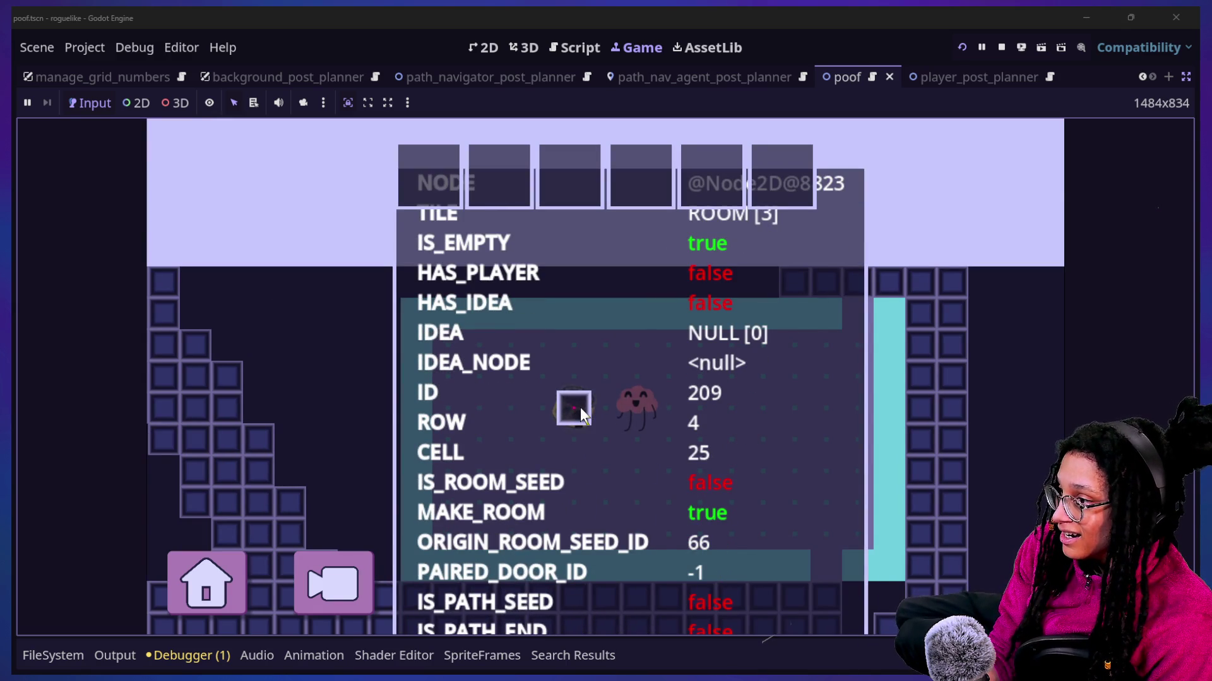
{"action": "key", "text": "Tab"}
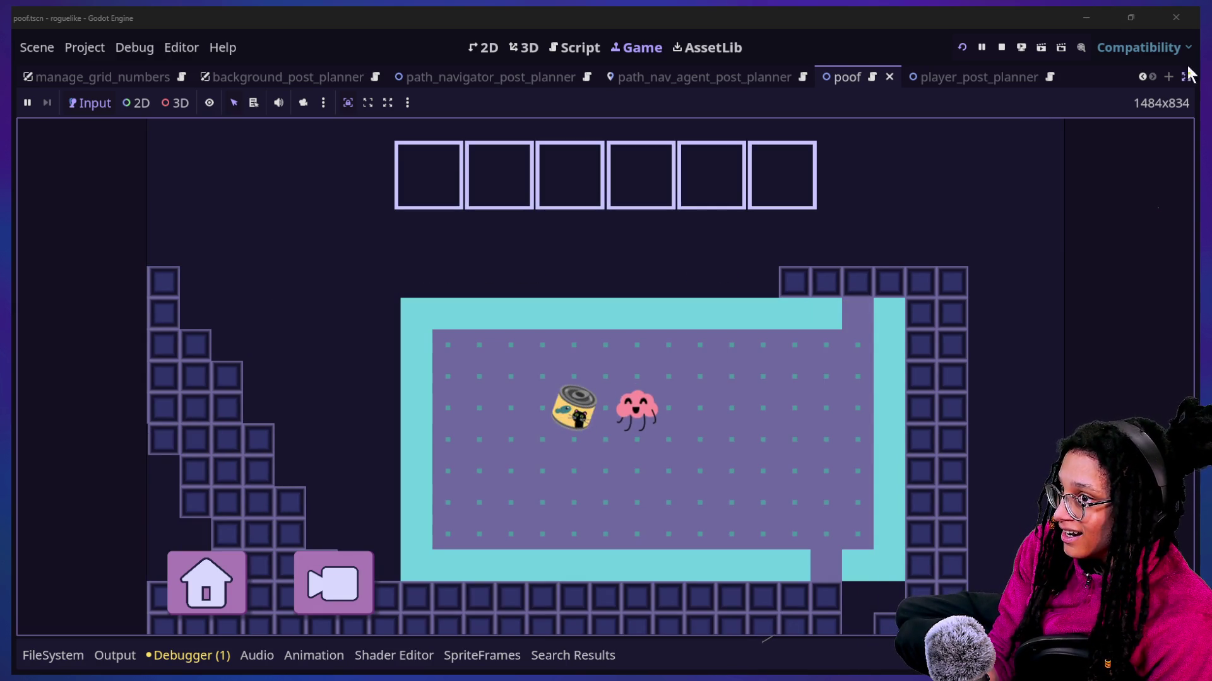
{"action": "left_click", "coordinate": [1186, 77]}
Step: Show the running game's Remote scene tree, expand Main and select the Idea_CatFood node
{"action": "left_click", "coordinate": [66, 131]}
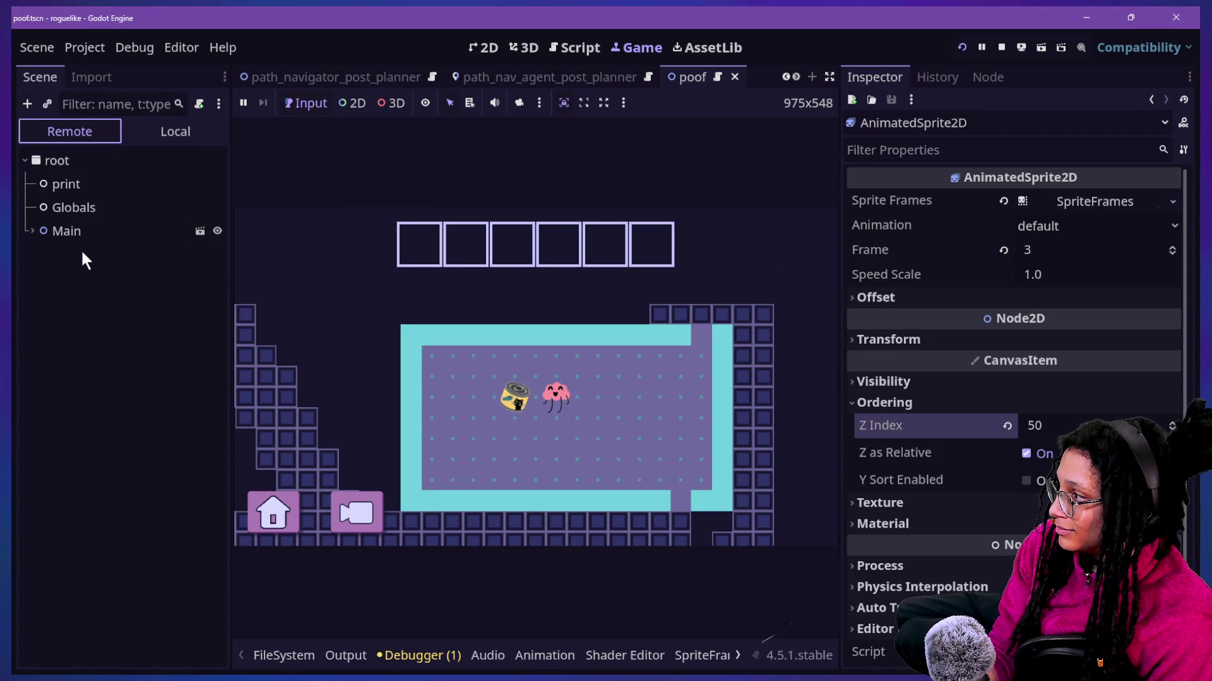
{"action": "left_click", "coordinate": [29, 231]}
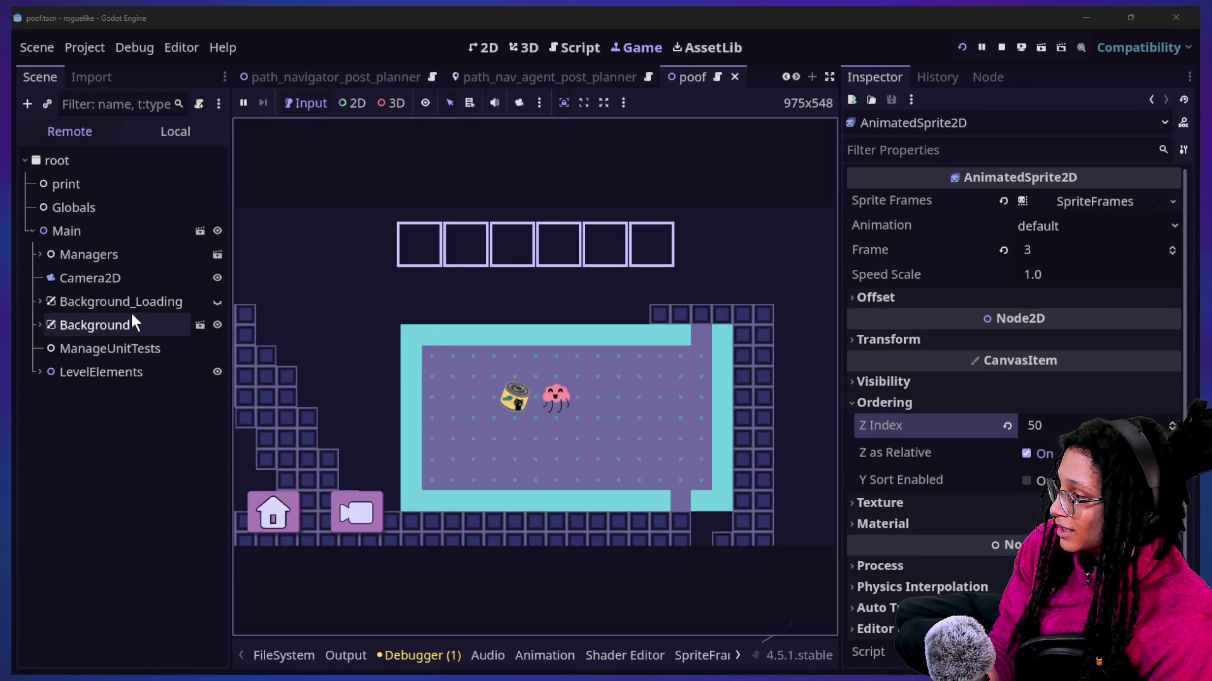
{"action": "left_click", "coordinate": [352, 103]}
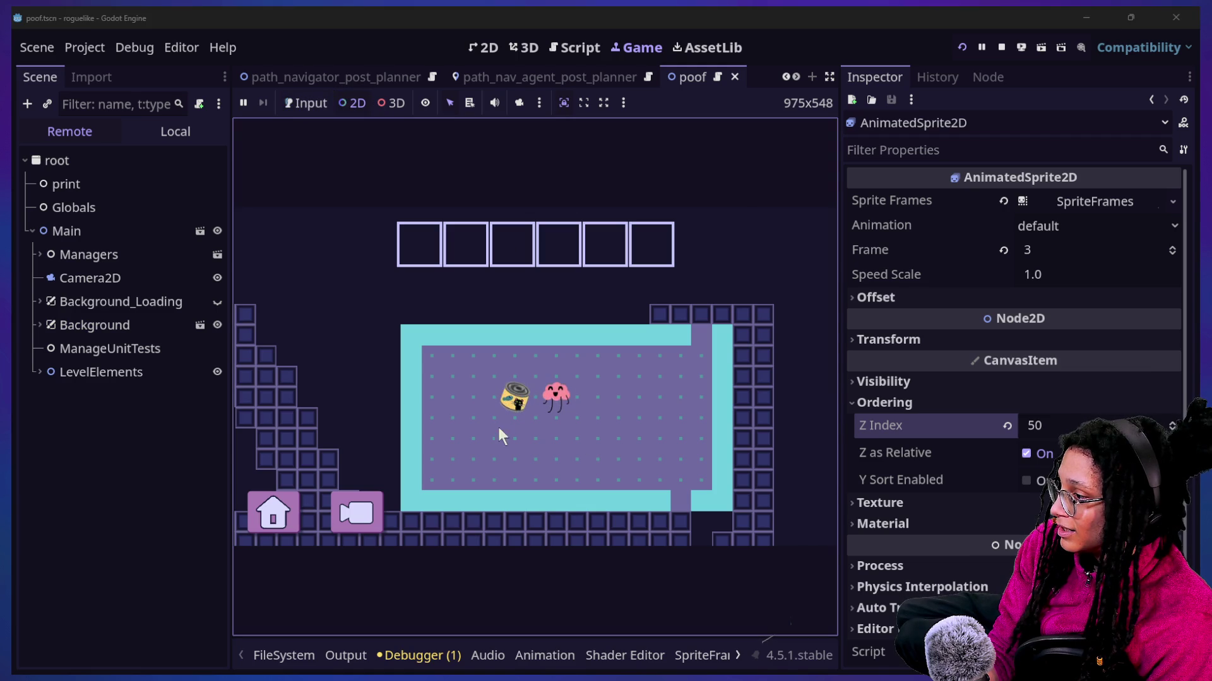
{"action": "left_click", "coordinate": [514, 411]}
{"action": "left_click", "coordinate": [514, 410]}
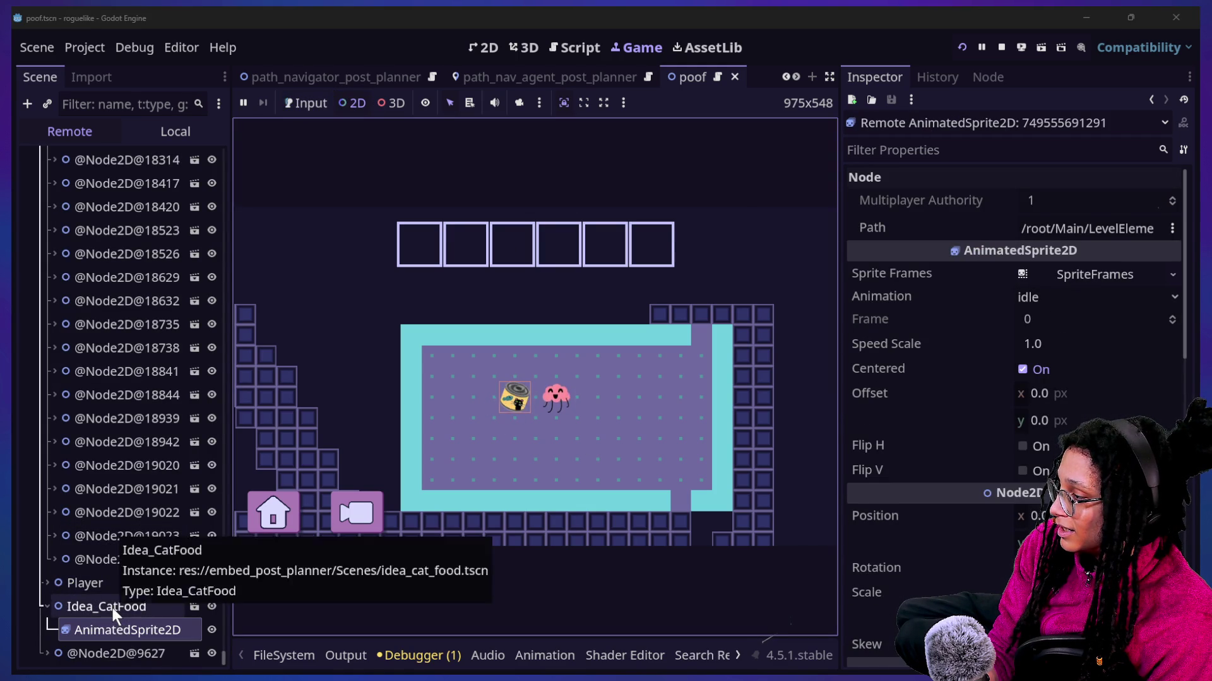
{"action": "left_click", "coordinate": [112, 606]}
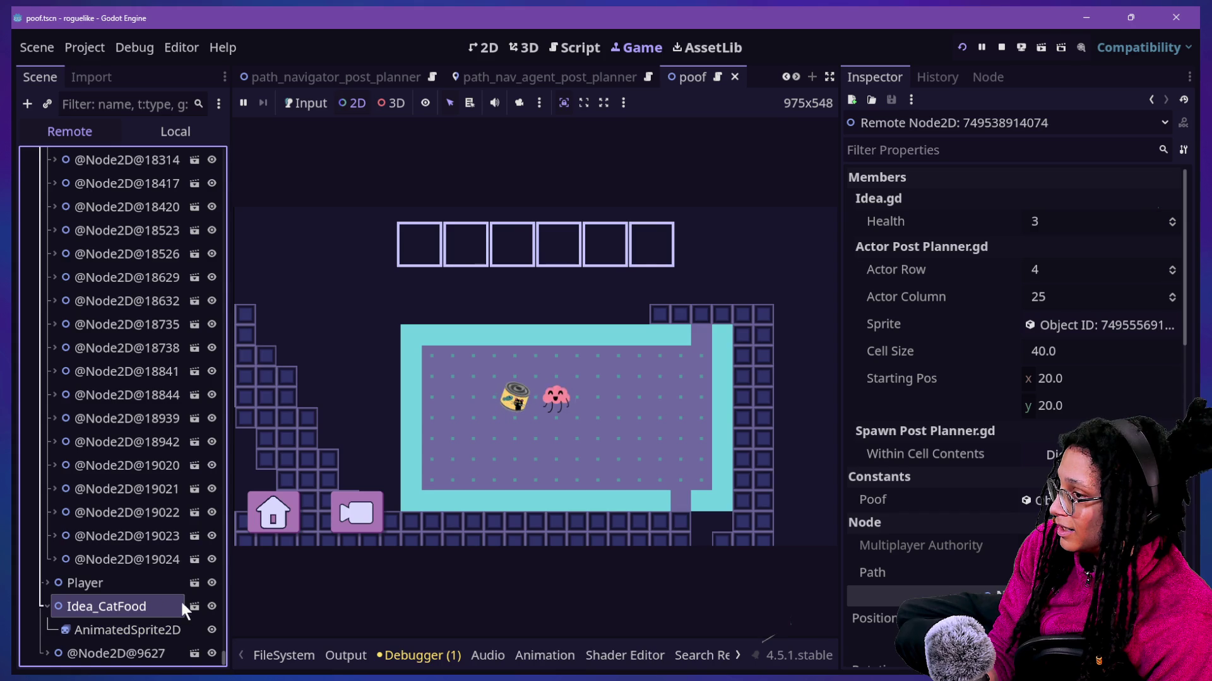
Step: Review Idea_CatFood's properties in the Inspector, then open its idea_catfood.gd script
{"action": "scroll", "coordinate": [925, 364], "scroll_direction": "down", "scroll_amount": 10}
{"action": "scroll", "coordinate": [930, 350], "scroll_direction": "up", "scroll_amount": 5}
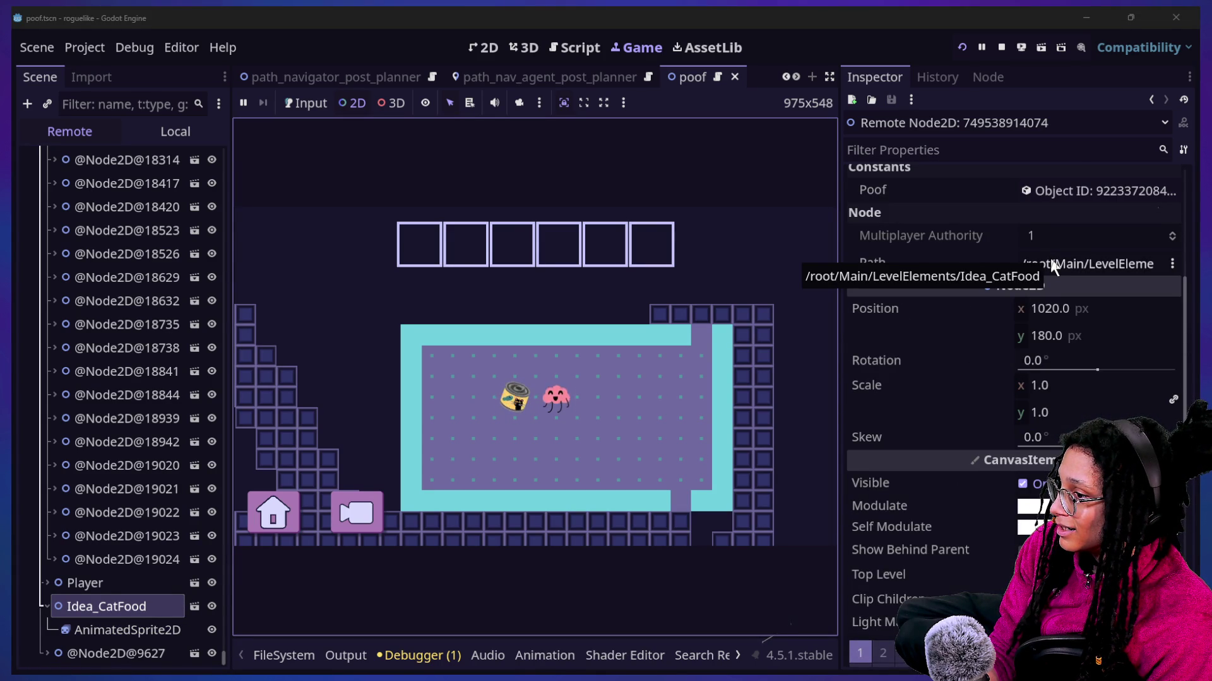
{"action": "scroll", "coordinate": [1009, 314], "scroll_direction": "down", "scroll_amount": 5}
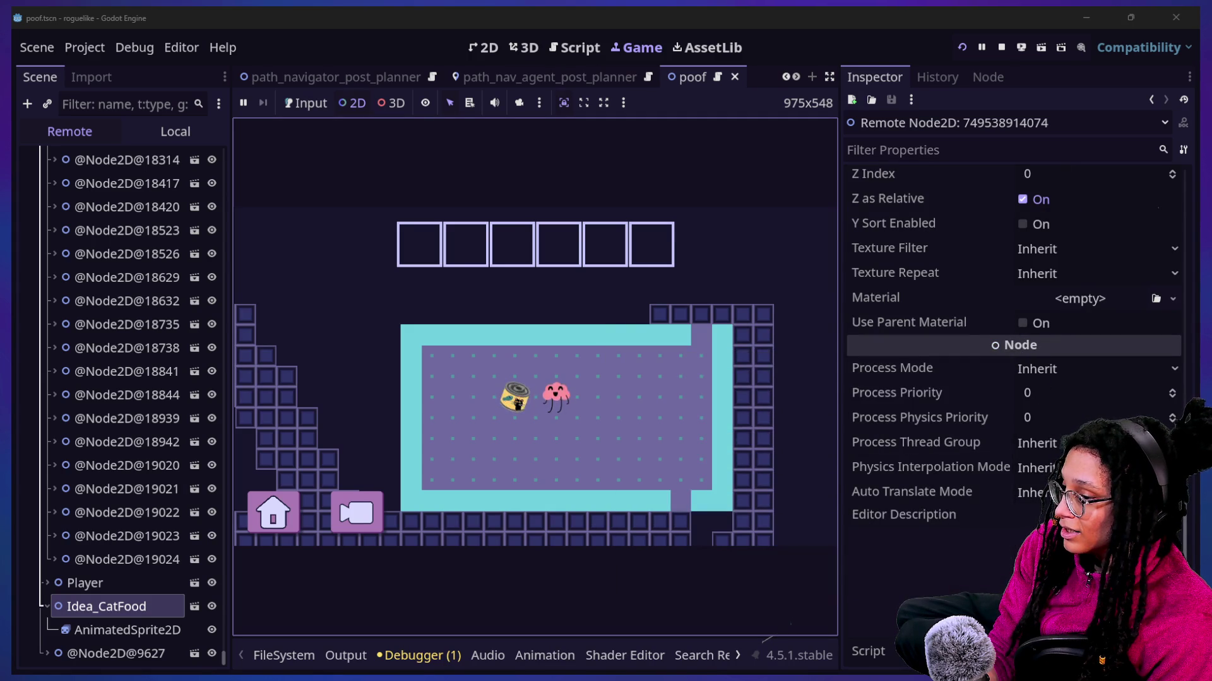
{"action": "key", "text": "ctrl+F3"}
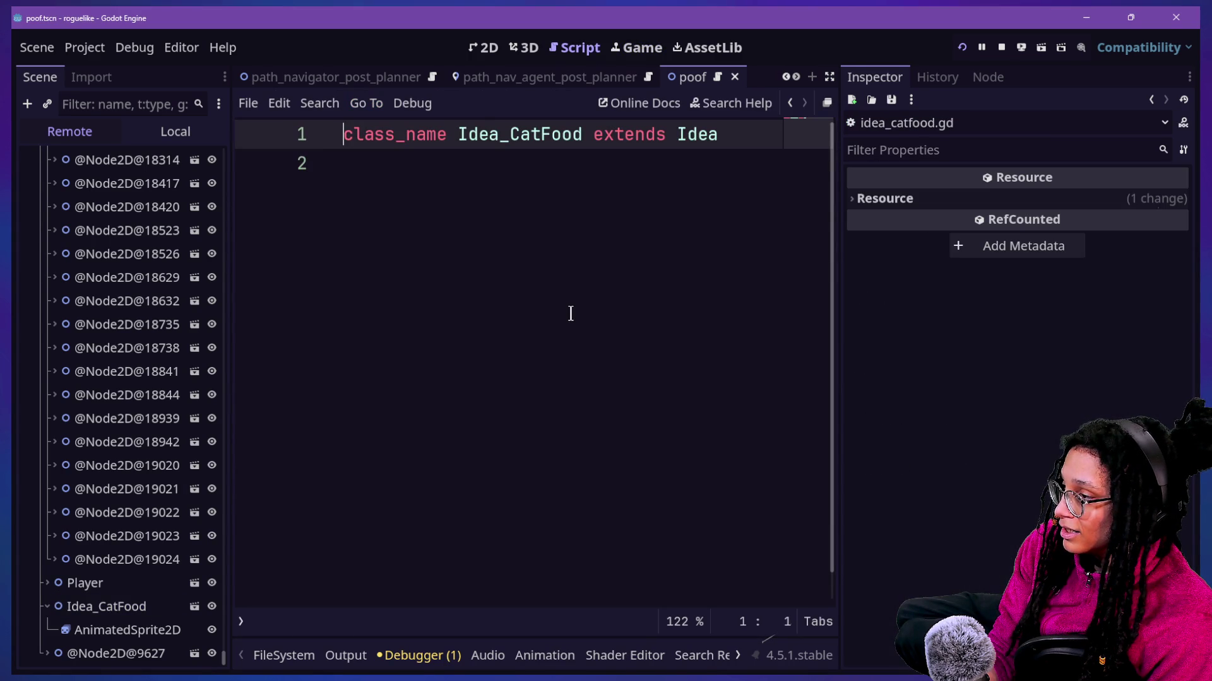
Step: Follow the base classes from idea.gd up to the Actor class in actor_post_planner.gd
{"action": "left_click", "coordinate": [682, 135], "text": "ctrl"}
{"action": "scroll", "coordinate": [369, 265], "scroll_direction": "down", "scroll_amount": 4}
{"action": "scroll", "coordinate": [369, 265], "scroll_direction": "down", "scroll_amount": 5}
{"action": "scroll", "coordinate": [369, 265], "scroll_direction": "up", "scroll_amount": 5}
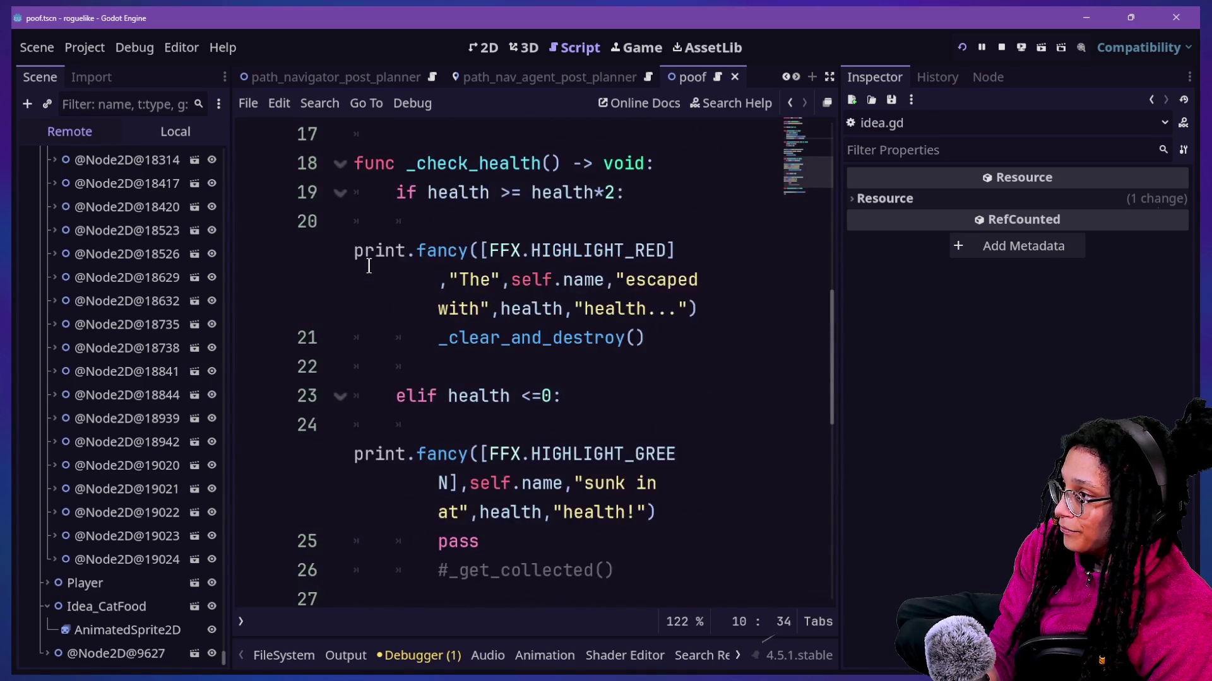
{"action": "scroll", "coordinate": [369, 265], "scroll_direction": "up", "scroll_amount": 4}
{"action": "scroll", "coordinate": [368, 265], "scroll_direction": "up", "scroll_amount": 3}
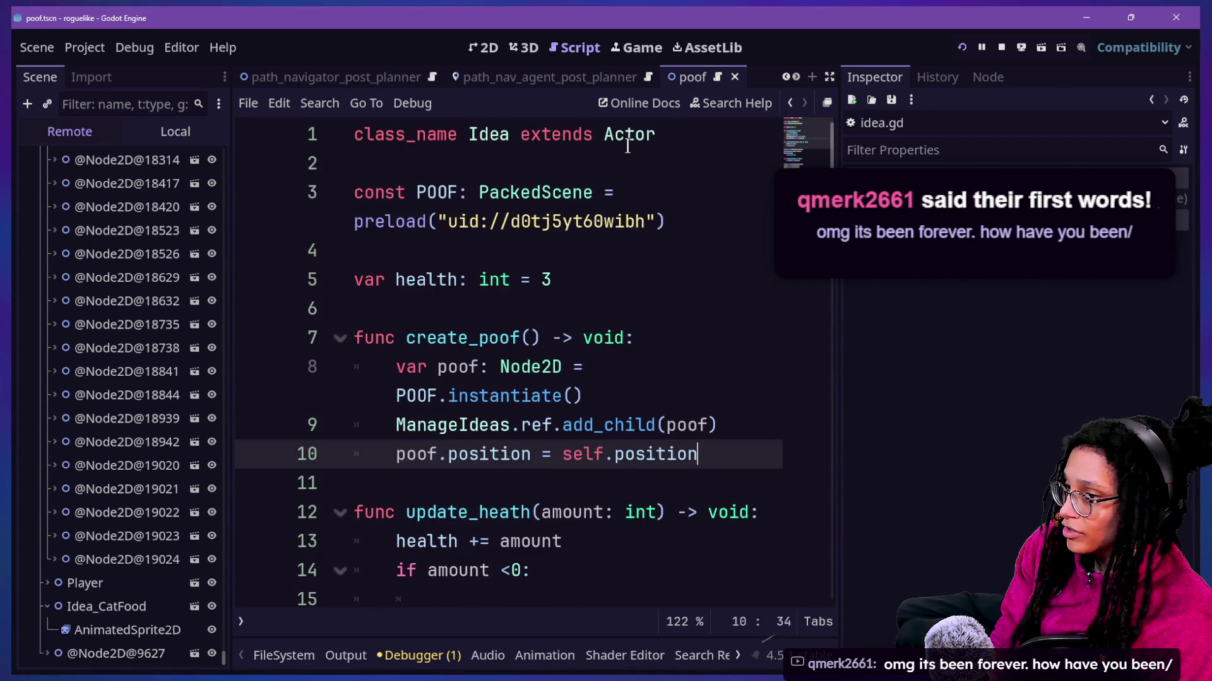
{"action": "left_click", "coordinate": [628, 136], "text": "ctrl"}
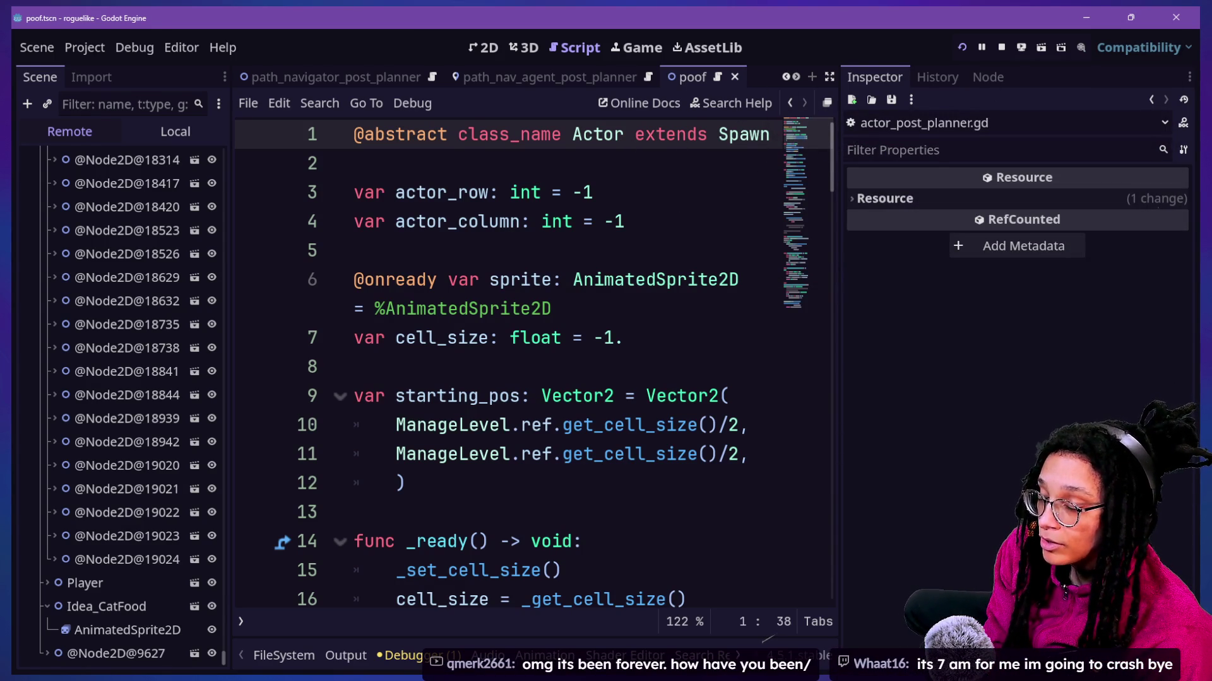
{"action": "key", "text": "alt+Tab"}
Step: Scroll through the stream chat to read the latest viewer messages
{"action": "scroll", "coordinate": [430, 366], "scroll_direction": "up", "scroll_amount": 15}
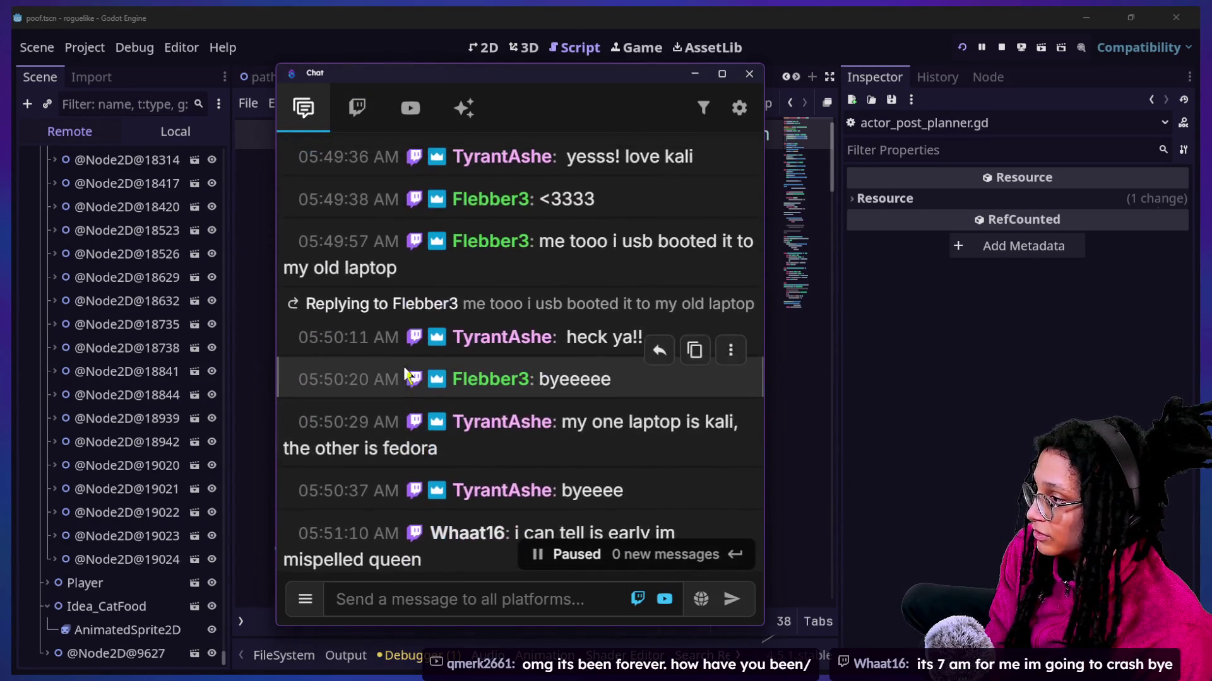
{"action": "scroll", "coordinate": [407, 375], "scroll_direction": "down", "scroll_amount": 15}
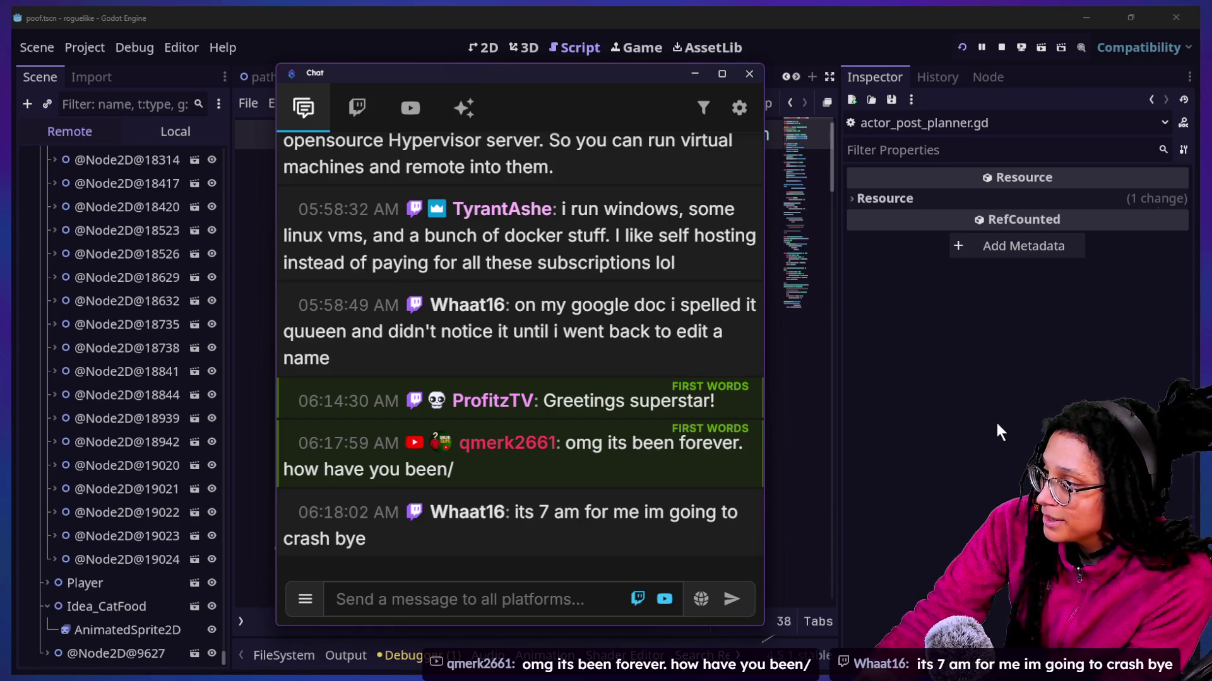
{"action": "mouse_move", "coordinate": [640, 442]}
{"action": "scroll", "coordinate": [640, 437], "scroll_direction": "up", "scroll_amount": 2}
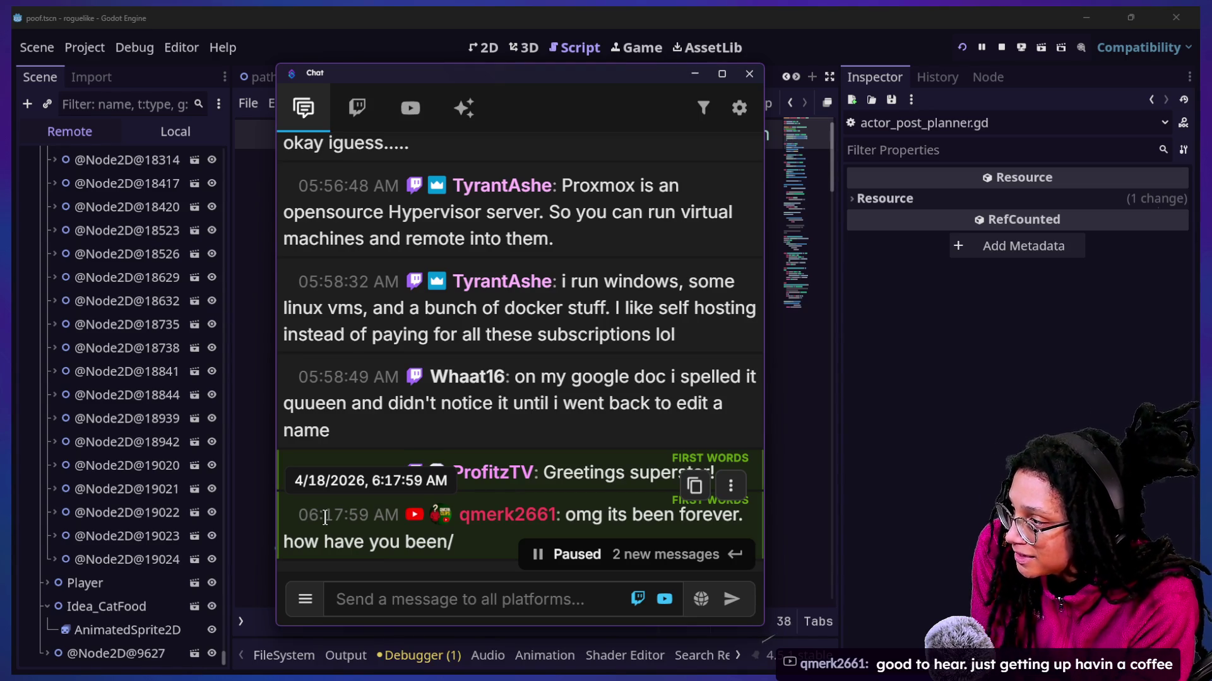
{"action": "scroll", "coordinate": [535, 342], "scroll_direction": "down", "scroll_amount": 3}
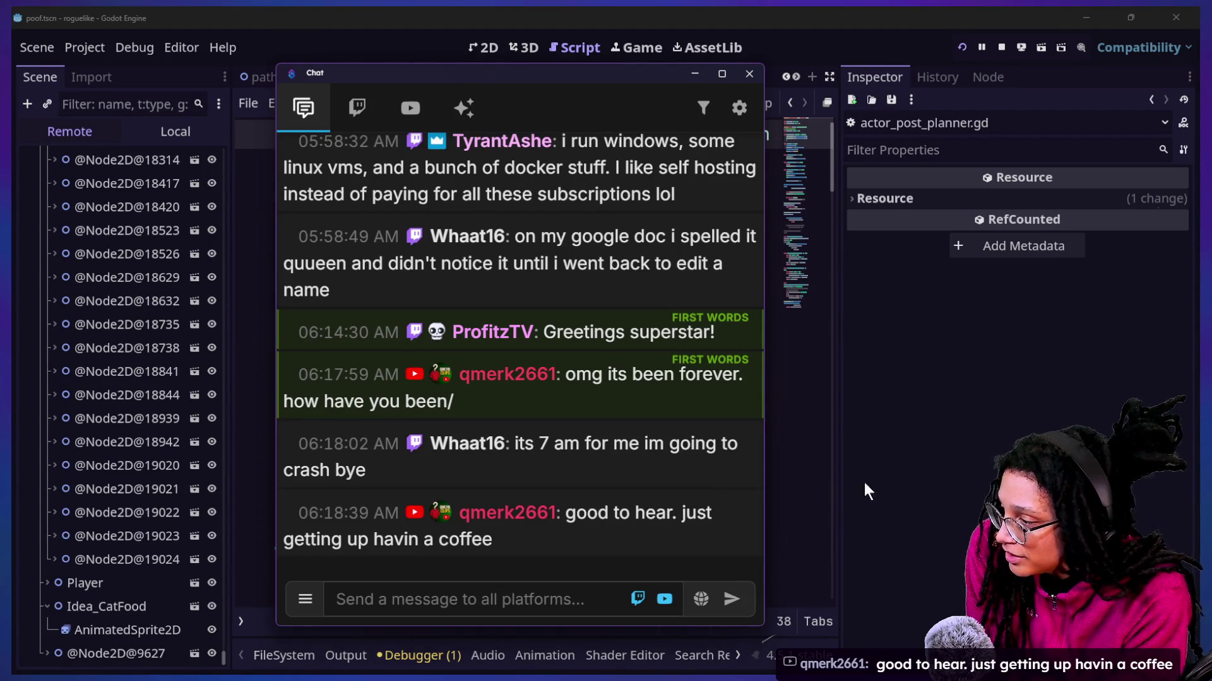
Step: Return to the Godot editor with the caret on empty line 8 of the Actor script
{"action": "left_click", "coordinate": [918, 361]}
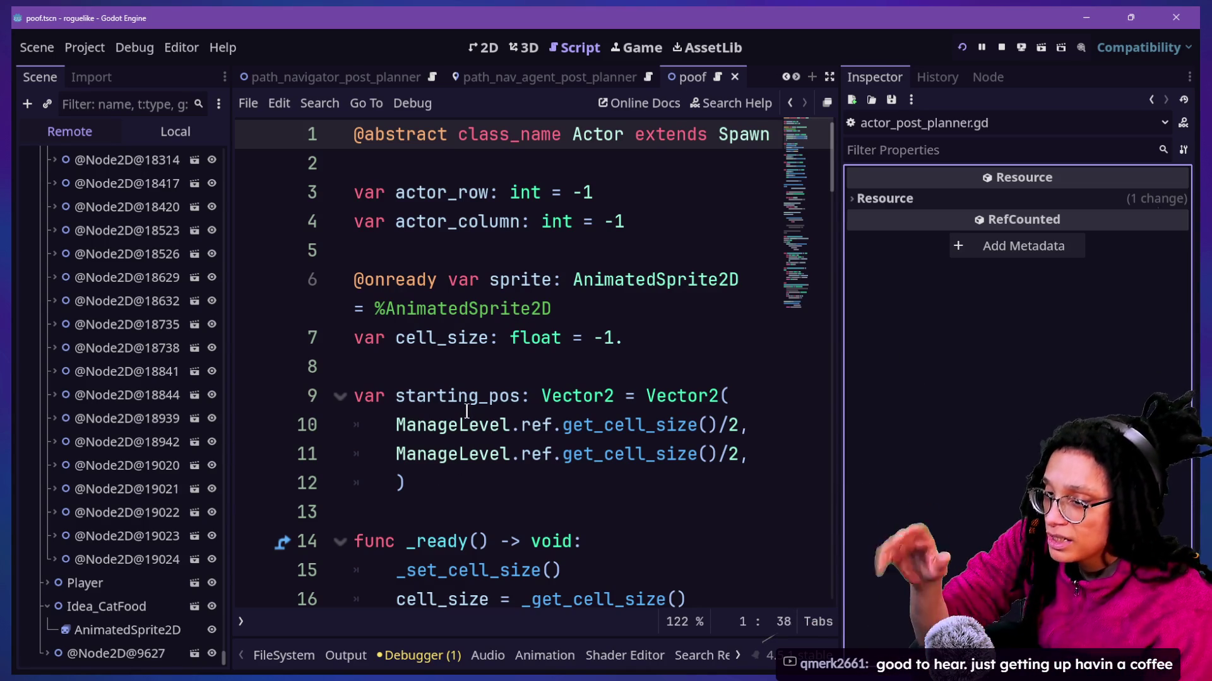
{"action": "left_click", "coordinate": [506, 396]}
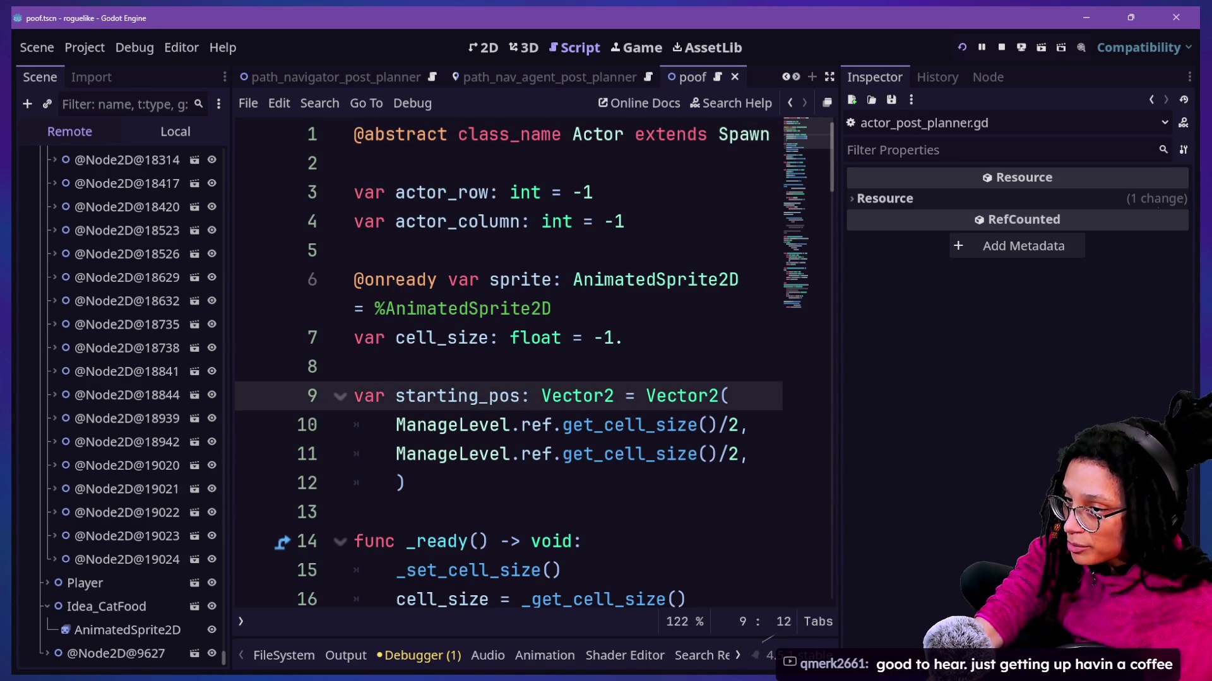
{"action": "left_click", "coordinate": [429, 357]}
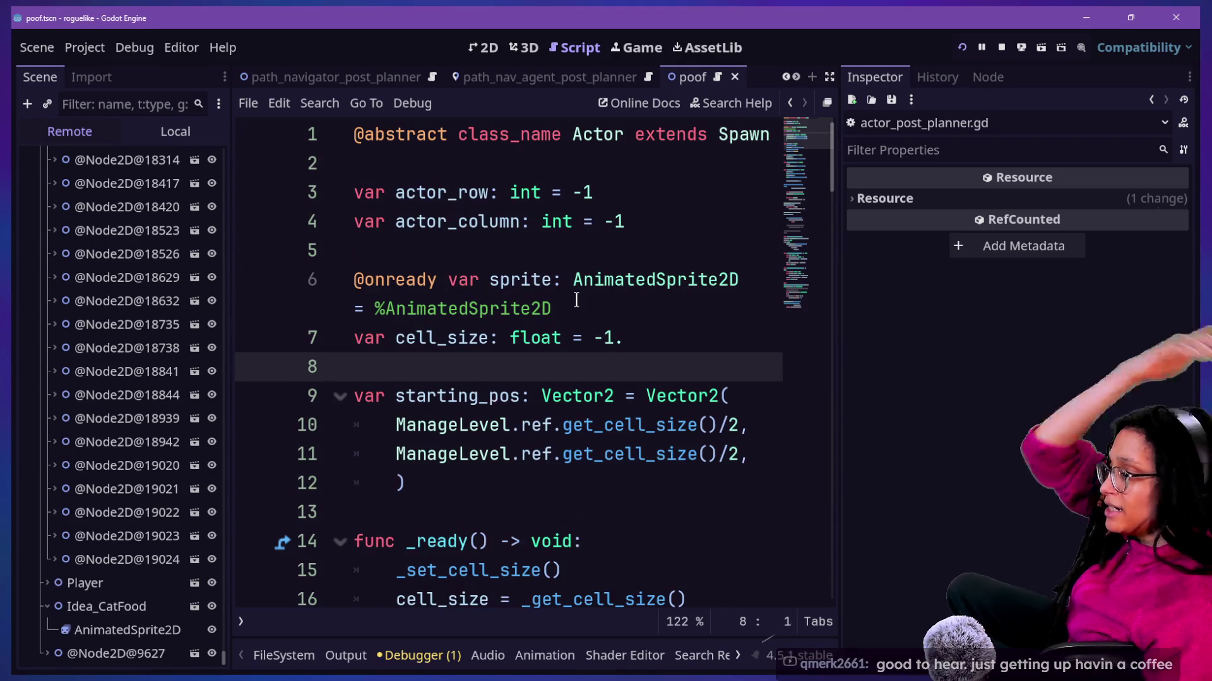
Step: Search for queue and go to the queue_free() call on line 35 of the Spawn script
{"action": "scroll", "coordinate": [576, 301], "scroll_direction": "down", "scroll_amount": 15}
{"action": "key", "text": "ctrl+f"}
{"action": "type", "text": "queue"}
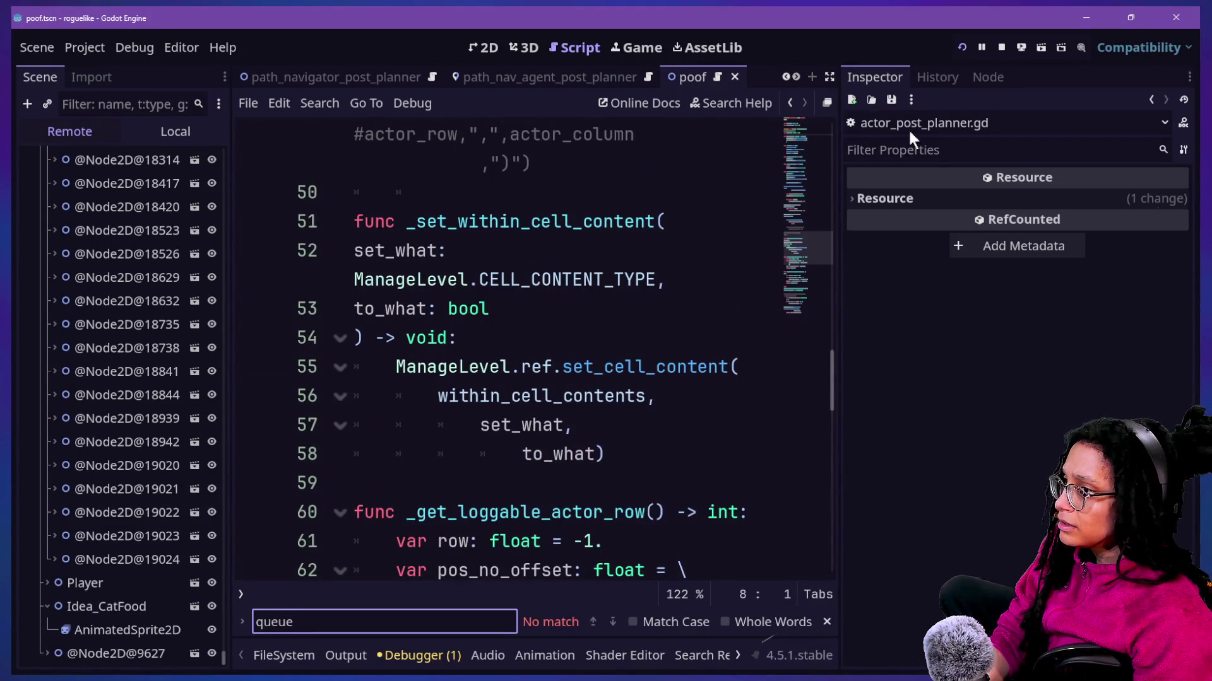
{"action": "scroll", "coordinate": [666, 166], "scroll_direction": "up", "scroll_amount": 15}
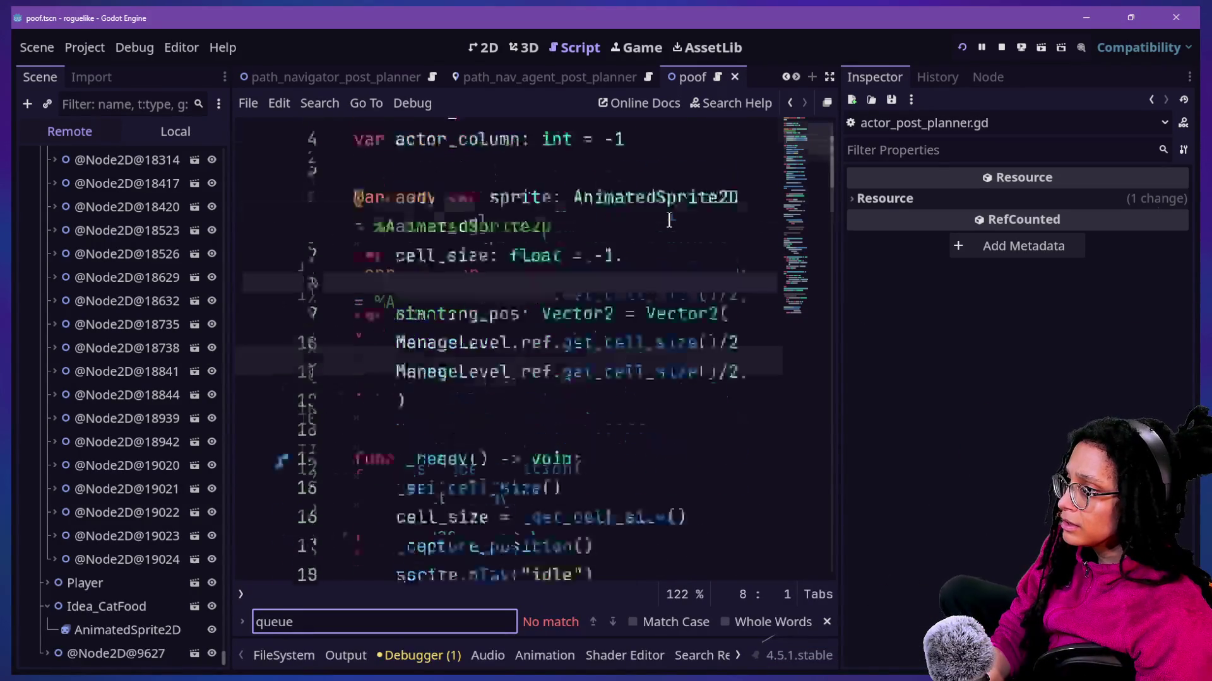
{"action": "left_click", "coordinate": [400, 163], "text": "ctrl"}
{"action": "key", "text": "ctrl+f"}
{"action": "type", "text": "queue"}
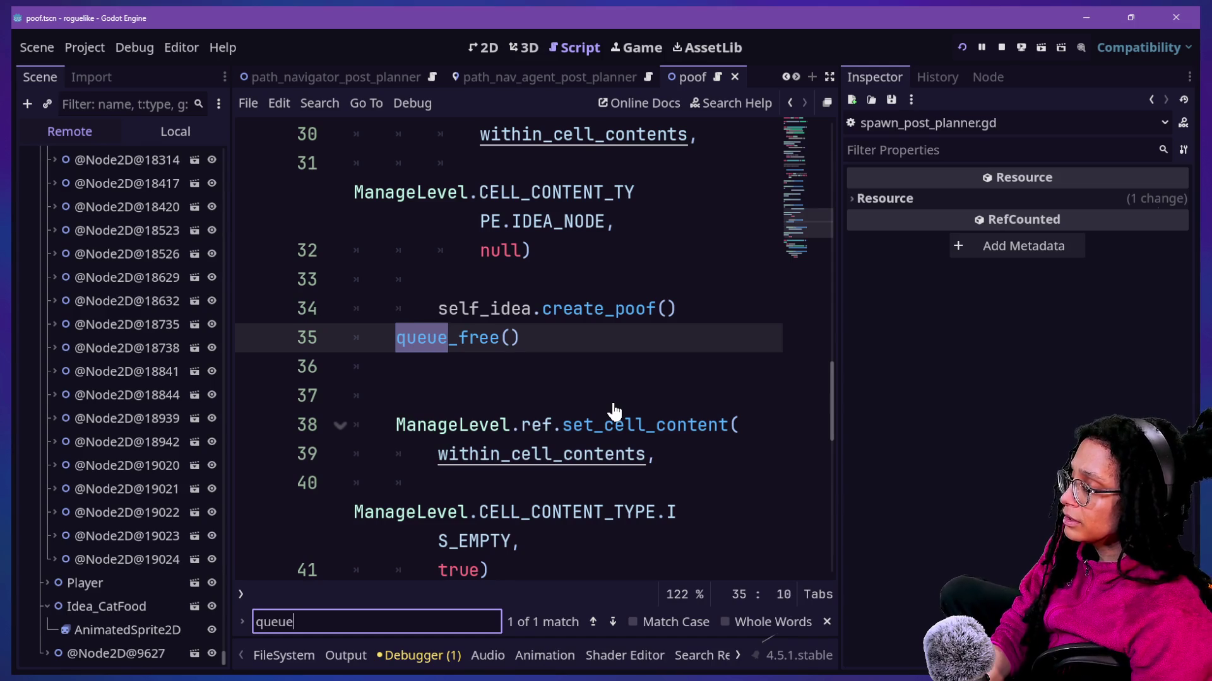
{"action": "left_click", "coordinate": [609, 397]}
{"action": "left_click", "coordinate": [497, 337]}
{"action": "left_click", "coordinate": [510, 335]}
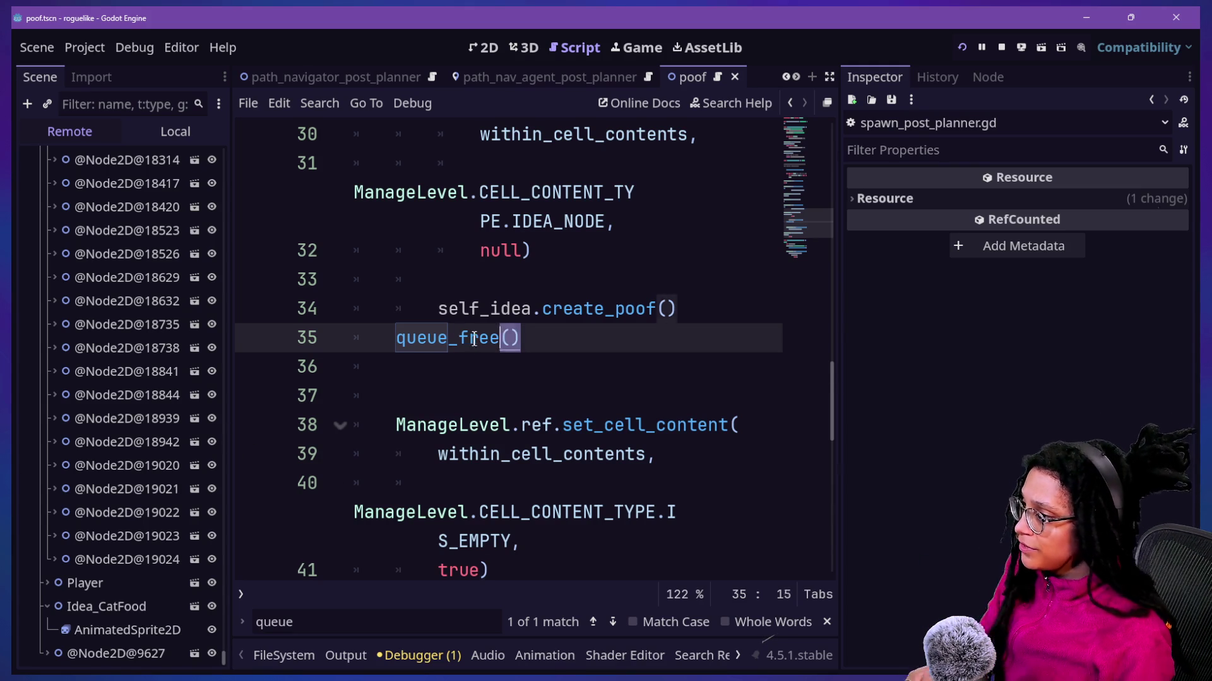
Step: Replace queue_free() on line 35 with visible = false and save the script
{"action": "left_click_drag", "start_coordinate": [520, 339], "coordinate": [413, 343]}
{"action": "key", "text": "BackSpace"}
{"action": "type", "text": "visible"}
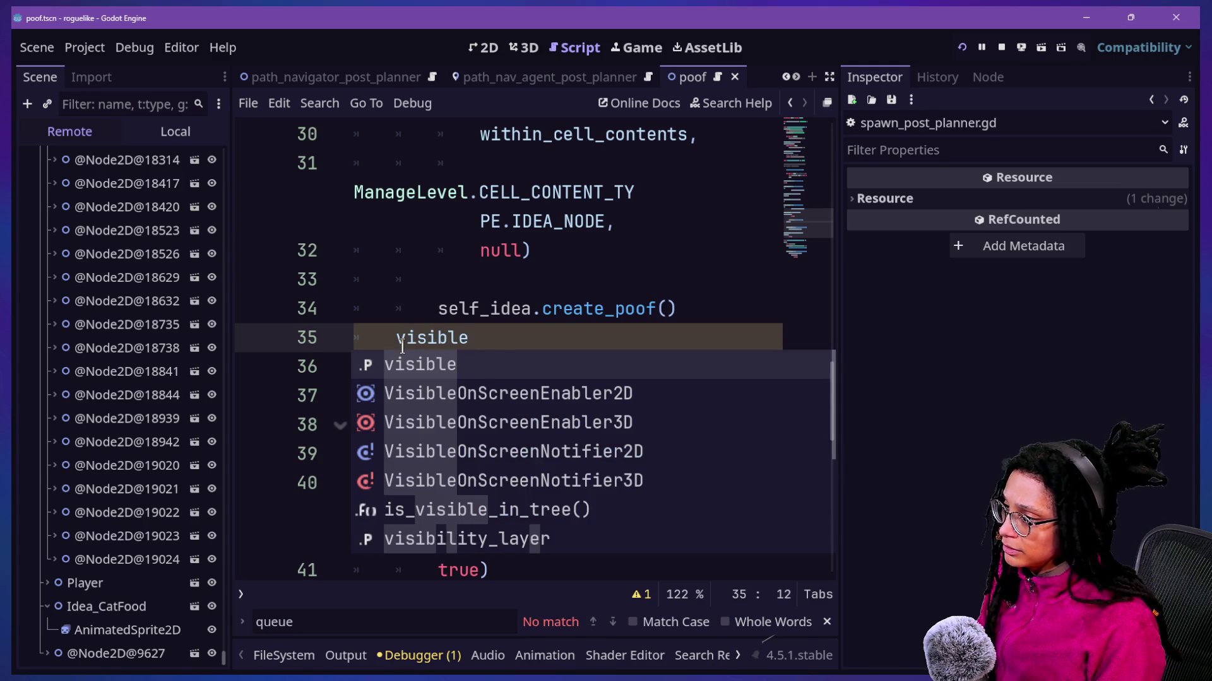
{"action": "type", "text": "= false"}
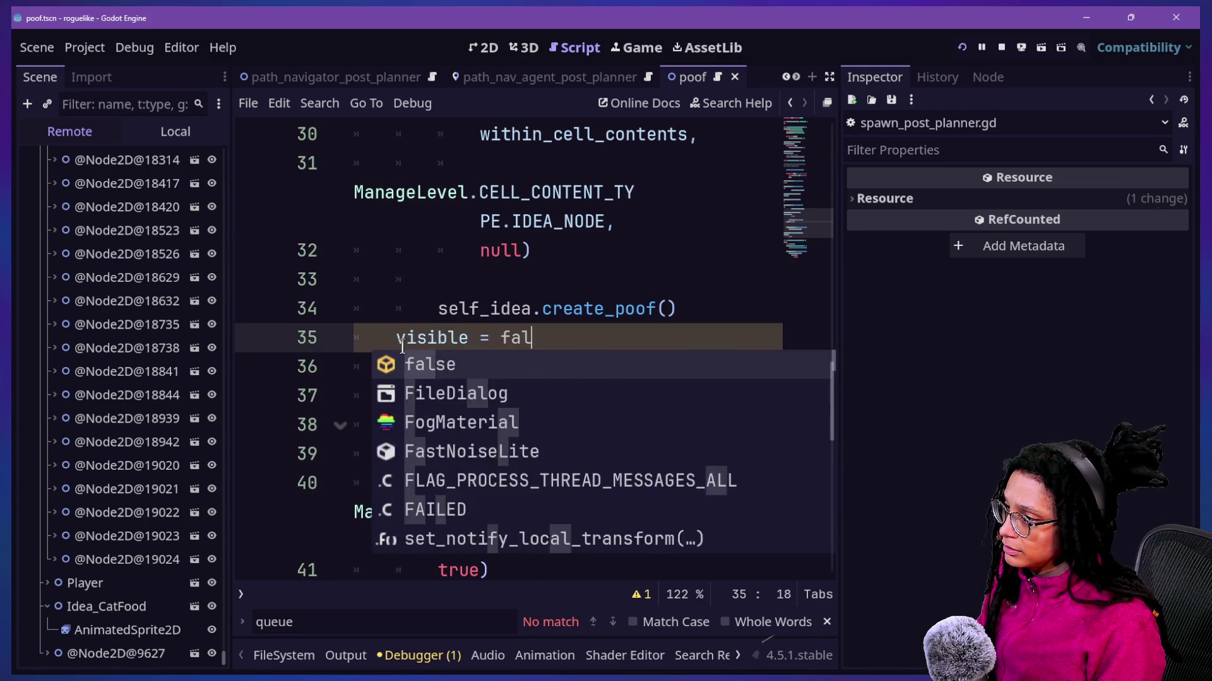
{"action": "left_click", "coordinate": [472, 268]}
{"action": "left_click", "coordinate": [575, 363]}
{"action": "left_click_drag", "start_coordinate": [575, 363], "coordinate": [354, 309]}
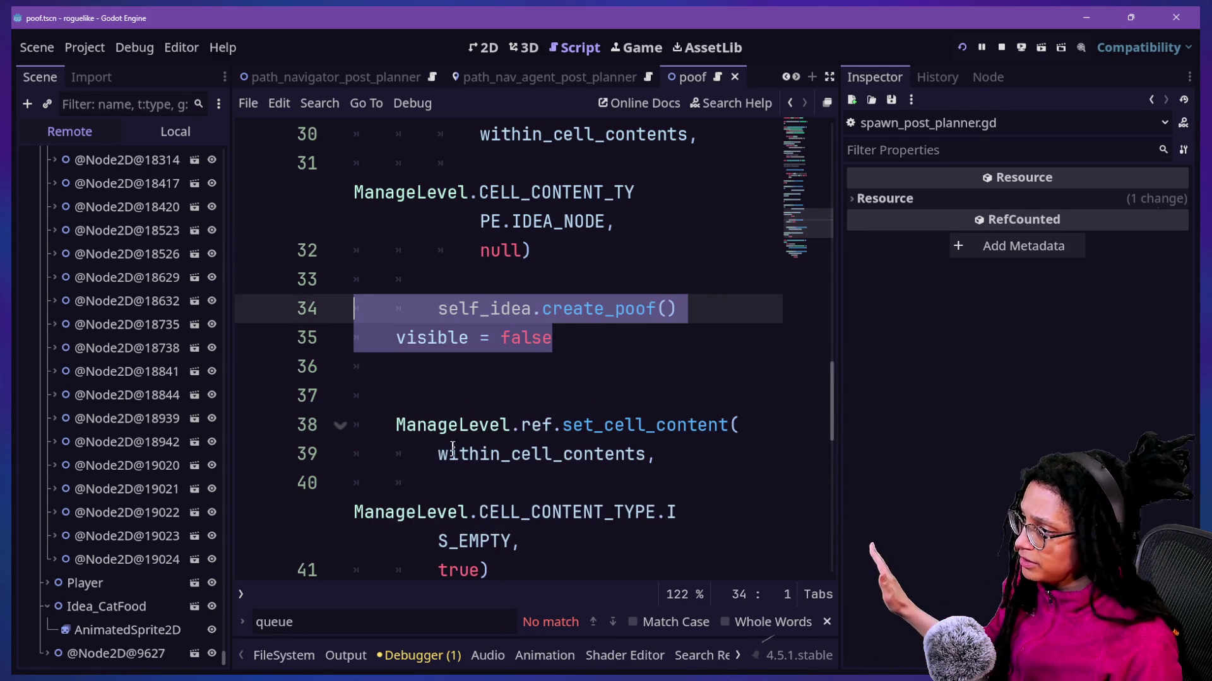
{"action": "left_click", "coordinate": [432, 407]}
{"action": "key", "text": "ctrl+s"}
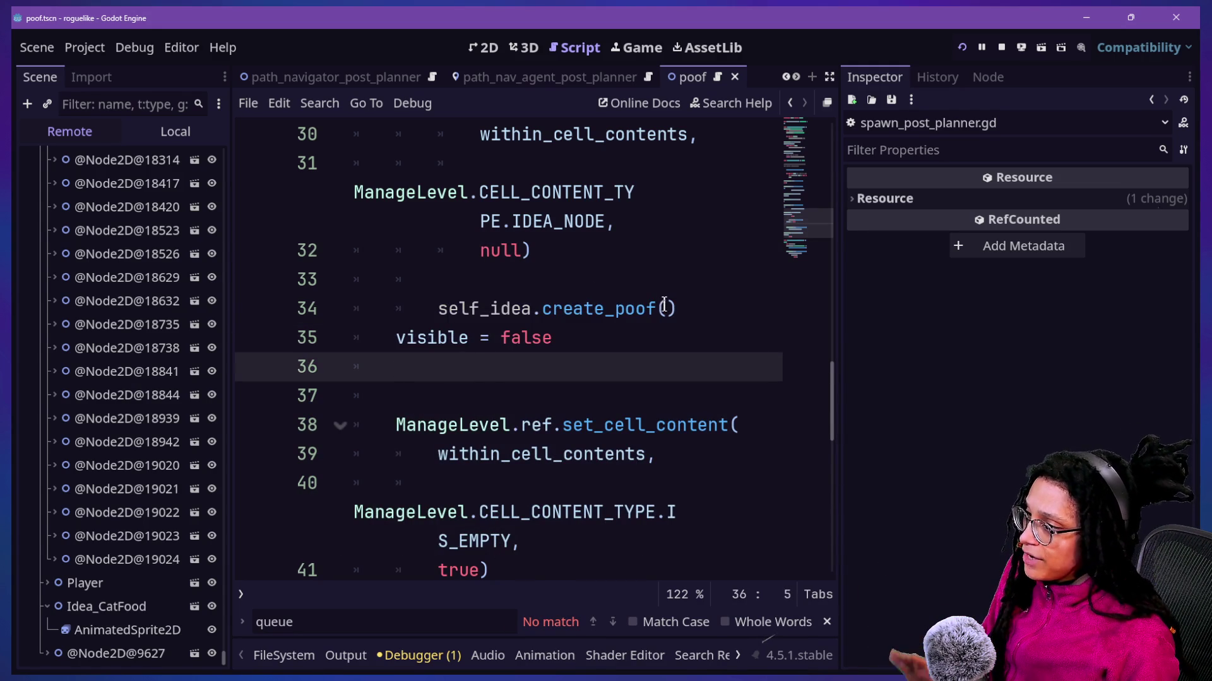
{"action": "left_click", "coordinate": [667, 308]}
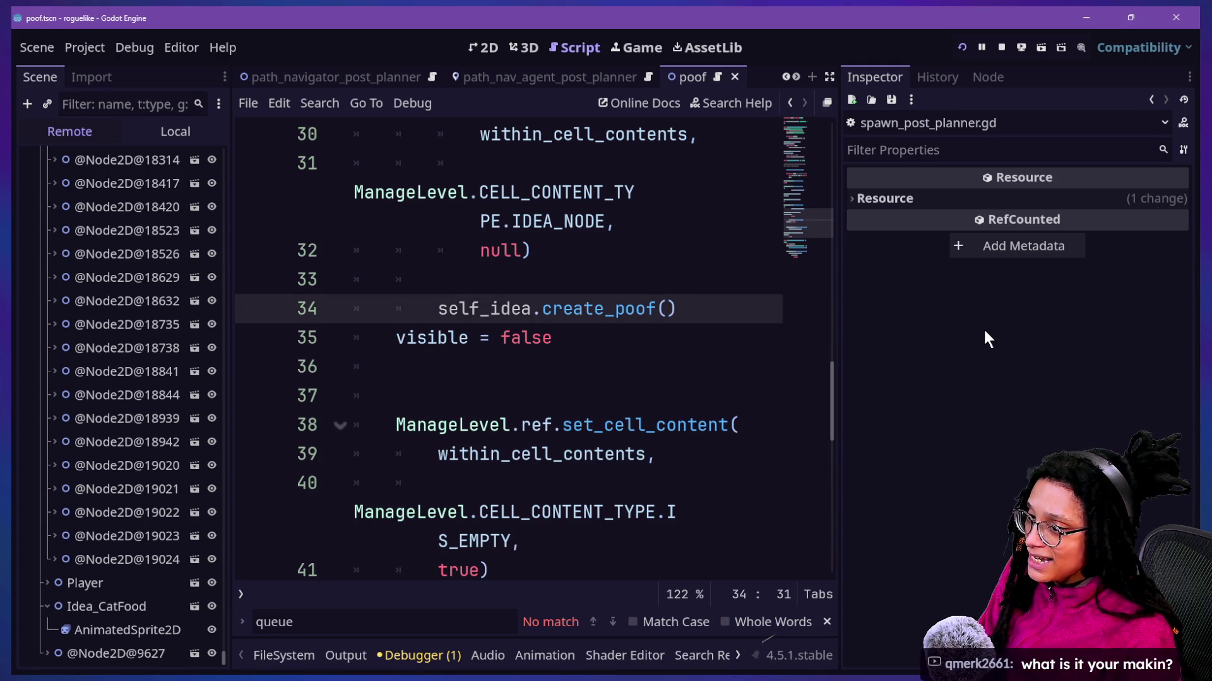
Step: Pass self to create_poof() and jump to its definition in idea.gd
{"action": "type", "text": "self"}
{"action": "left_click_drag", "start_coordinate": [593, 309], "coordinate": [669, 314]}
{"action": "left_click", "coordinate": [650, 310], "text": "ctrl"}
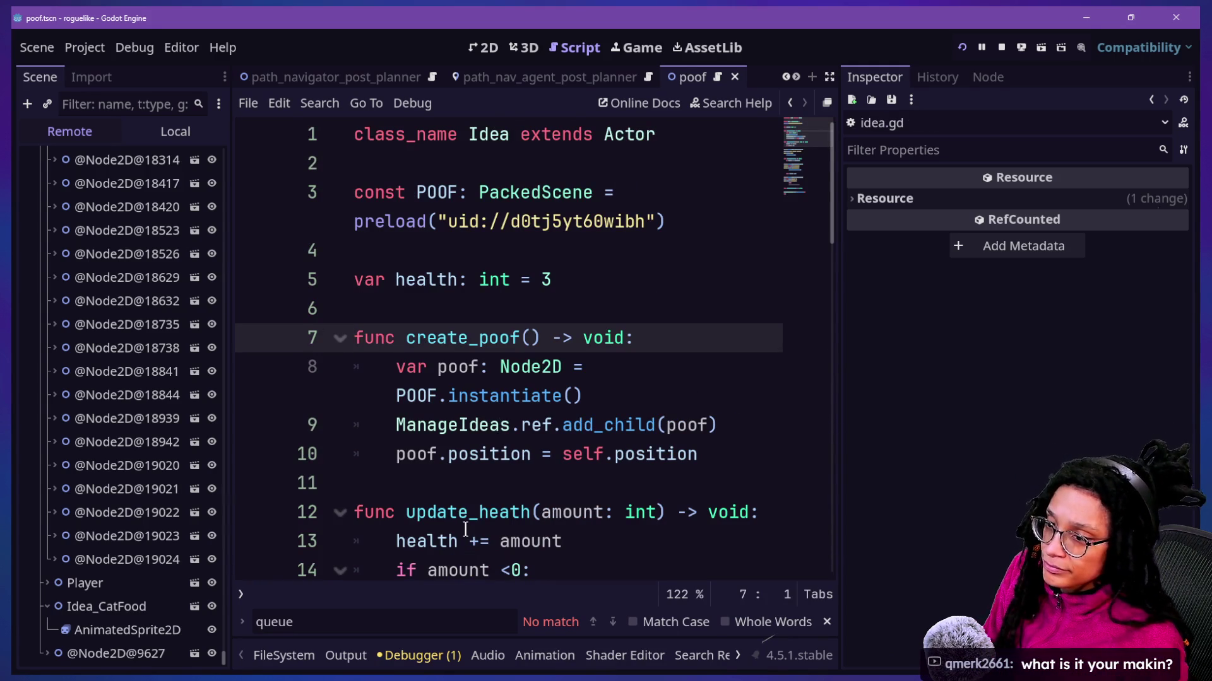
{"action": "left_click", "coordinate": [442, 483]}
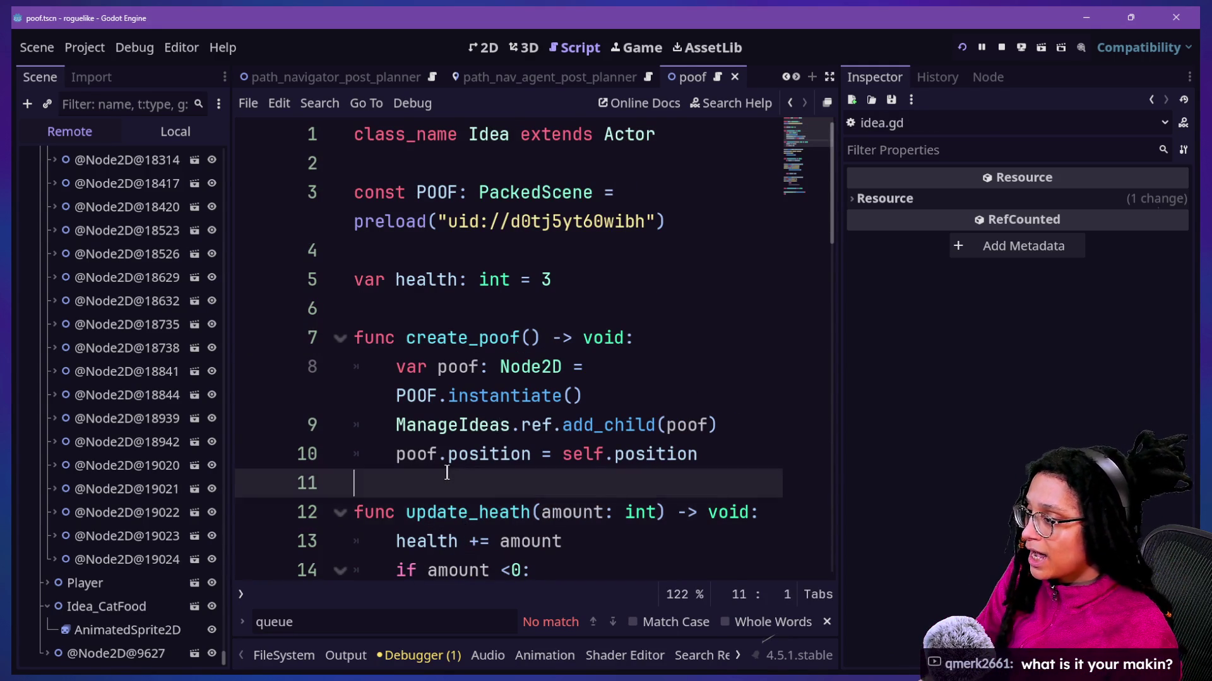
{"action": "key", "text": "Down"}
{"action": "key", "text": "Down"}
{"action": "key", "text": "Down"}
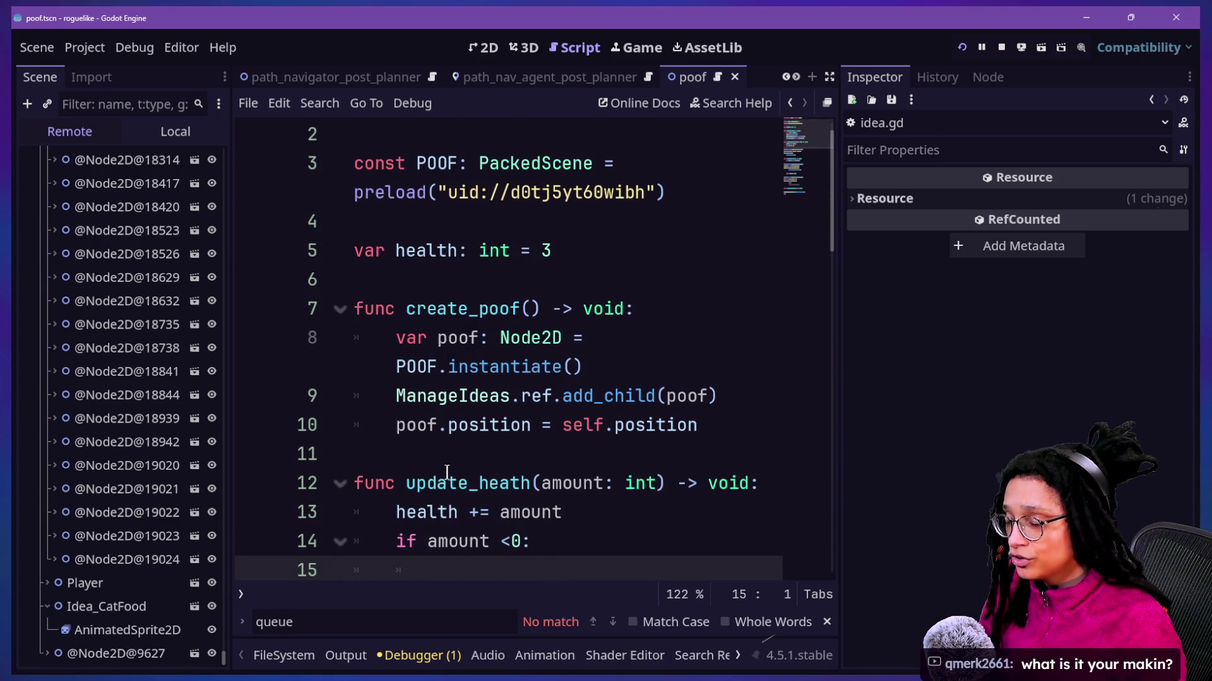
Step: Expand the script editor to full width and read down through idea.gd
{"action": "left_click", "coordinate": [555, 341]}
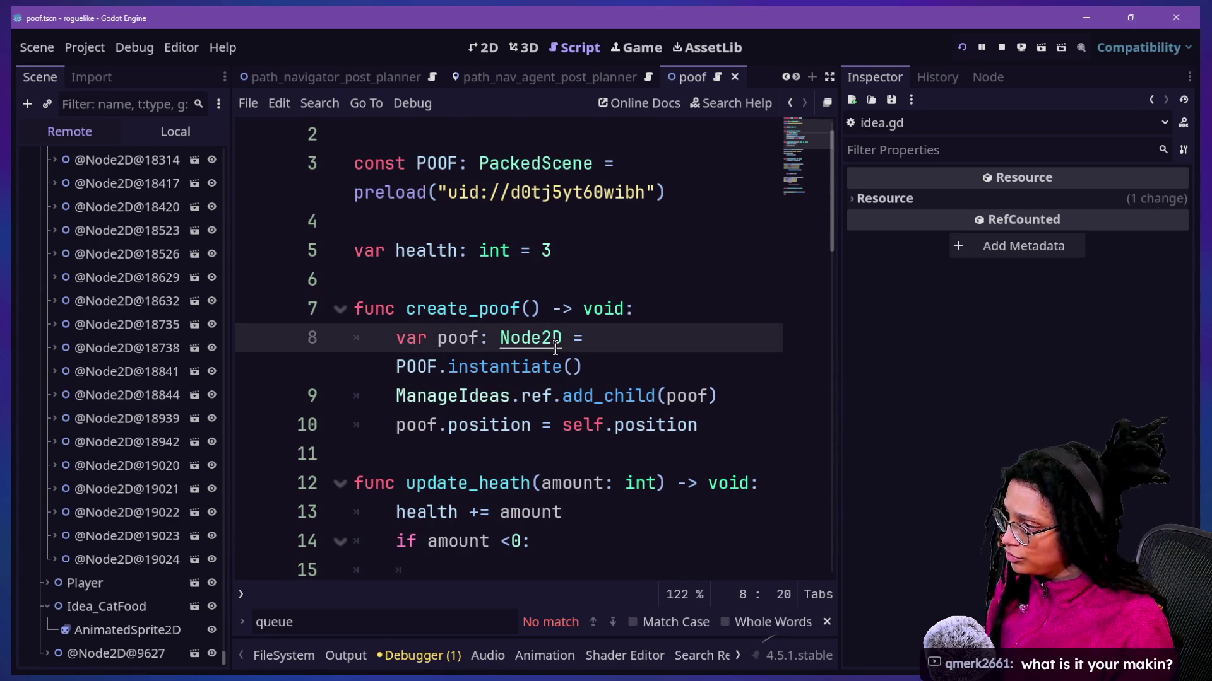
{"action": "key", "text": "ctrl+shift+F11"}
{"action": "left_click", "coordinate": [556, 347]}
{"action": "key", "text": "Down"}
{"action": "key", "text": "Down"}
{"action": "key", "text": "Down"}
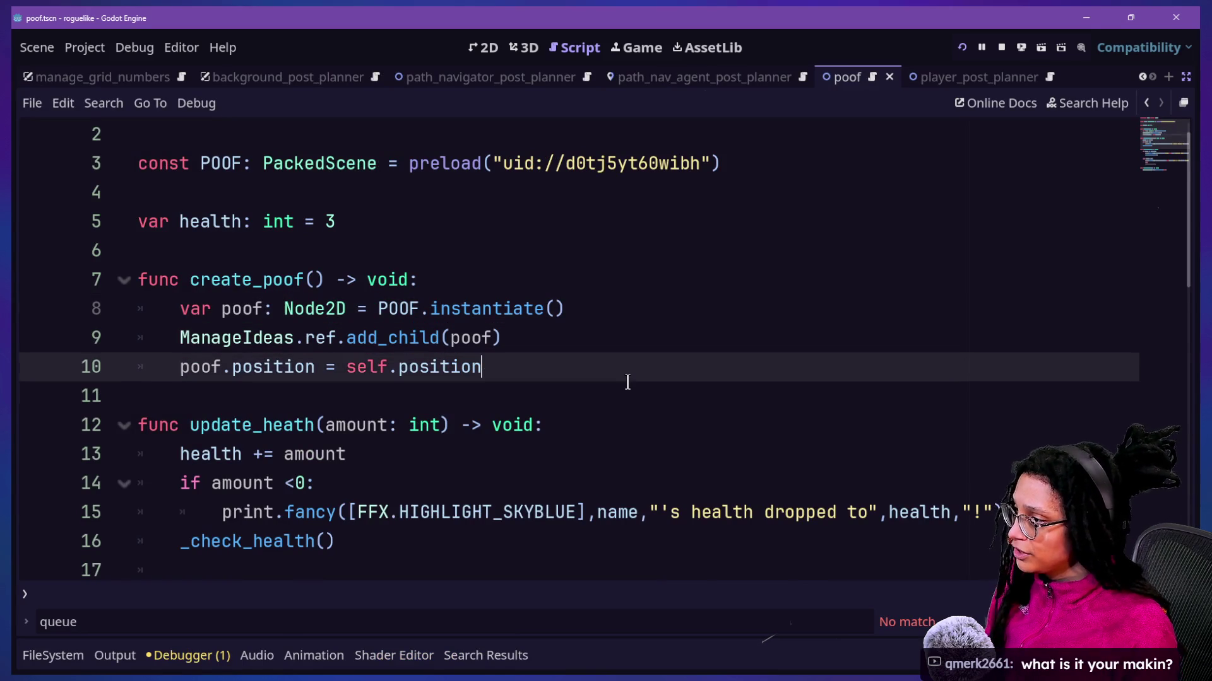
{"action": "scroll", "coordinate": [627, 382], "scroll_direction": "down", "scroll_amount": 3}
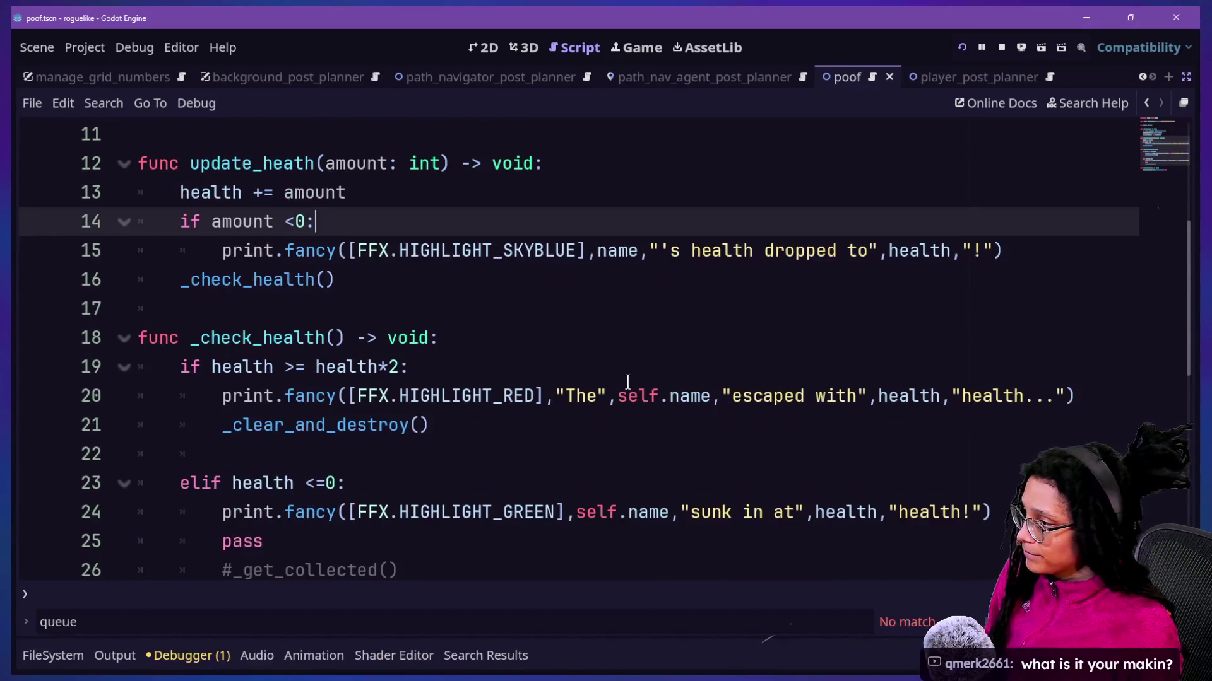
{"action": "scroll", "coordinate": [627, 382], "scroll_direction": "down", "scroll_amount": 2}
{"action": "left_click", "coordinate": [660, 387]}
{"action": "left_click", "coordinate": [634, 360]}
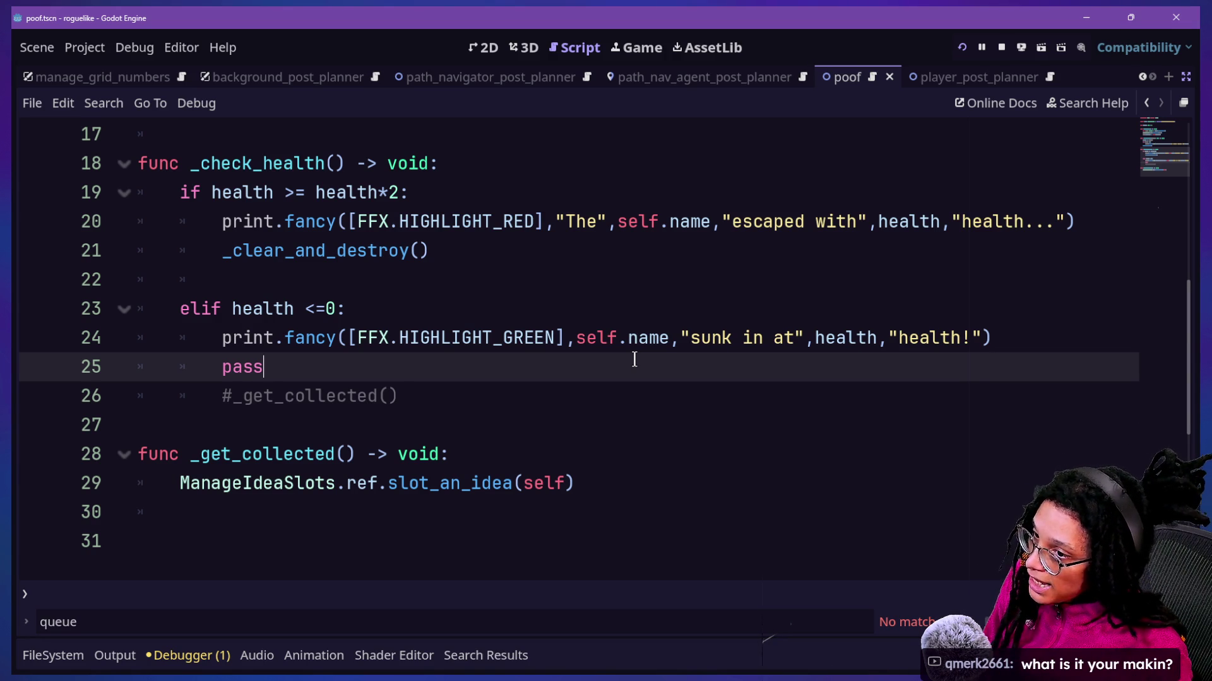
{"action": "left_click", "coordinate": [468, 412]}
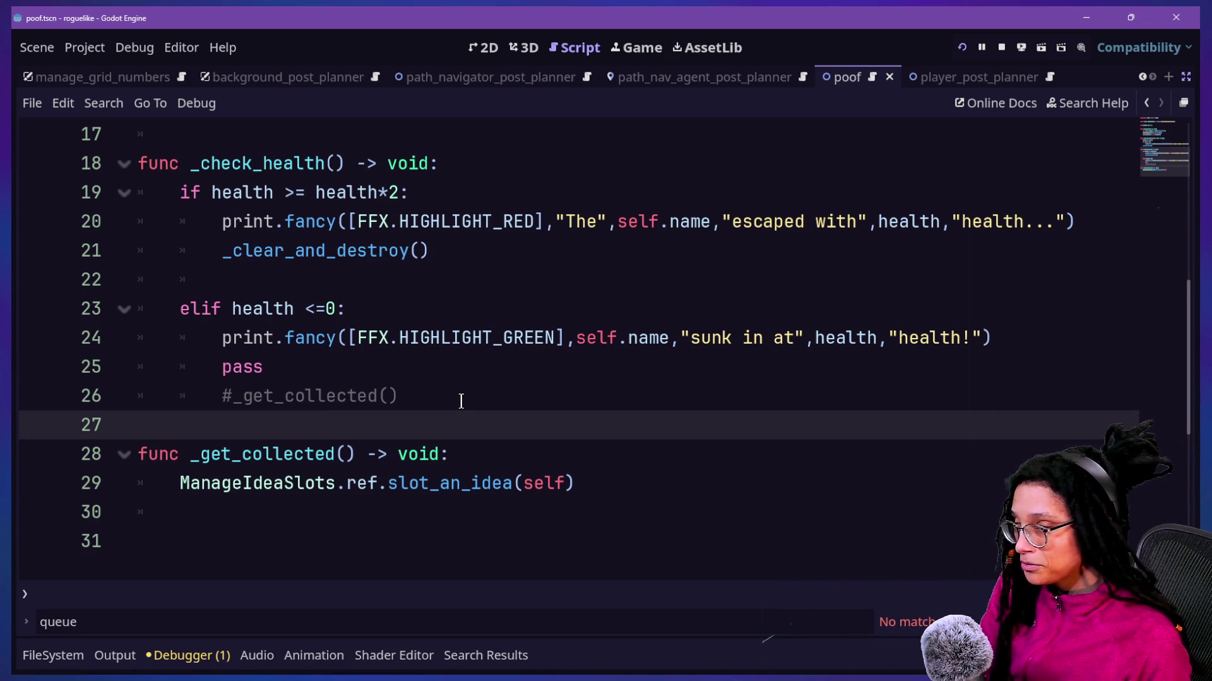
Step: Scroll back through idea.gd reviewing _check_health and create_poof, ending inside create_poof()'s parentheses
{"action": "scroll", "coordinate": [461, 401], "scroll_direction": "up", "scroll_amount": 2}
{"action": "left_click", "coordinate": [462, 401]}
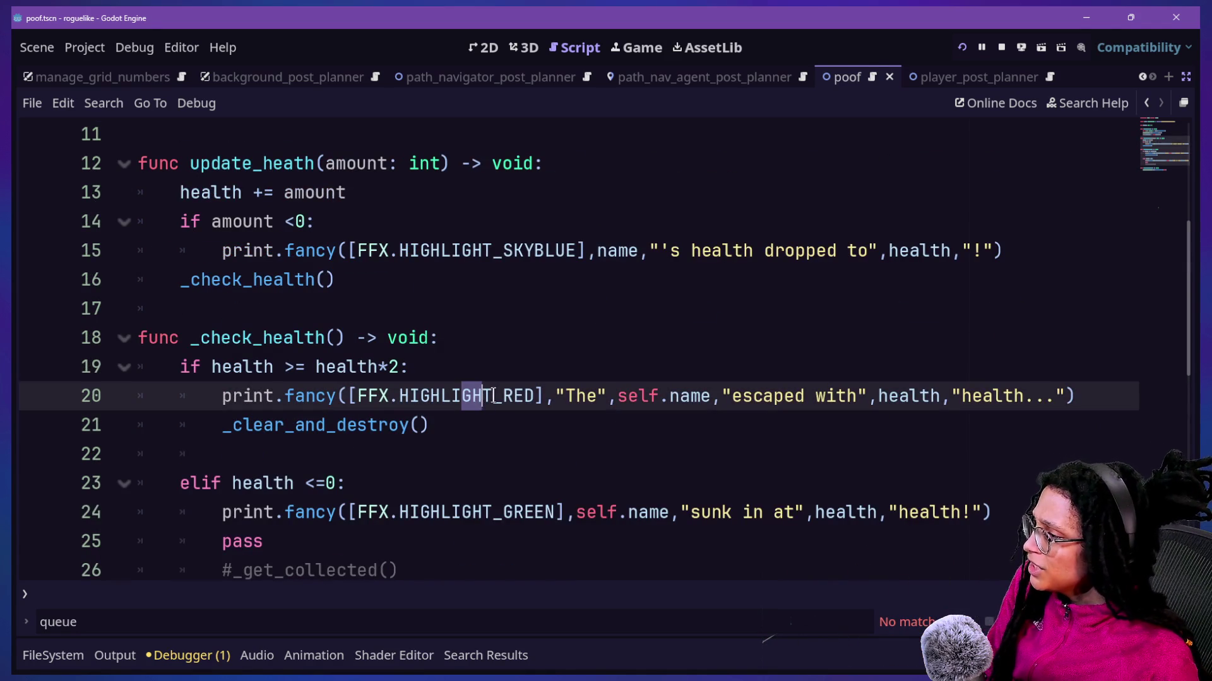
{"action": "left_click", "coordinate": [525, 334]}
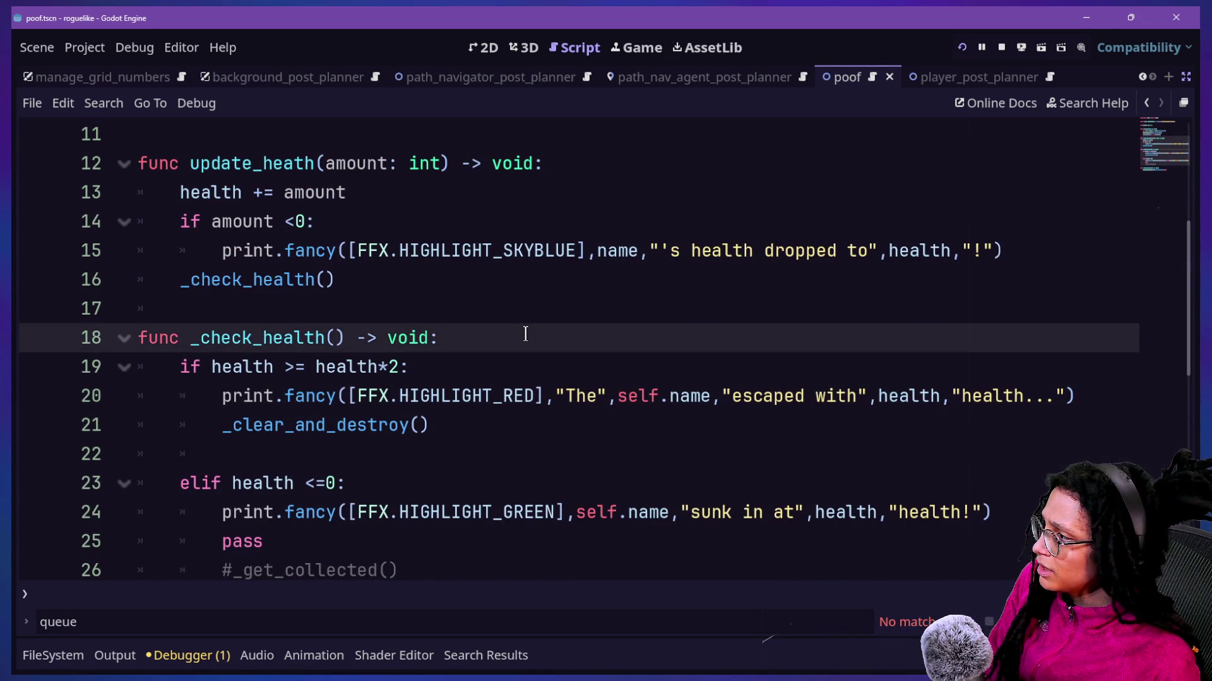
{"action": "scroll", "coordinate": [525, 335], "scroll_direction": "up", "scroll_amount": 3}
{"action": "scroll", "coordinate": [526, 335], "scroll_direction": "down", "scroll_amount": 4}
{"action": "scroll", "coordinate": [526, 335], "scroll_direction": "up", "scroll_amount": 8}
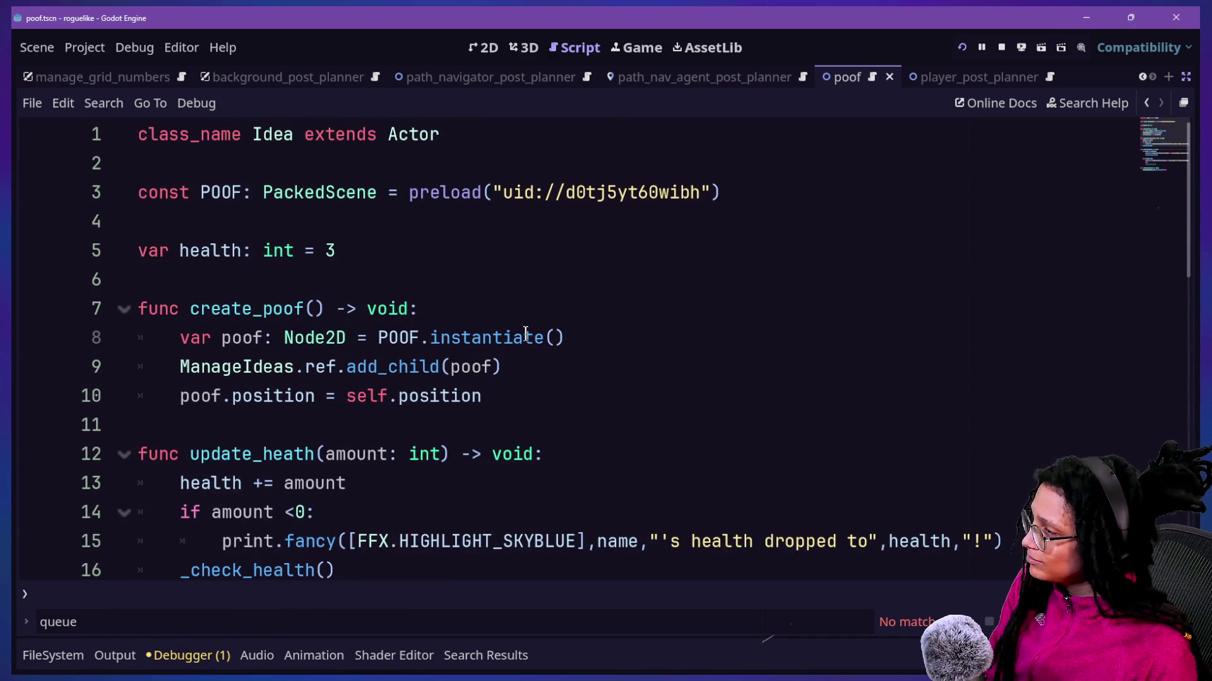
{"action": "scroll", "coordinate": [526, 335], "scroll_direction": "down", "scroll_amount": 7}
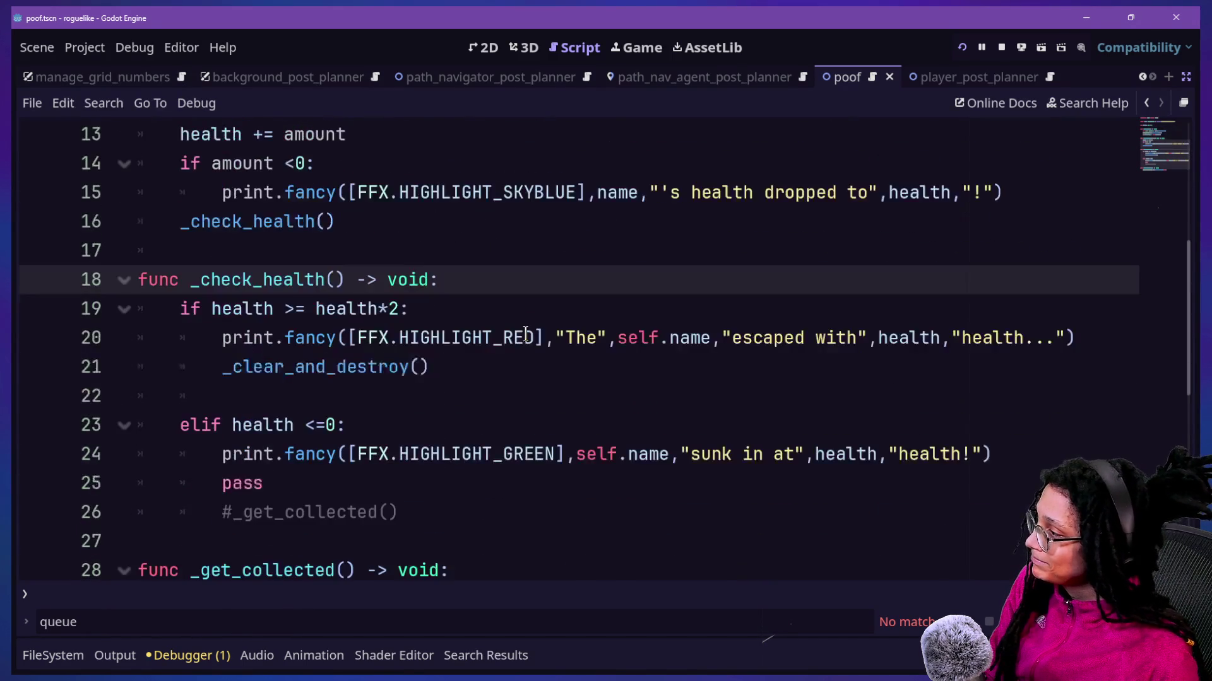
{"action": "scroll", "coordinate": [525, 334], "scroll_direction": "up", "scroll_amount": 7}
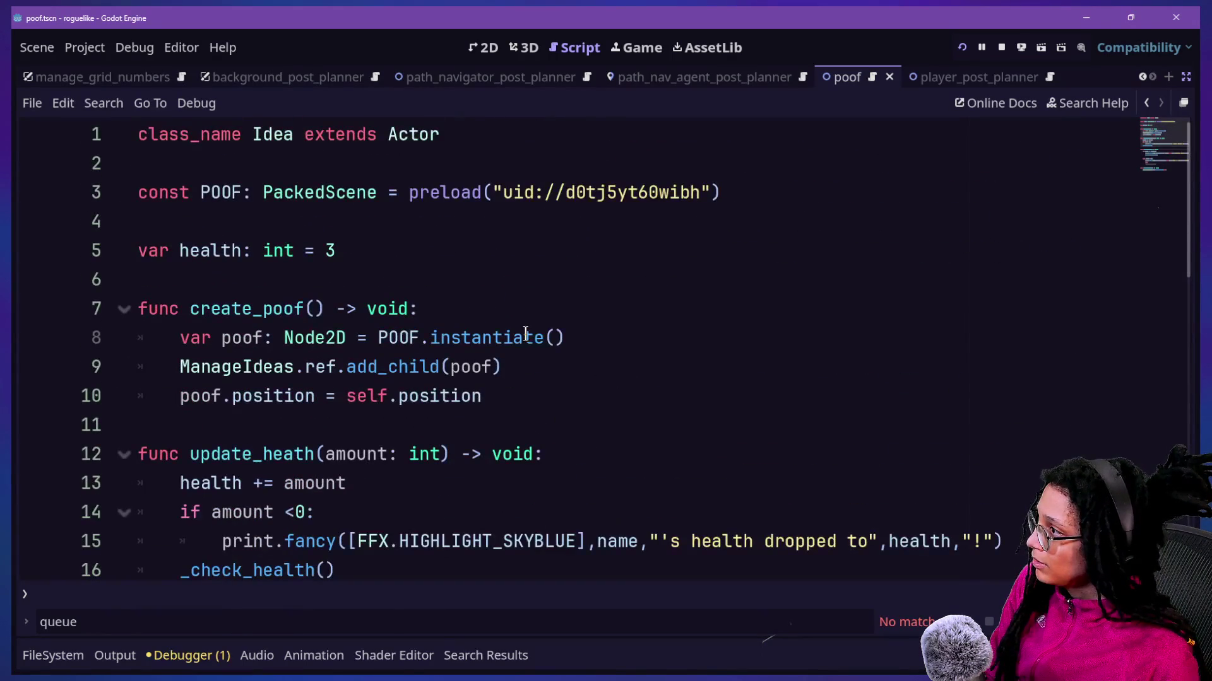
{"action": "left_click", "coordinate": [569, 386]}
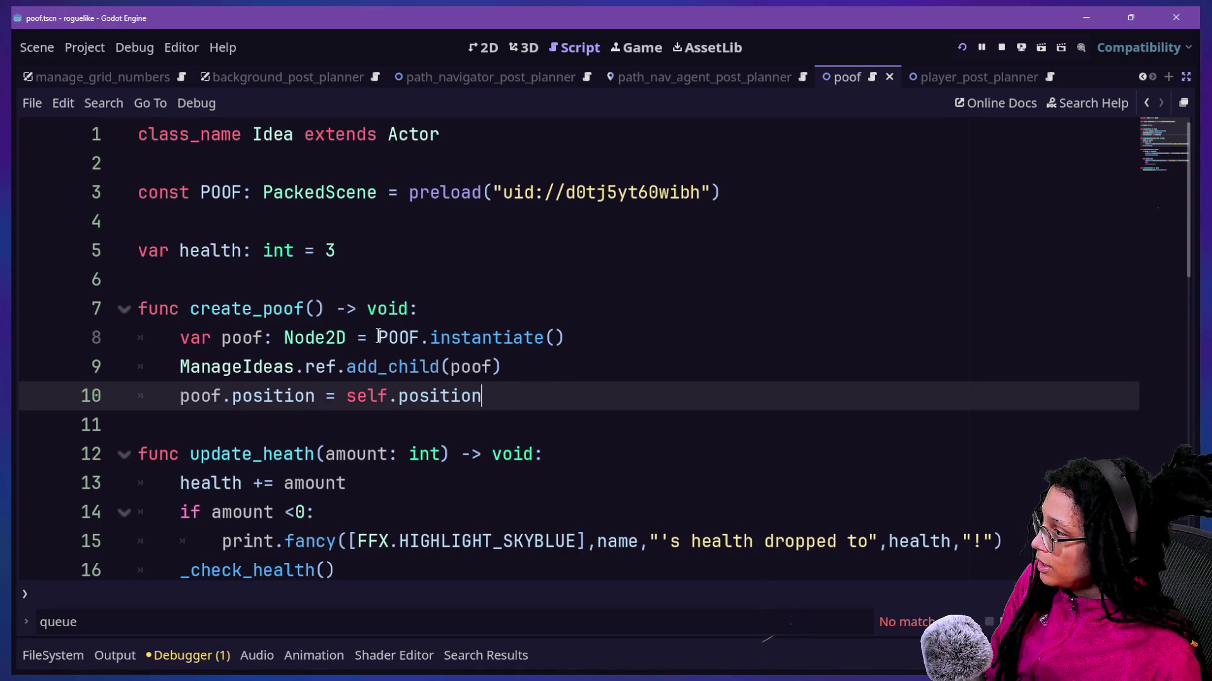
{"action": "left_click", "coordinate": [319, 309]}
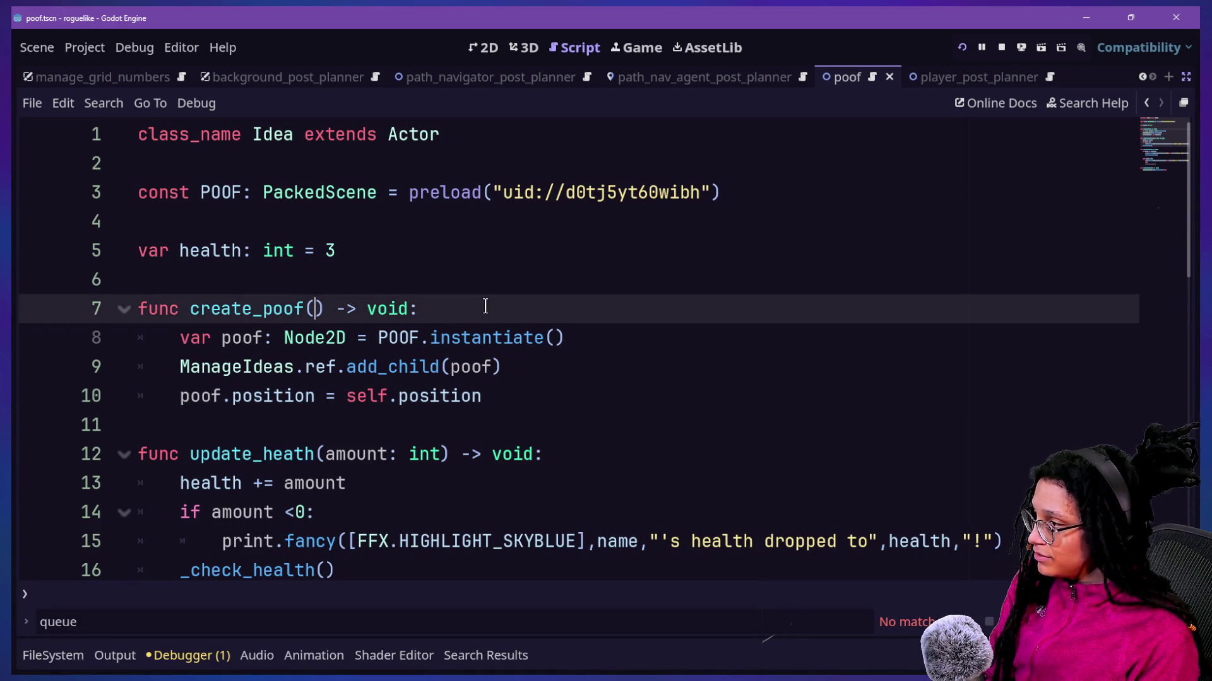
Step: Add an origin_idea:Spawn parameter to create_poof()
{"action": "type", "text": "origin_idea:"}
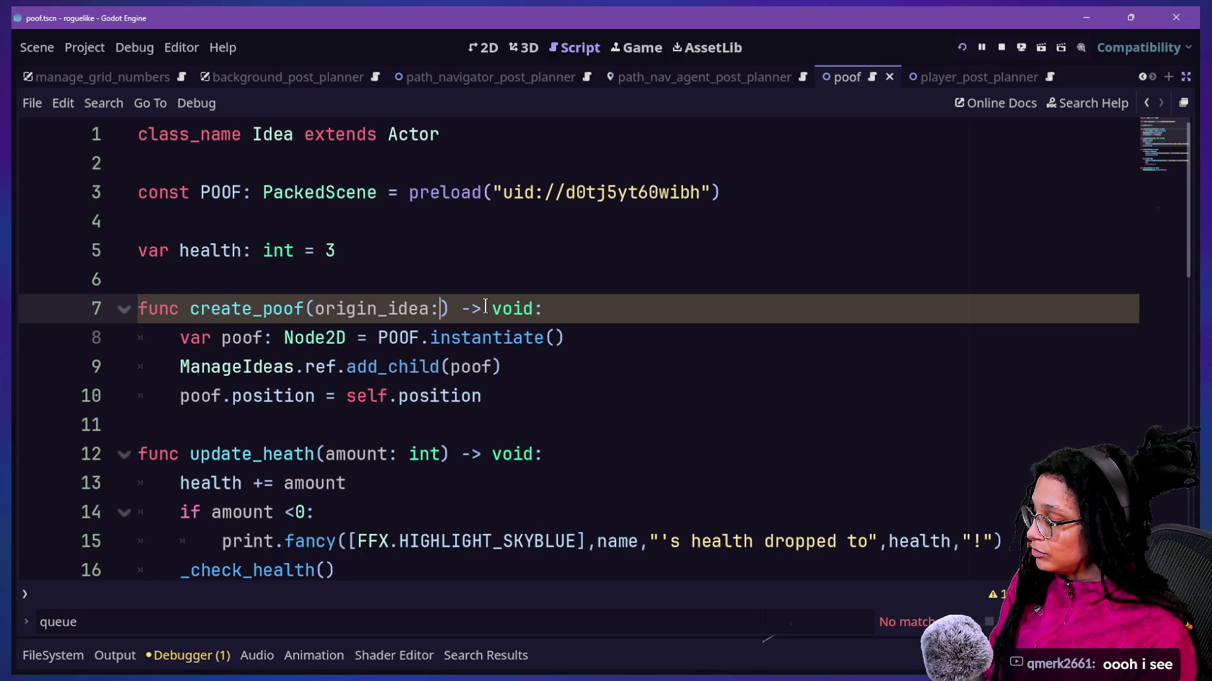
{"action": "type", "text": "Spawn"}
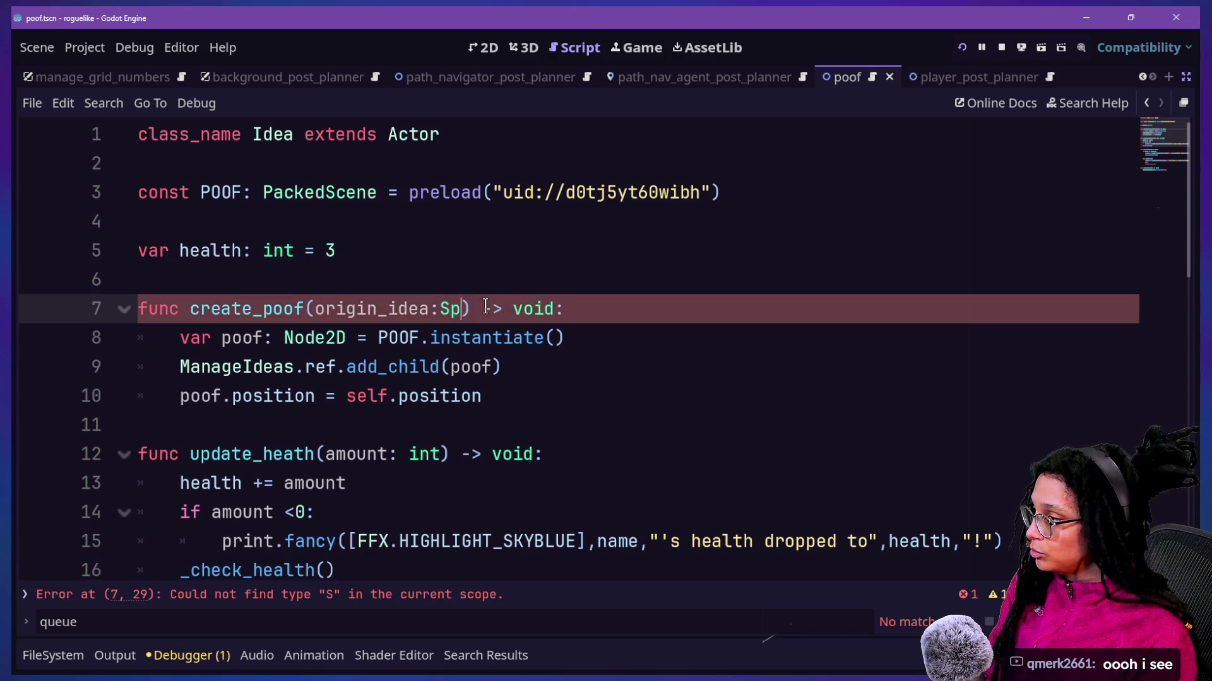
{"action": "left_click", "coordinate": [470, 428]}
{"action": "left_click", "coordinate": [503, 401]}
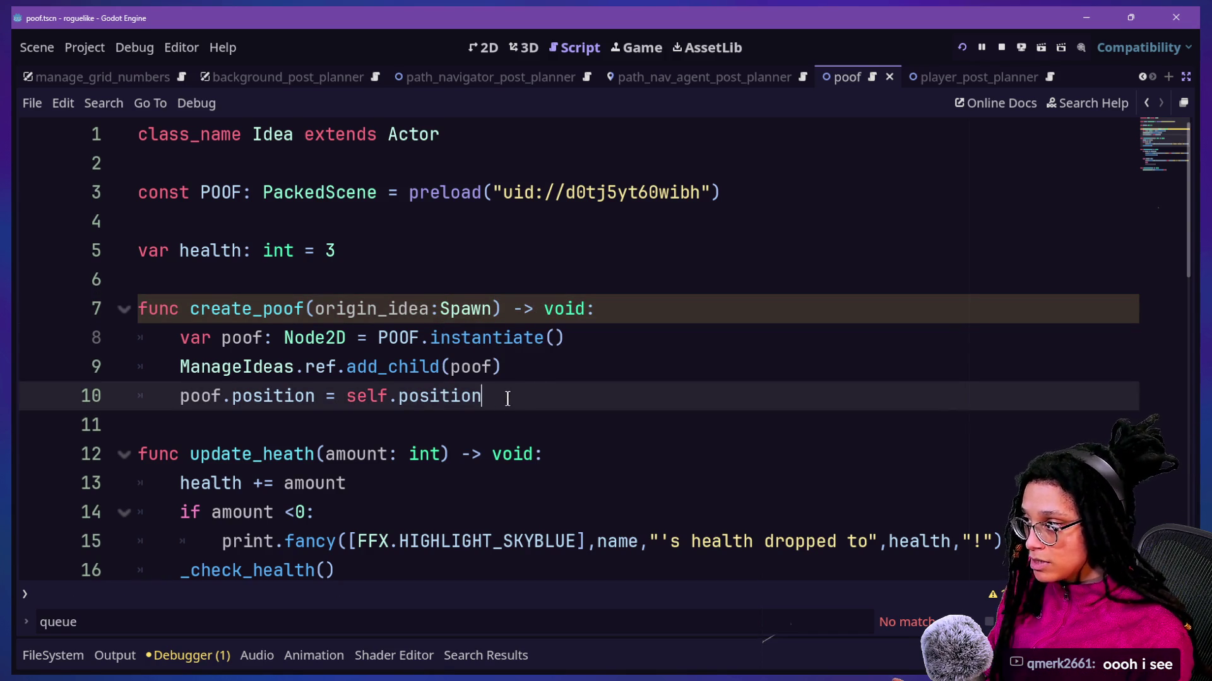
{"action": "scroll", "coordinate": [532, 376], "scroll_direction": "down", "scroll_amount": 5}
{"action": "scroll", "coordinate": [532, 375], "scroll_direction": "up", "scroll_amount": 5}
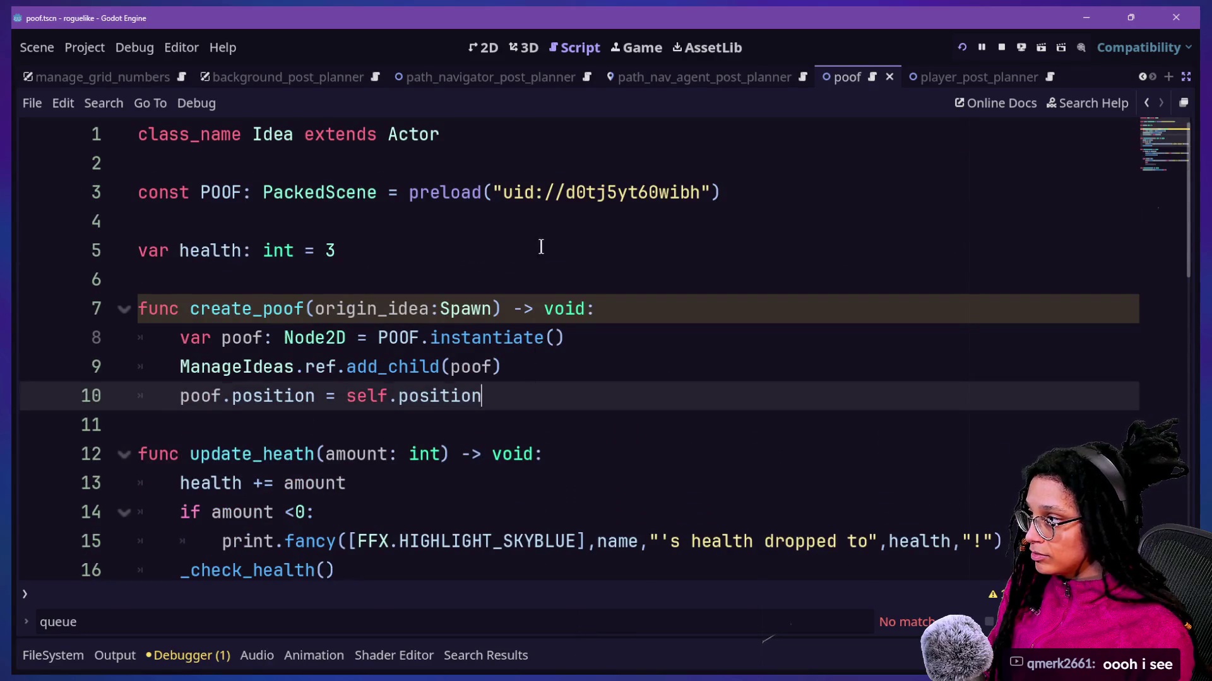
{"action": "left_click", "coordinate": [540, 251]}
{"action": "key", "text": "Return"}
{"action": "key", "text": "BackSpace"}
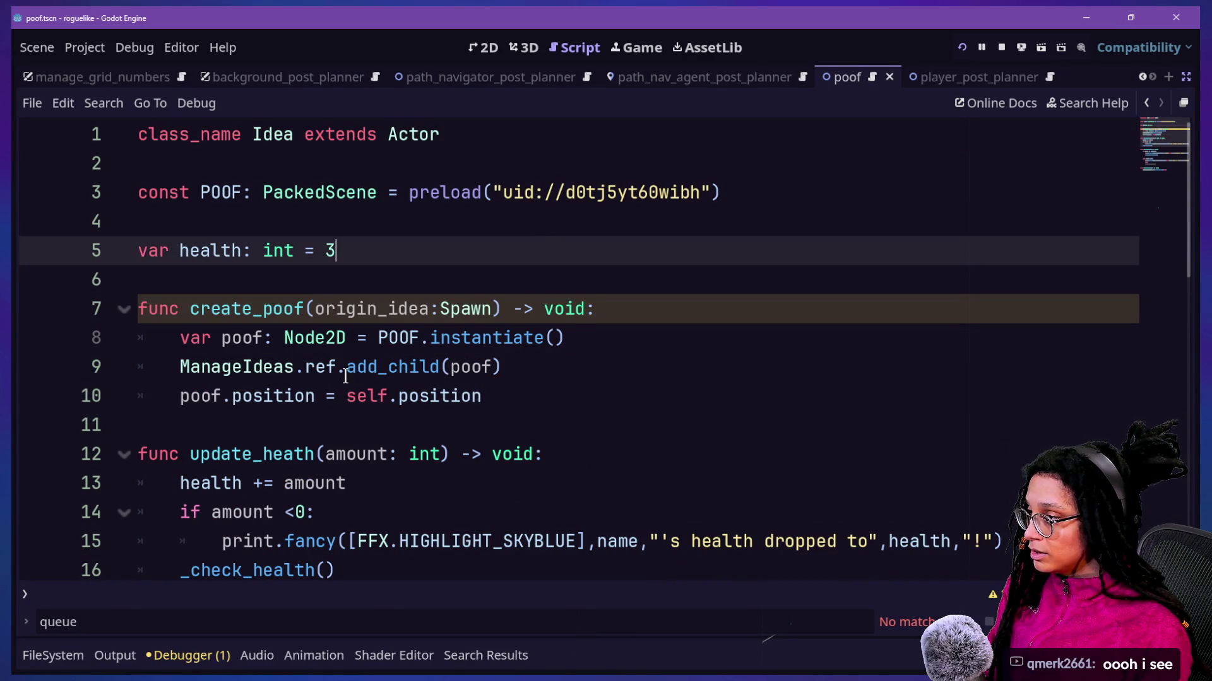
Step: Type the poof variable as Poof, replacing Node2D and appending 'as Poof'
{"action": "double_click", "coordinate": [321, 341]}
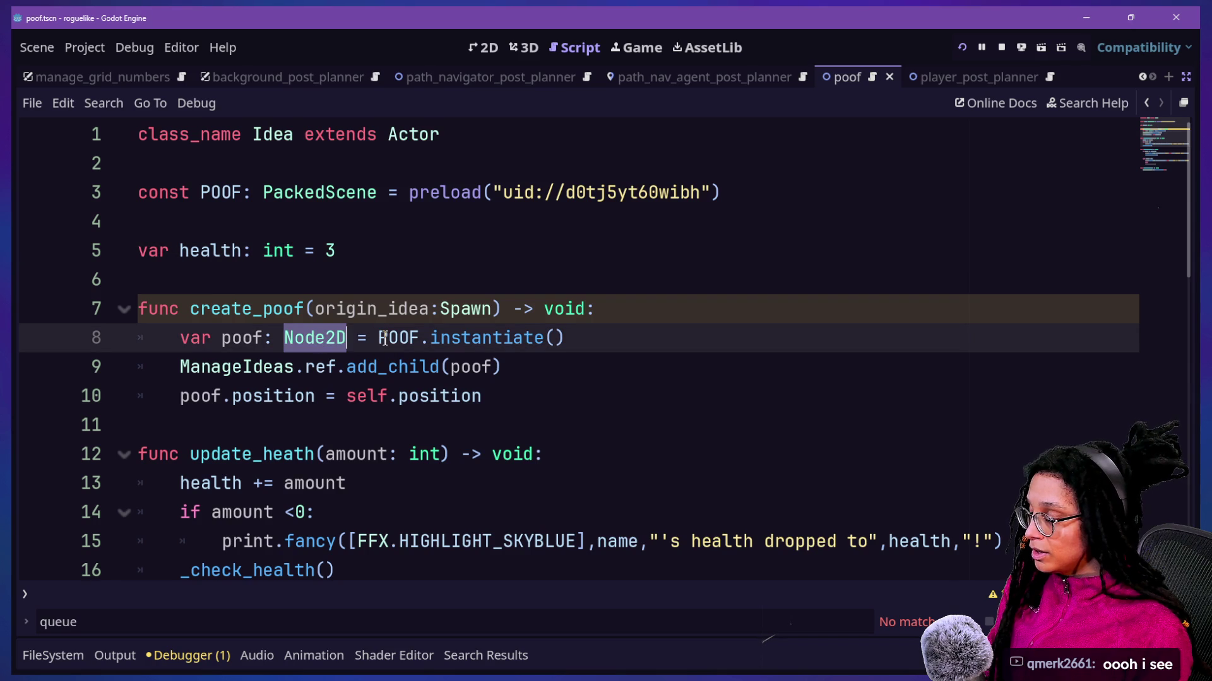
{"action": "type", "text": "Poof"}
{"action": "left_click", "coordinate": [631, 339]}
{"action": "type", "text": "as P"}
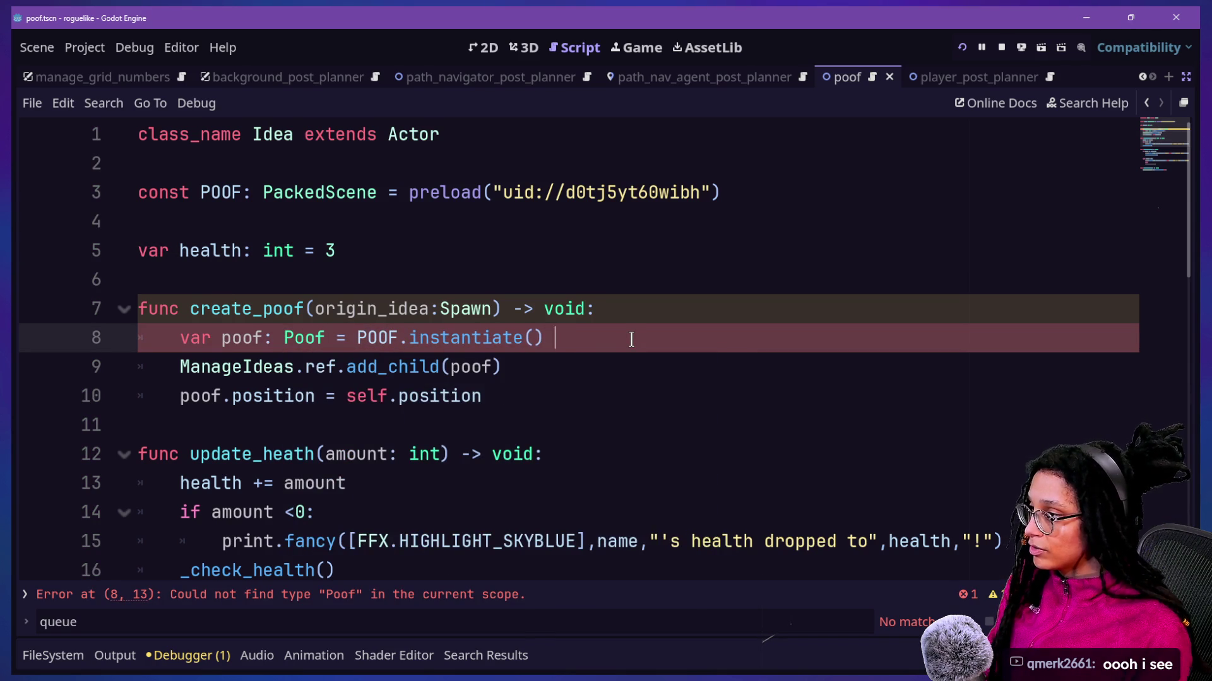
{"action": "type", "text": "oof"}
{"action": "left_click", "coordinate": [253, 366]}
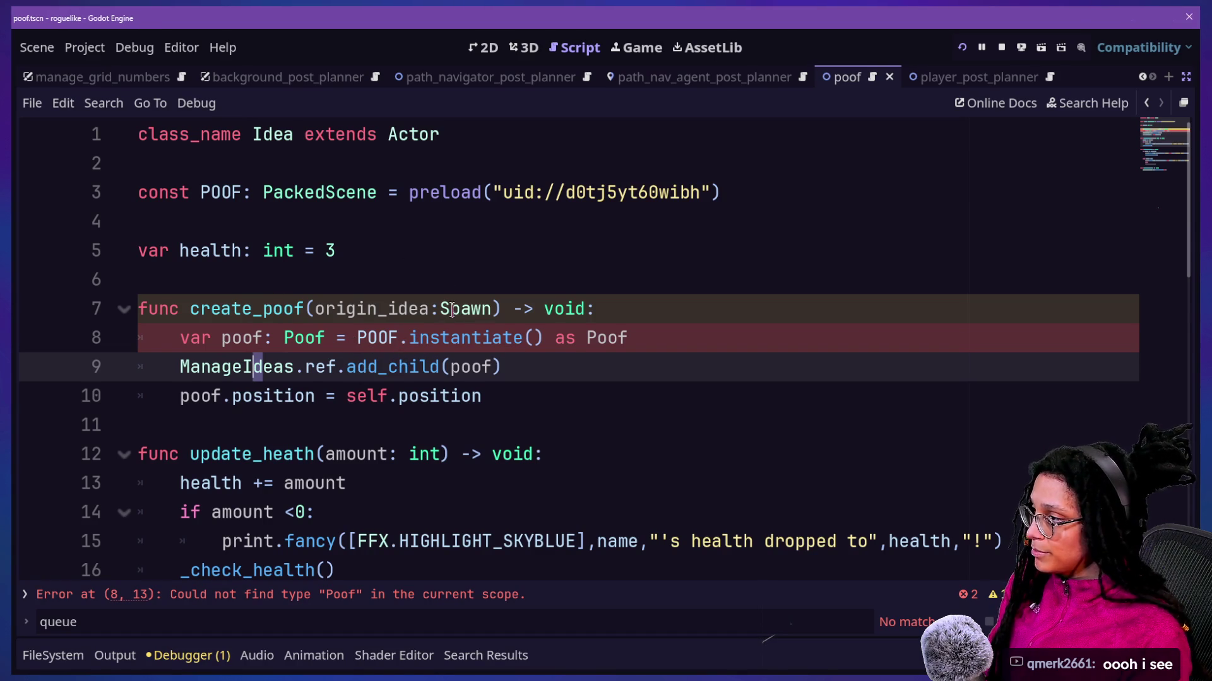
Step: Open poof.gd through the quick file finder
{"action": "key", "text": "shift+alt+o"}
{"action": "type", "text": "poof"}
{"action": "key", "text": "Return"}
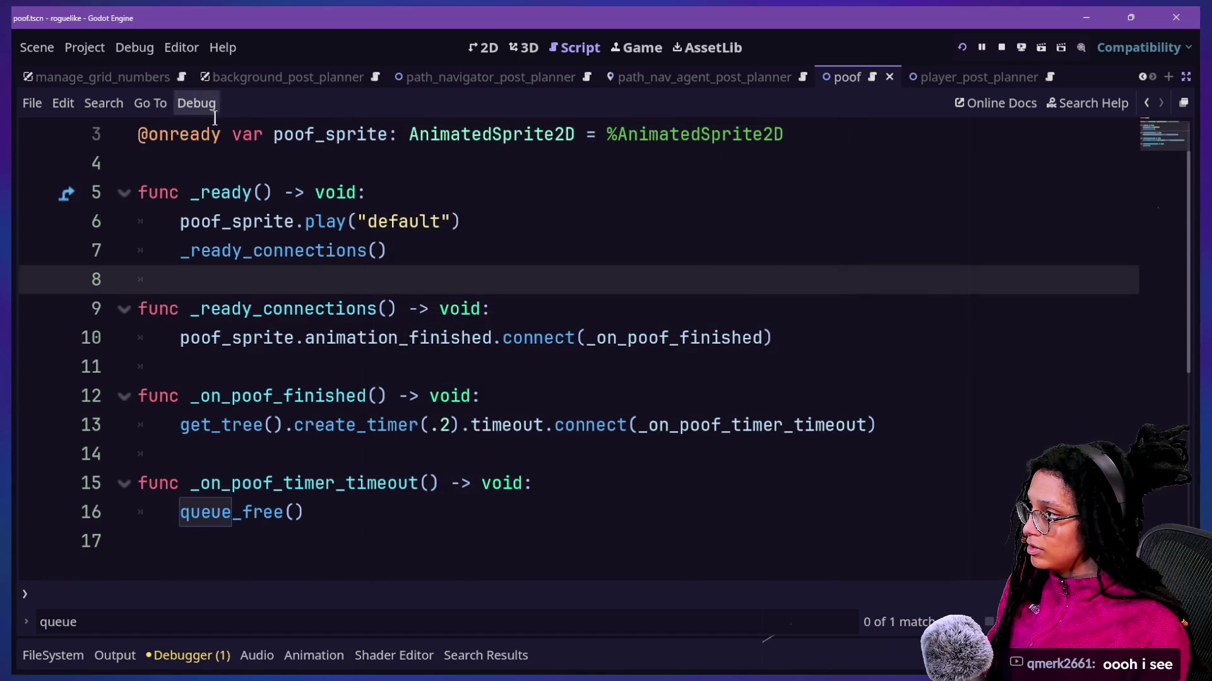
Step: Declare class_name Poof at the top of poof.gd and save
{"action": "left_click", "coordinate": [211, 134]}
{"action": "scroll", "coordinate": [210, 133], "scroll_direction": "up", "scroll_amount": 1}
{"action": "left_click", "coordinate": [140, 135]}
{"action": "type", "text": "class_name Poof"}
{"action": "left_click", "coordinate": [536, 423]}
{"action": "key", "text": "ctrl+s"}
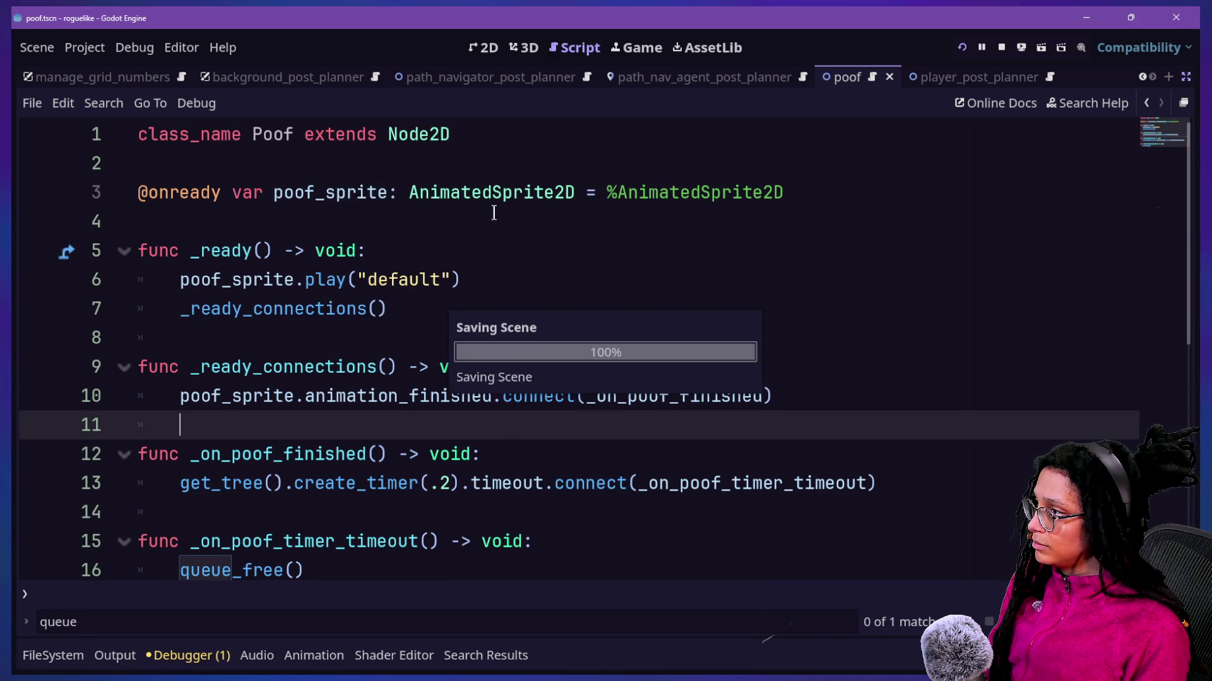
Step: Browse poof.tscn in the quick file finder, then dismiss the file list
{"action": "key", "text": "shift+alt+o"}
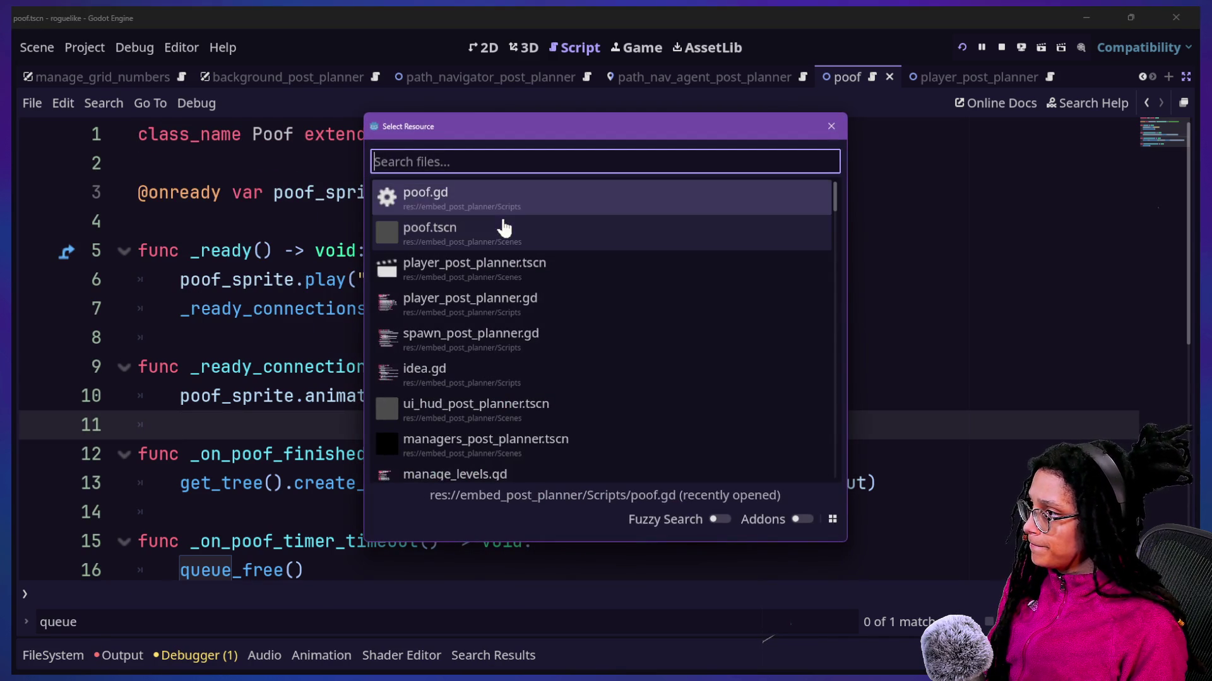
{"action": "left_click", "coordinate": [504, 227]}
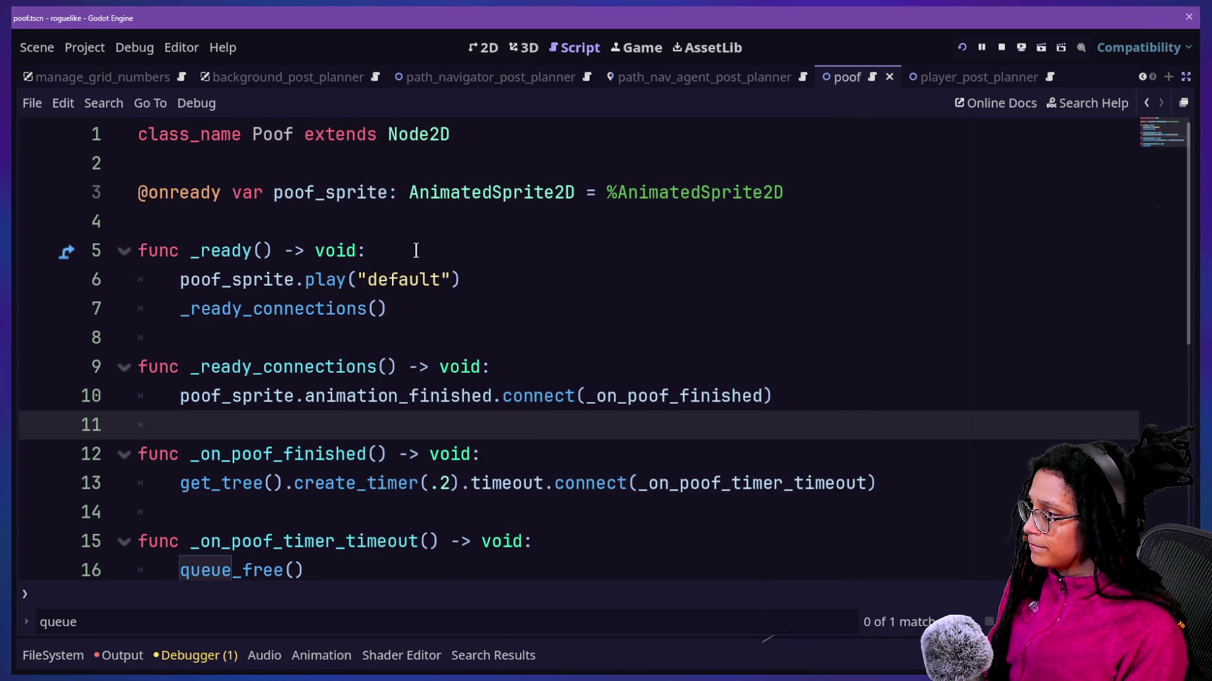
{"action": "key", "text": "shift+alt+o"}
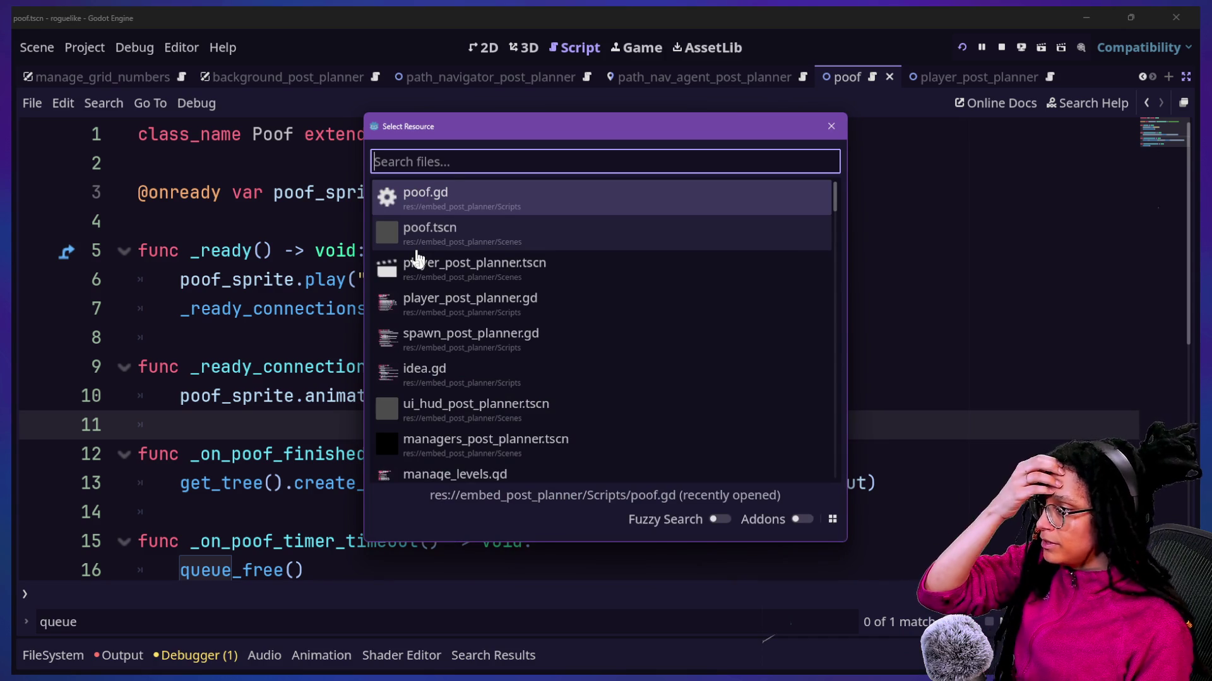
{"action": "left_click", "coordinate": [416, 251]}
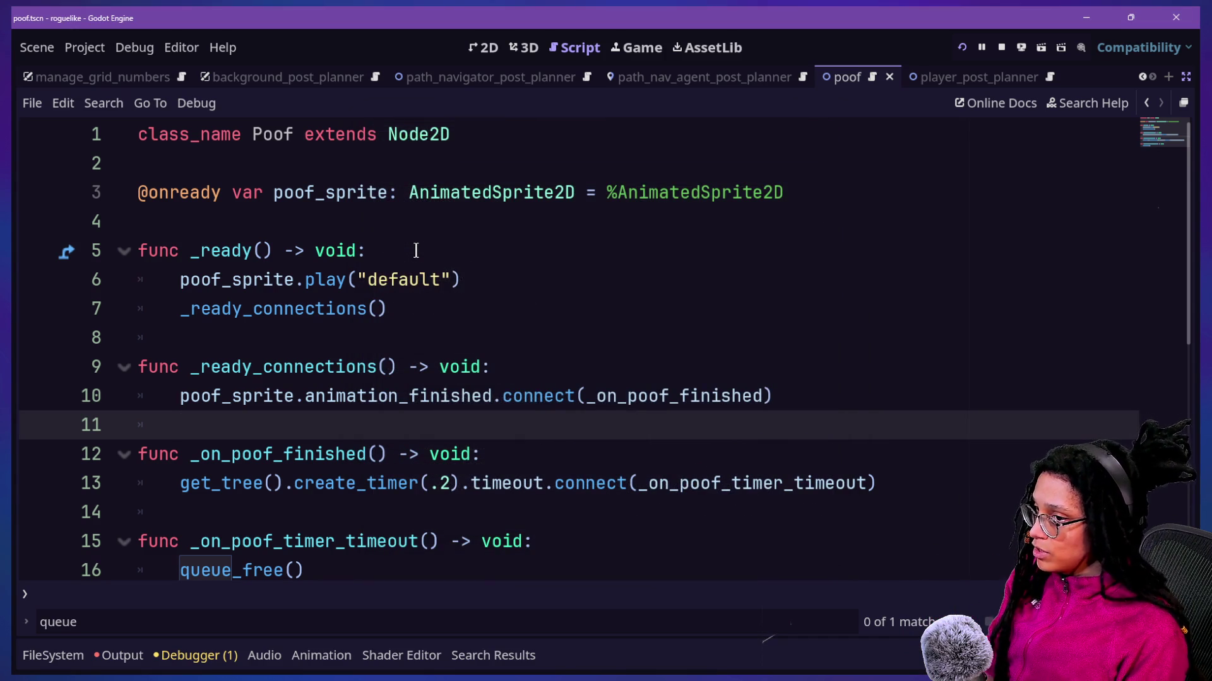
Step: Start a project-wide Find in Files search, entering 'createP'
{"action": "key", "text": "ctrl+shift+f"}
{"action": "type", "text": "cr"}
{"action": "key", "text": "Escape"}
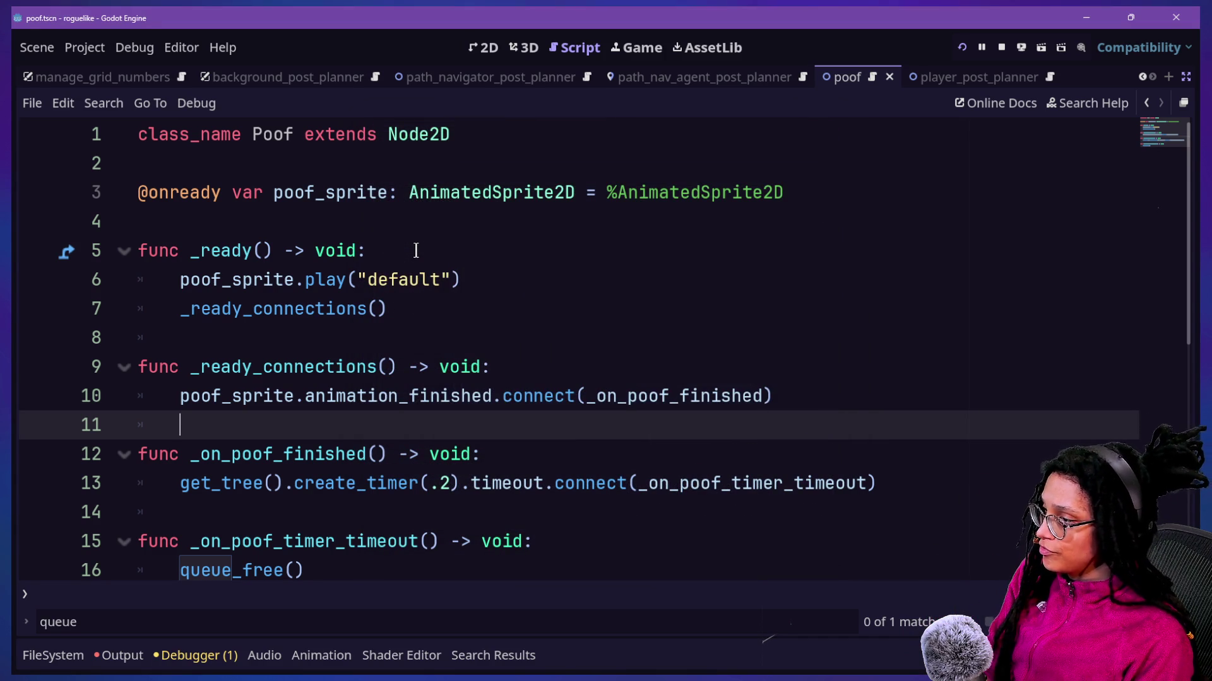
{"action": "key", "text": "ctrl+shift+f"}
{"action": "type", "text": "createP"}
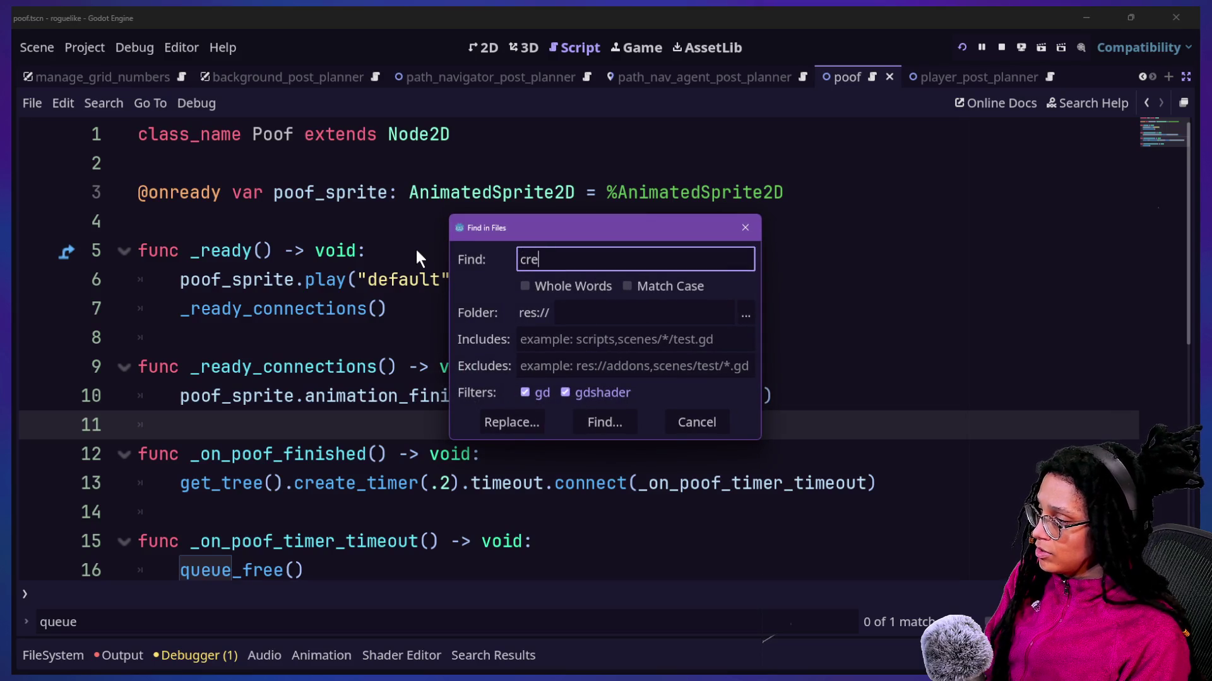
Step: Search the project for create_poof and open its call at line 34
{"action": "key", "text": "BackSpace"}
{"action": "type", "text": "_poof"}
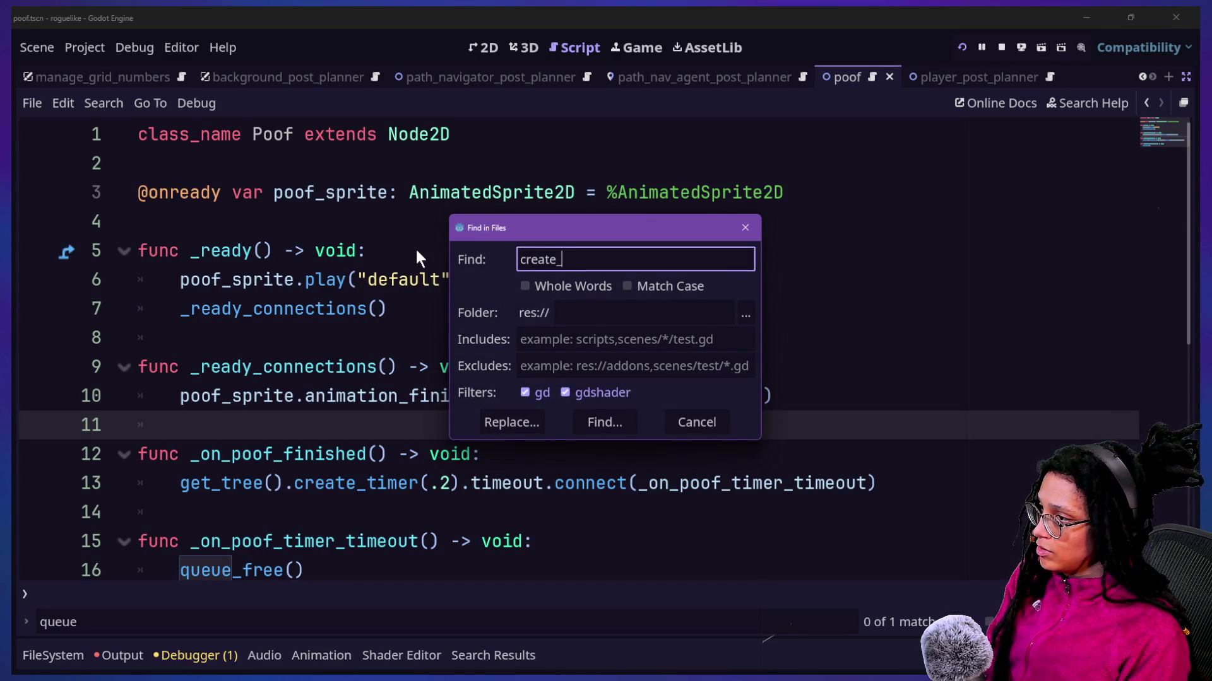
{"action": "key", "text": "Return"}
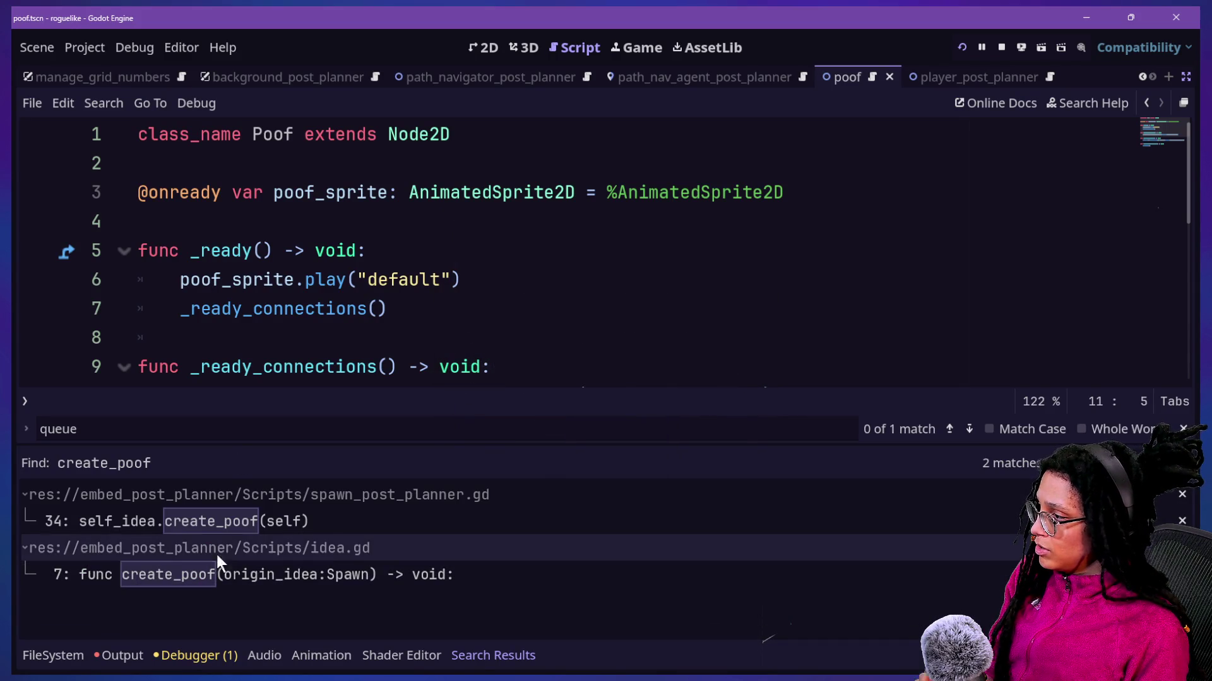
{"action": "left_click", "coordinate": [214, 525]}
{"action": "left_click", "coordinate": [336, 379]}
Step: Jump to create_poof's definition in idea.gd and begin a 'poof.' line after poof.position
{"action": "scroll", "coordinate": [337, 378], "scroll_direction": "up", "scroll_amount": 1}
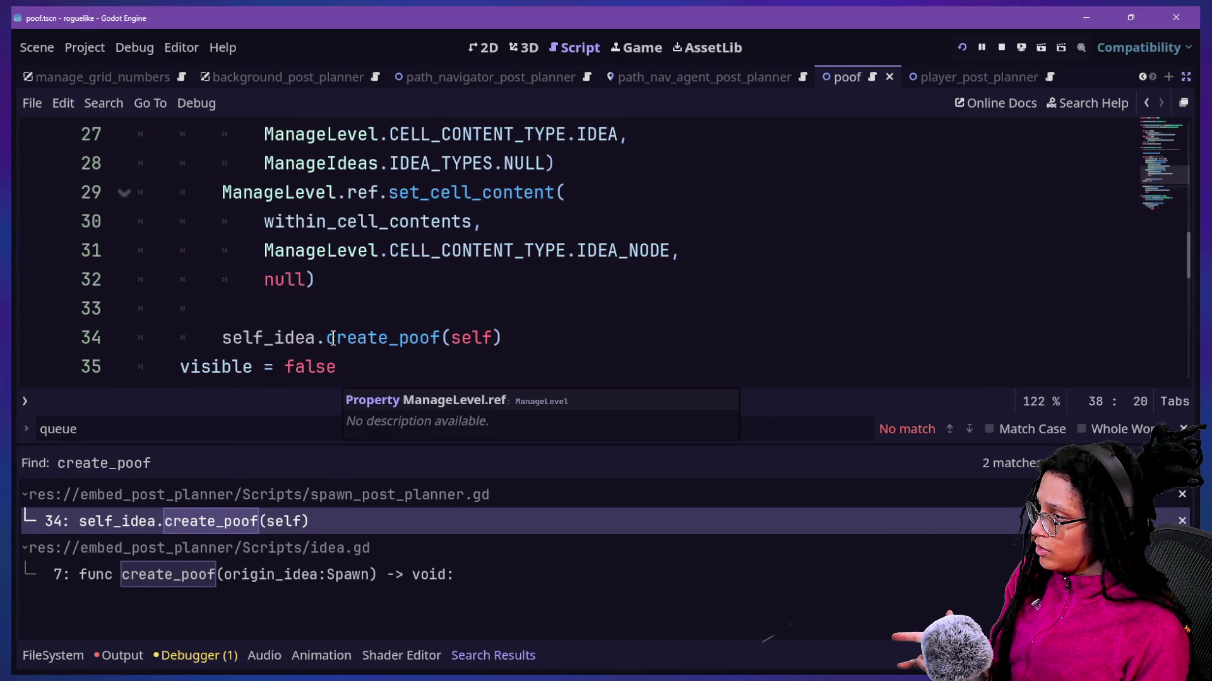
{"action": "left_click", "coordinate": [290, 338]}
{"action": "left_click", "coordinate": [492, 337]}
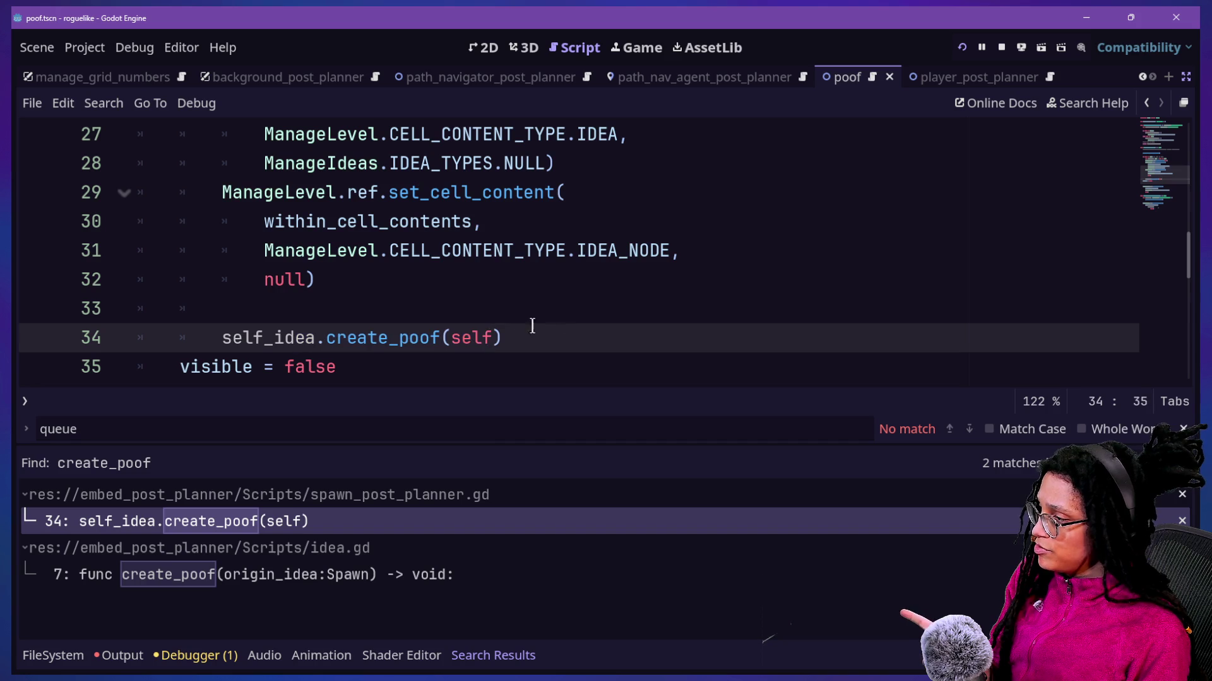
{"action": "left_click", "coordinate": [417, 339], "text": "ctrl"}
{"action": "left_click", "coordinate": [429, 309]}
{"action": "scroll", "coordinate": [425, 304], "scroll_direction": "down", "scroll_amount": 2}
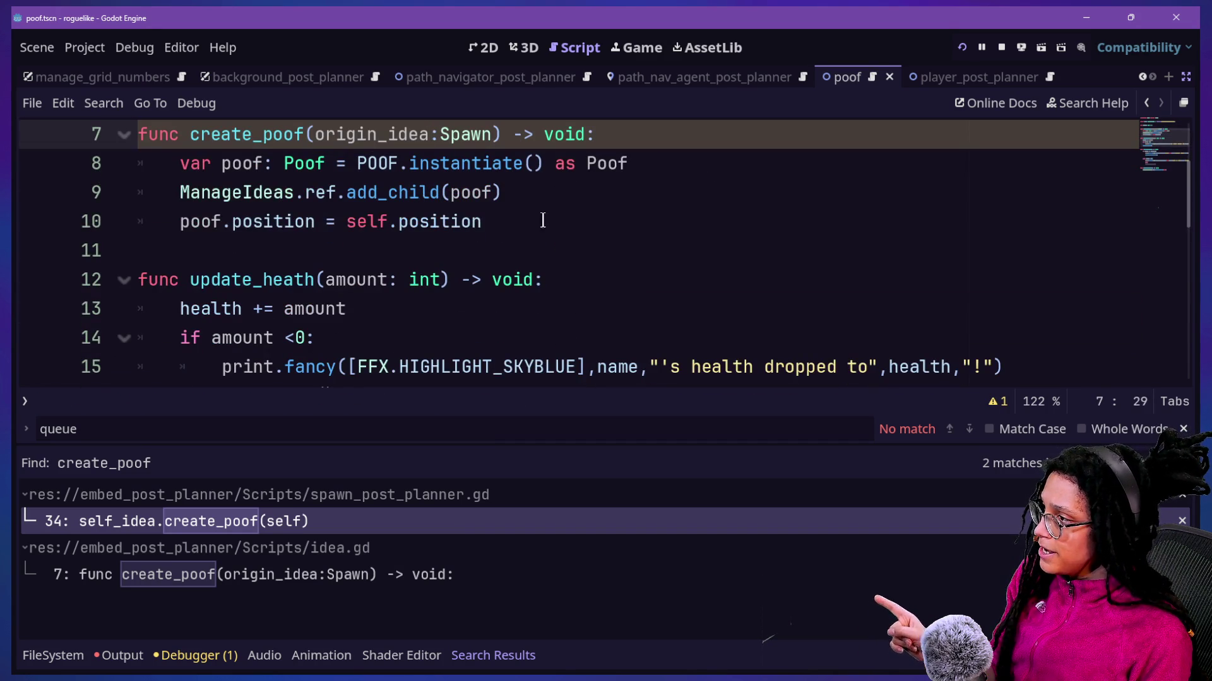
{"action": "left_click", "coordinate": [541, 218]}
{"action": "key", "text": "Return"}
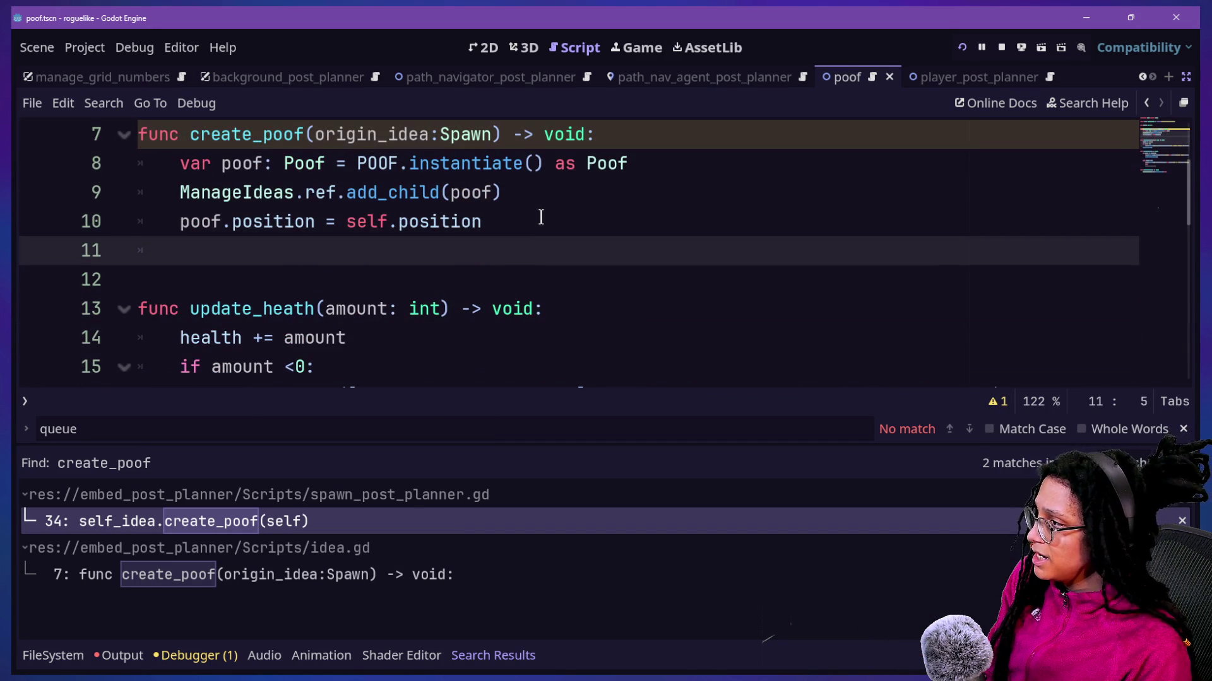
{"action": "type", "text": "poof"}
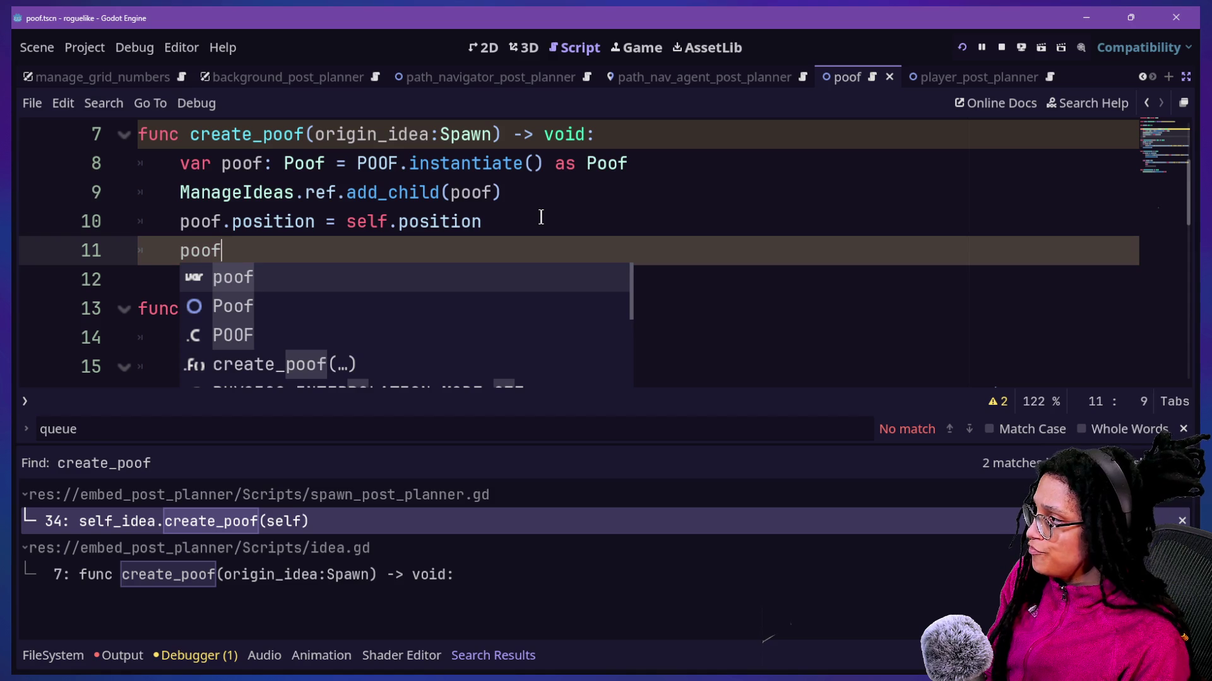
{"action": "type", "text": "."}
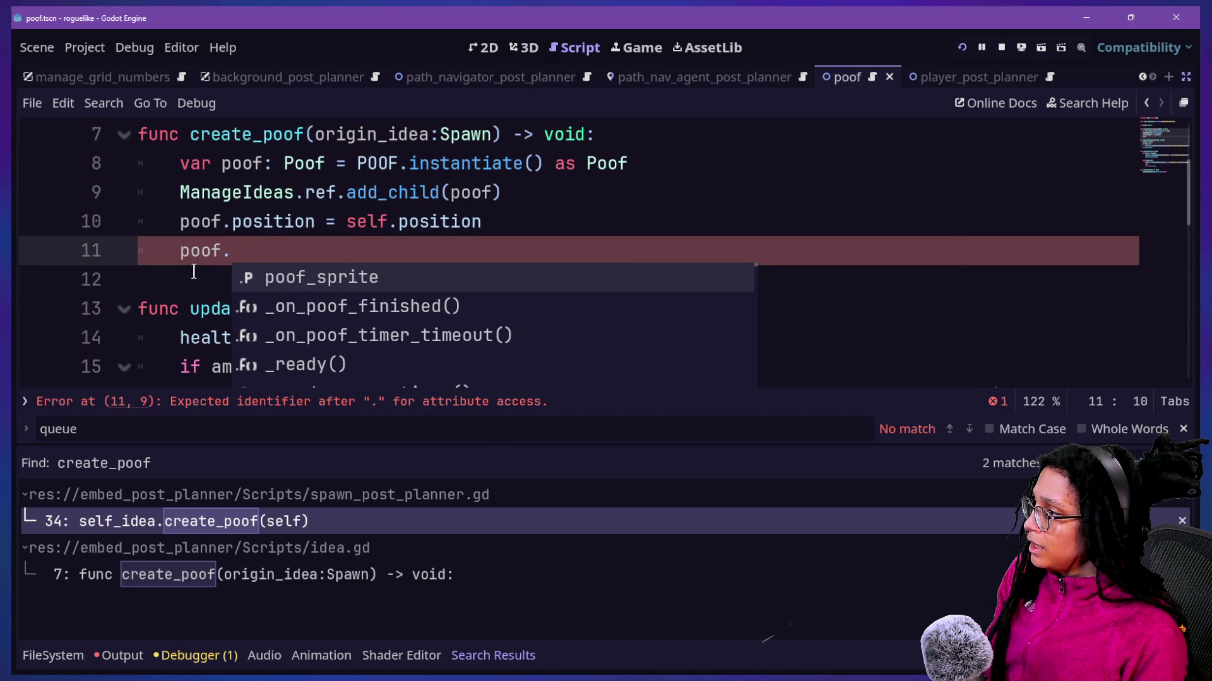
Step: Dismiss the suggestion list, close the search results panel and scroll to the top of idea.gd
{"action": "scroll", "coordinate": [194, 272], "scroll_direction": "up", "scroll_amount": 1}
{"action": "left_click", "coordinate": [138, 251]}
{"action": "scroll", "coordinate": [409, 221], "scroll_direction": "up", "scroll_amount": 1}
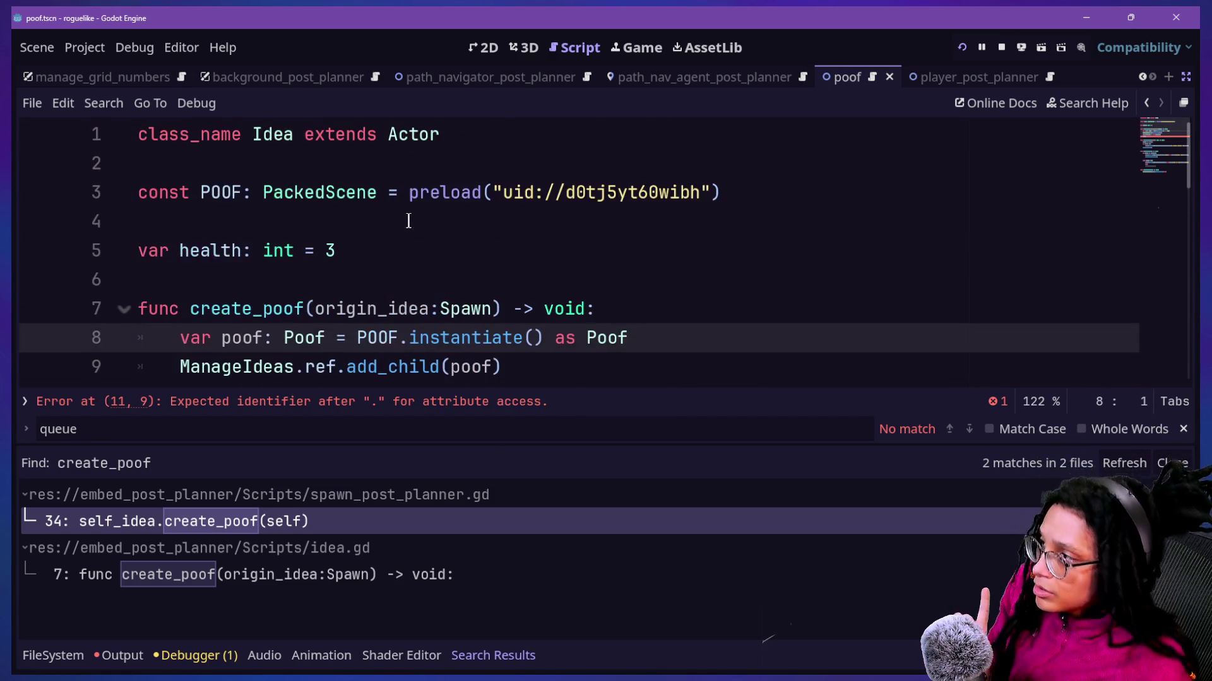
{"action": "scroll", "coordinate": [409, 221], "scroll_direction": "down", "scroll_amount": 6}
{"action": "scroll", "coordinate": [408, 220], "scroll_direction": "up", "scroll_amount": 3}
{"action": "key", "text": "Right"}
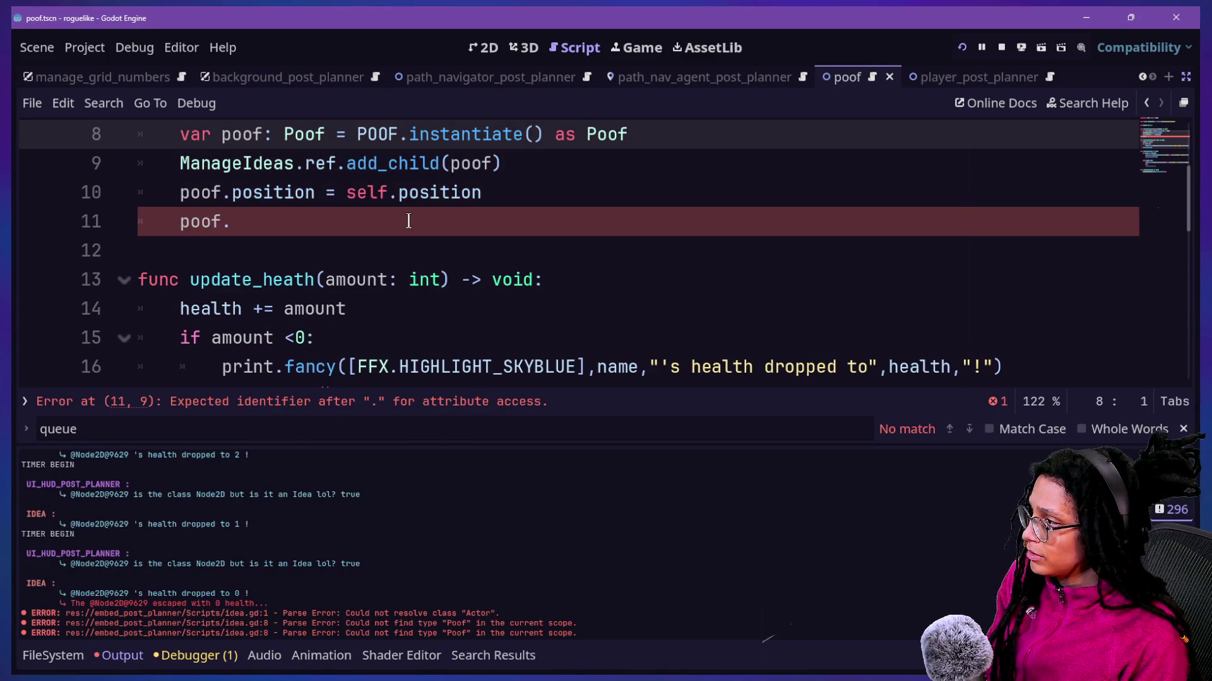
{"action": "key", "text": "ctrl+j"}
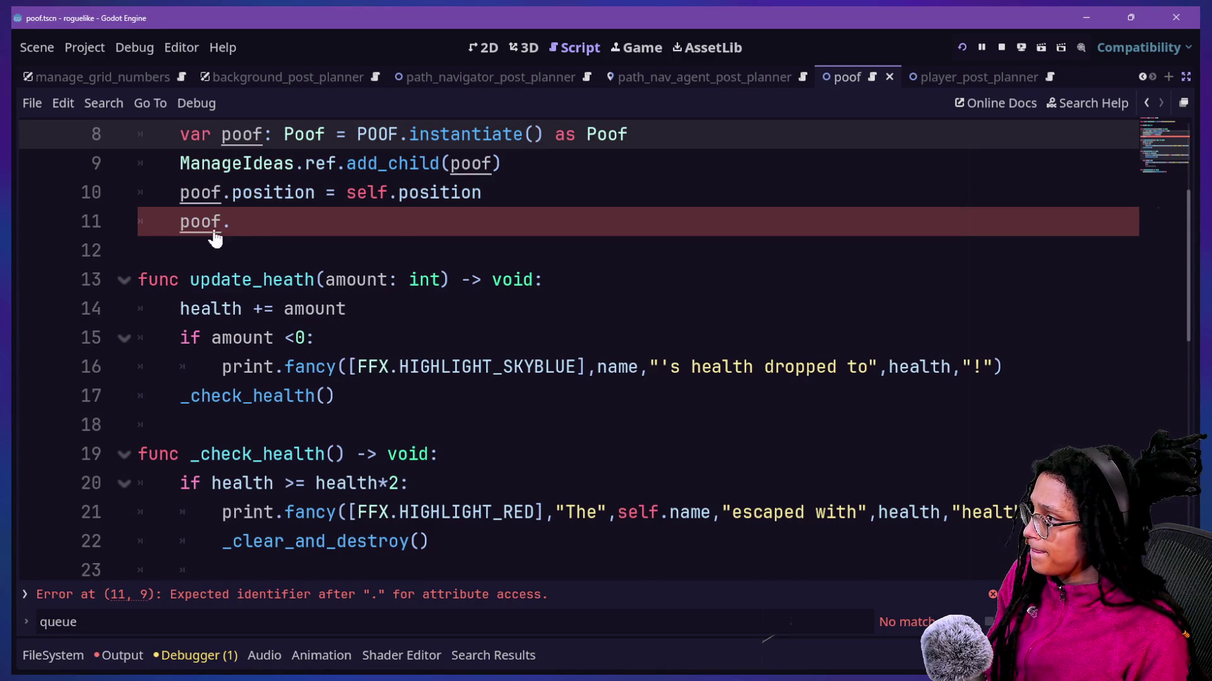
{"action": "scroll", "coordinate": [214, 233], "scroll_direction": "up", "scroll_amount": 3}
Step: Declare a Spawn-typed _origin_idea variable below the health variable
{"action": "left_click", "coordinate": [470, 254]}
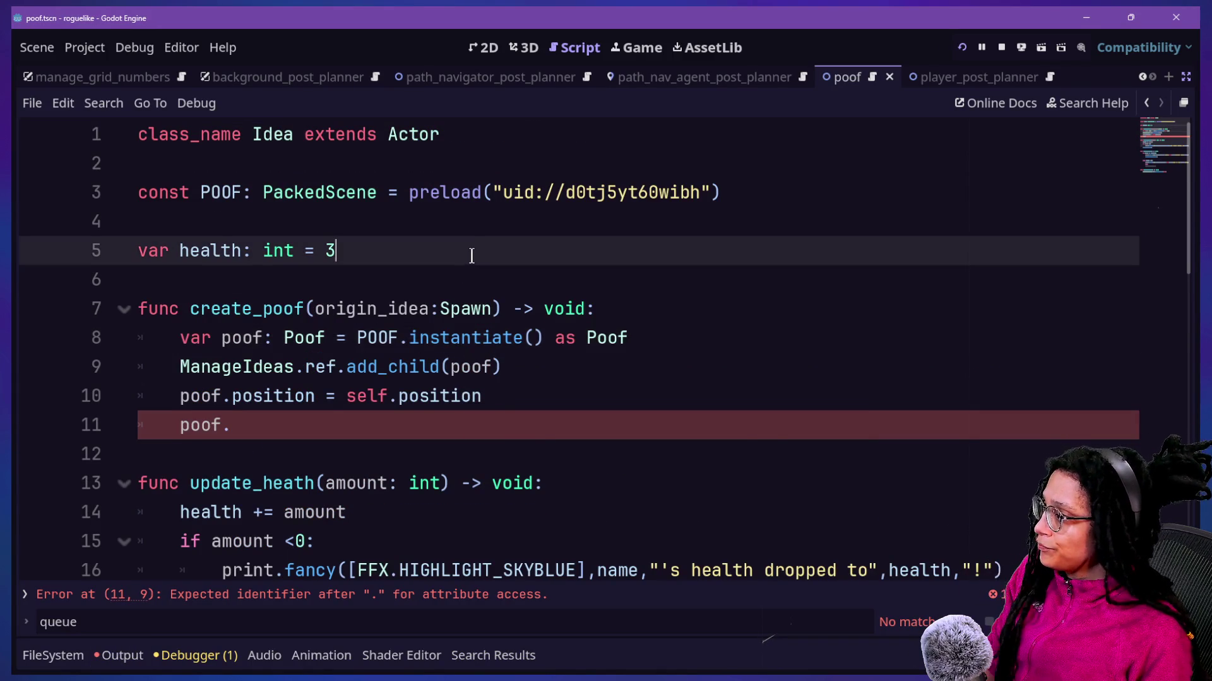
{"action": "key", "text": "Return"}
{"action": "key", "text": "Return"}
{"action": "type", "text": "var "}
{"action": "type", "text": "origi"}
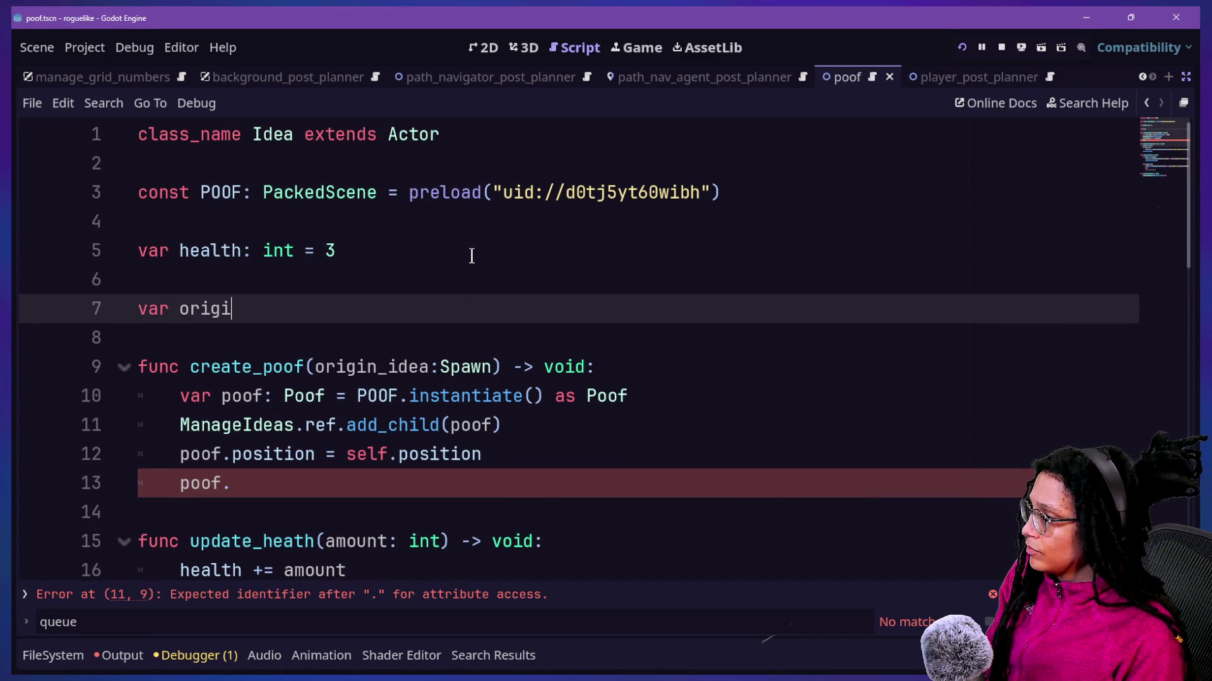
{"action": "type", "text": "n_idea"}
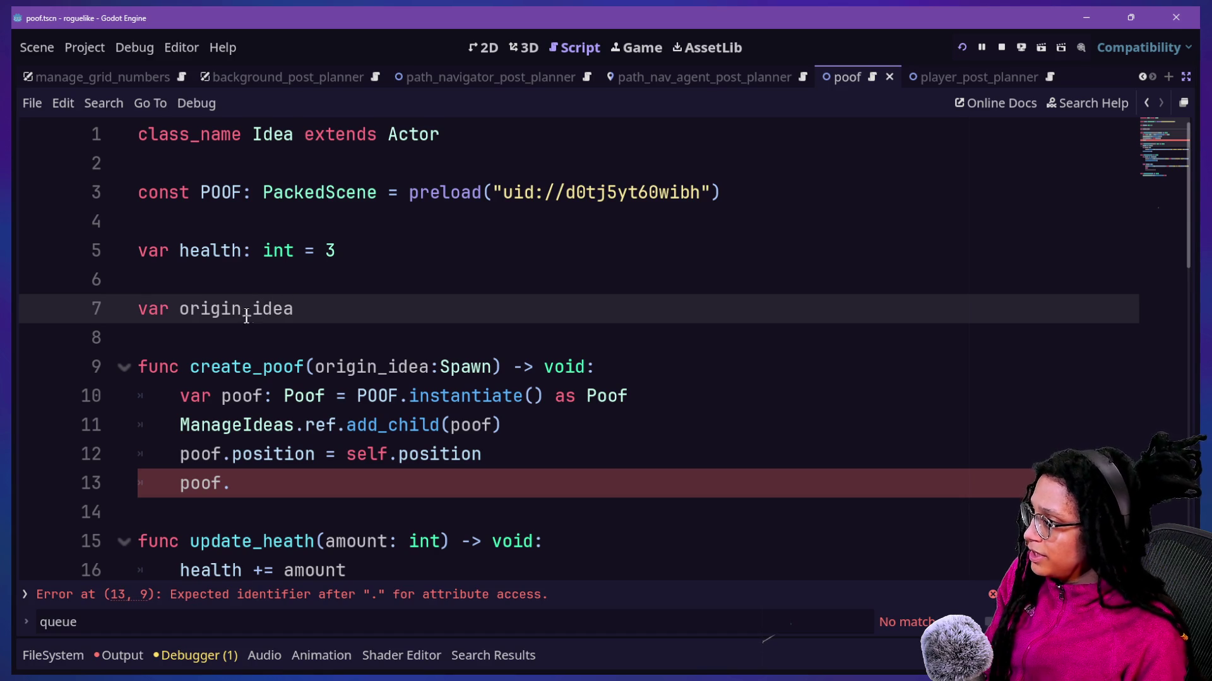
{"action": "type", "text": "_"}
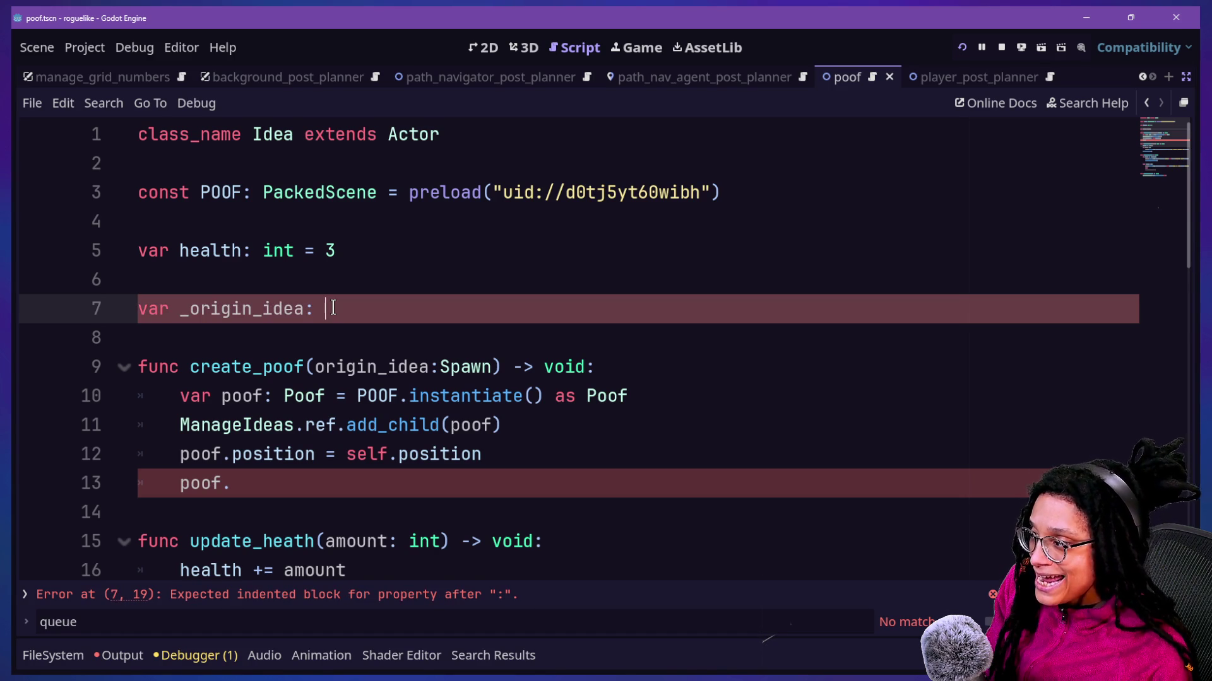
{"action": "type", "text": "Spawn"}
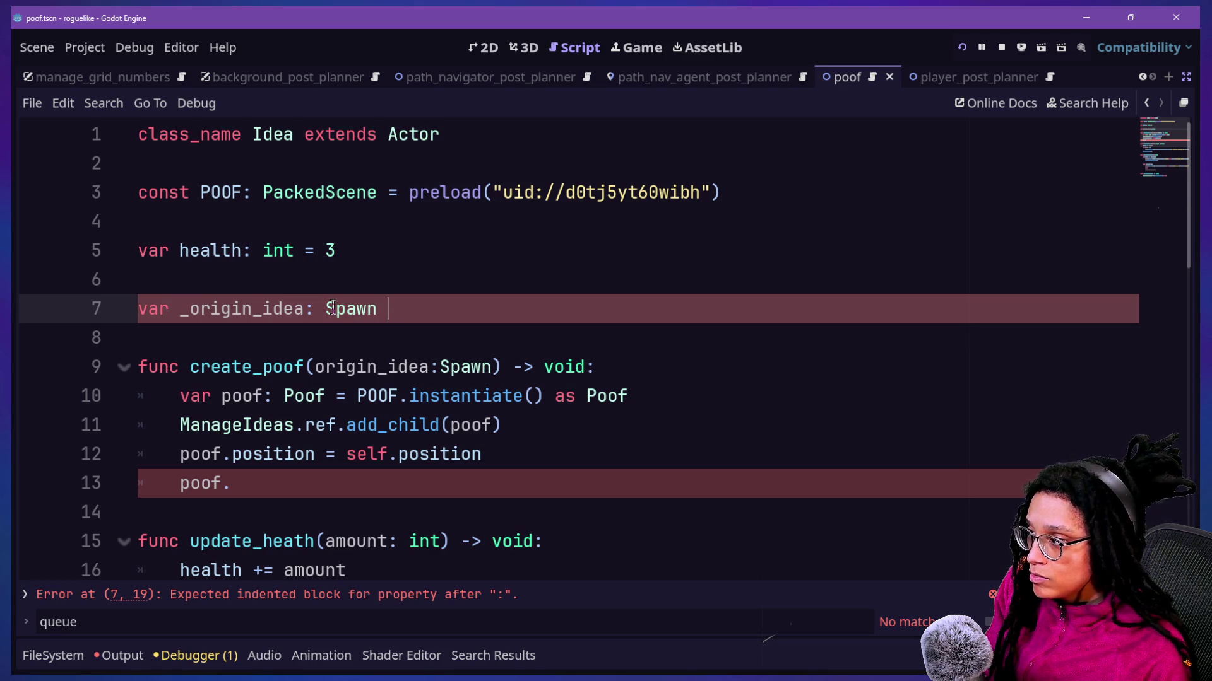
{"action": "key", "text": "BackSpace"}
Step: Remove the stray dot after poof and delete the _origin_idea declaration again
{"action": "left_click", "coordinate": [377, 456]}
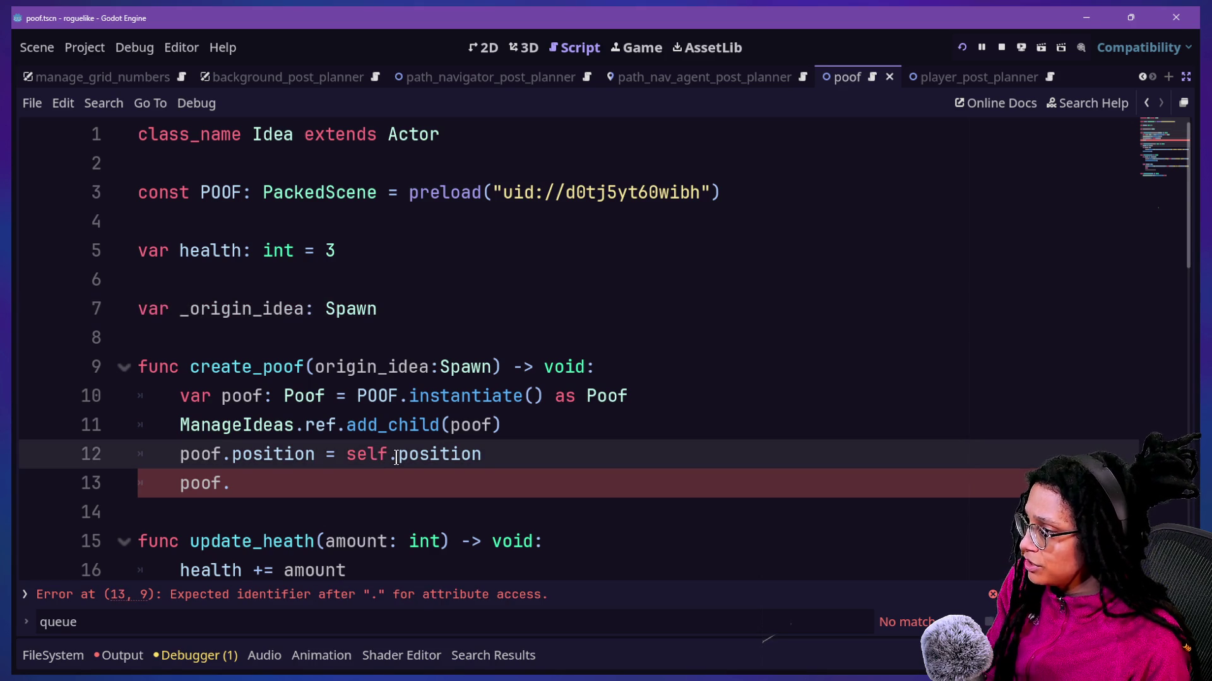
{"action": "left_click", "coordinate": [397, 483]}
{"action": "key", "text": "BackSpace"}
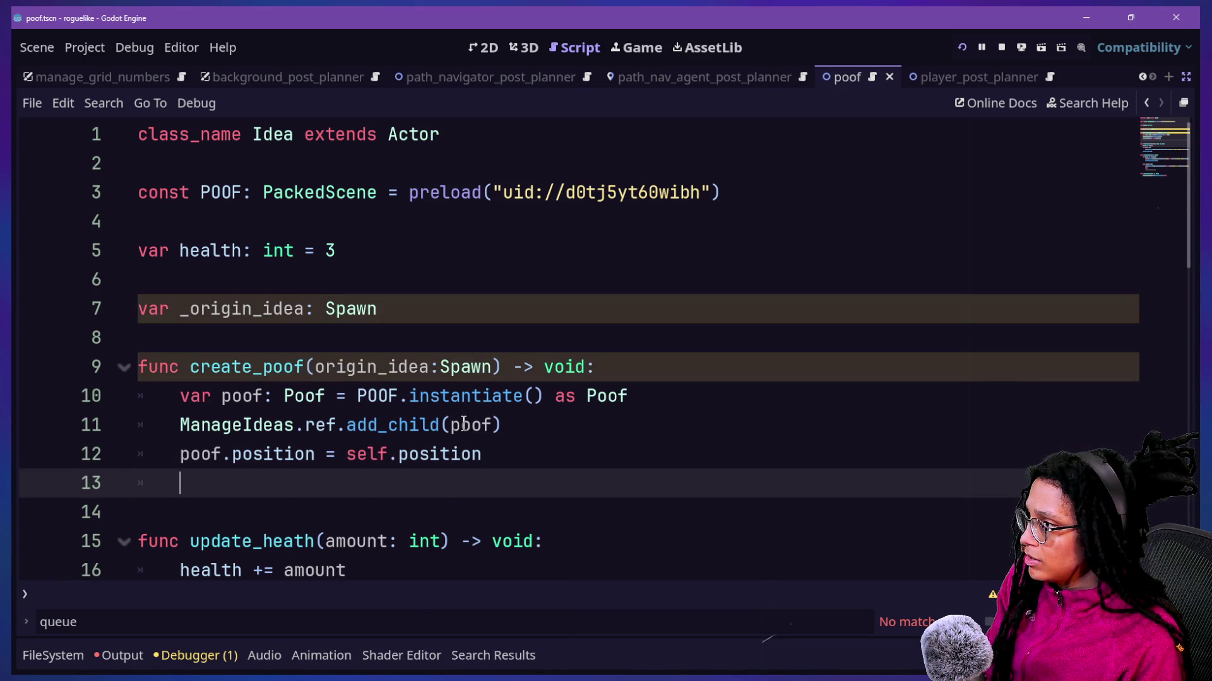
{"action": "left_click", "coordinate": [414, 306]}
{"action": "left_click_drag", "start_coordinate": [413, 306], "coordinate": [425, 290]}
{"action": "key", "text": "ctrl+c"}
{"action": "key", "text": "BackSpace"}
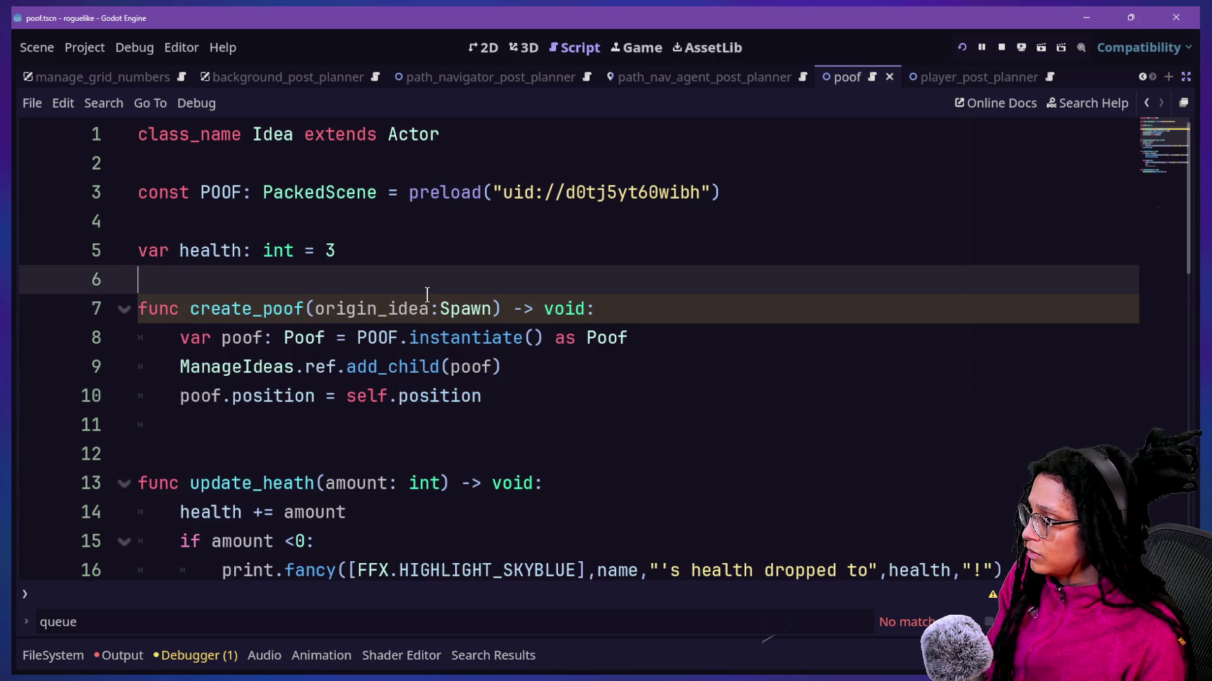
Step: In the Poof script, paste the _origin_idea declaration below the poof_sprite variable
{"action": "left_click", "coordinate": [291, 337], "text": "ctrl"}
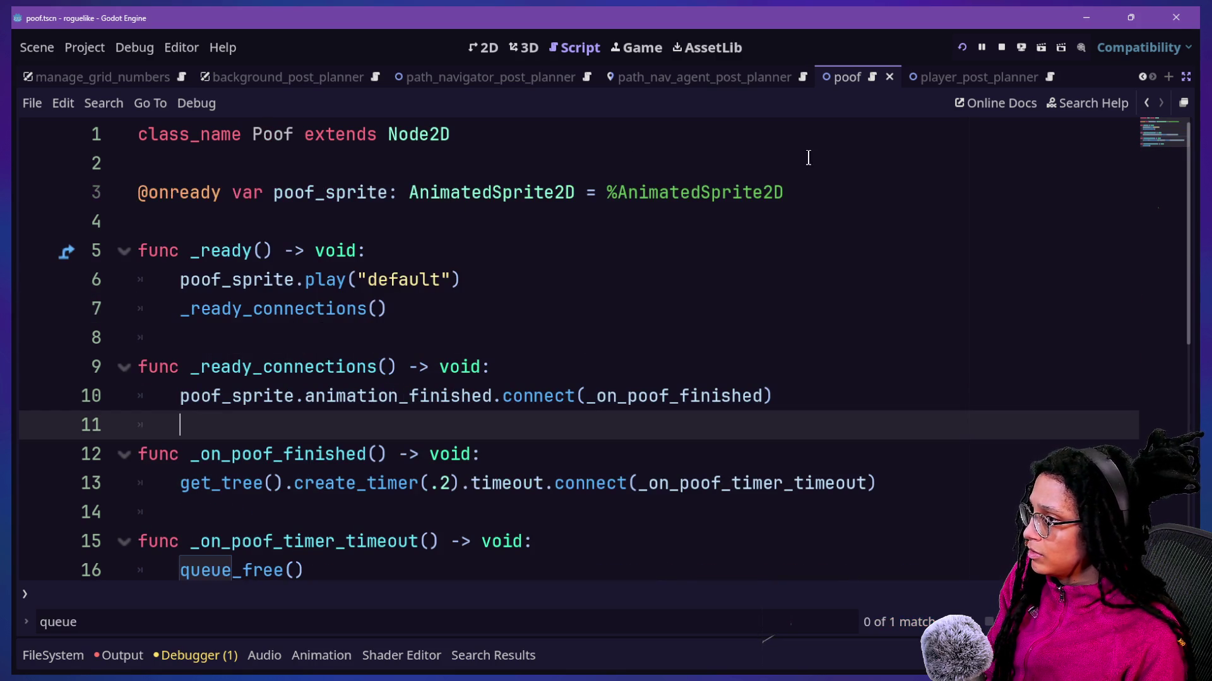
{"action": "left_click", "coordinate": [793, 192]}
{"action": "key", "text": "Return"}
{"action": "key", "text": "ctrl+v"}
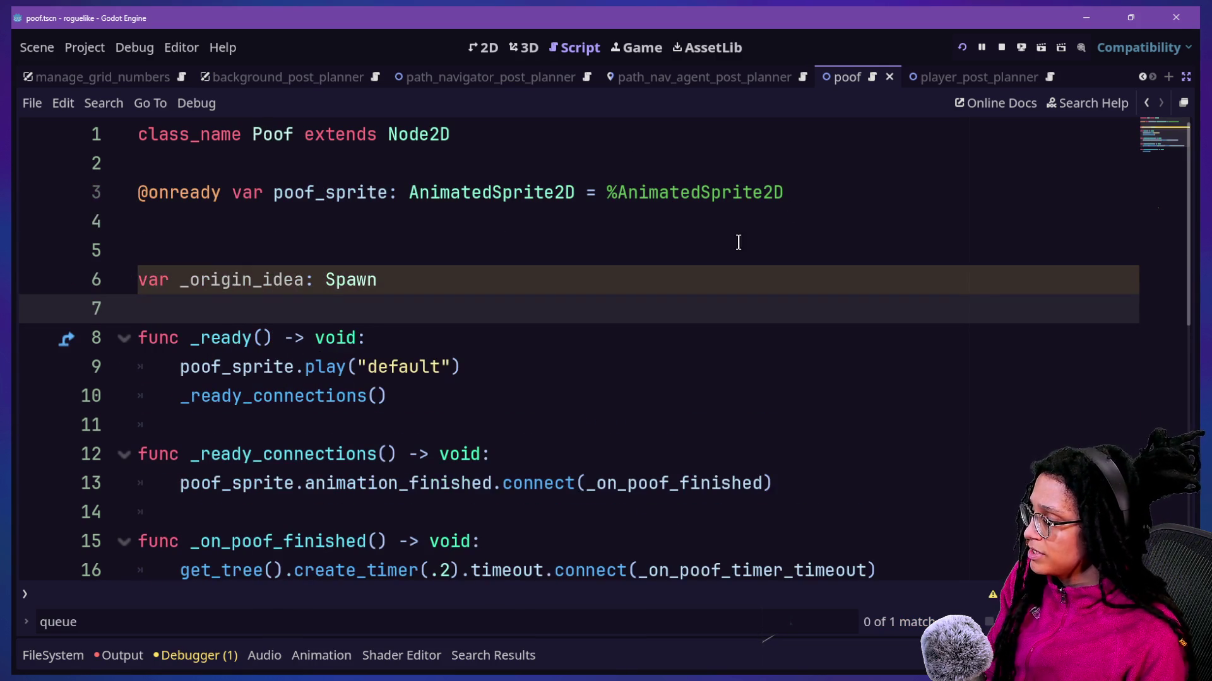
{"action": "left_click", "coordinate": [678, 250]}
{"action": "key", "text": "BackSpace"}
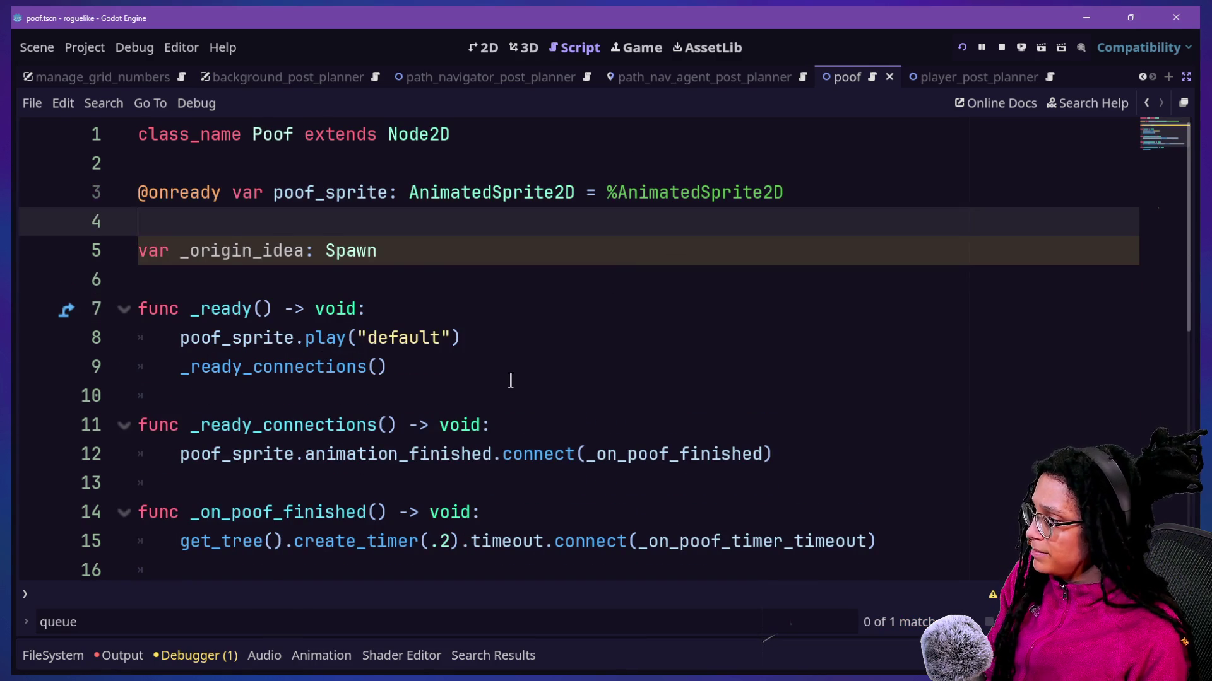
Step: Begin a new function after the animation_finished connection, typed as 'func set_origin_poof() -'
{"action": "scroll", "coordinate": [509, 378], "scroll_direction": "down", "scroll_amount": 3}
{"action": "left_click", "coordinate": [640, 364]}
{"action": "key", "text": "Return"}
{"action": "key", "text": "Return"}
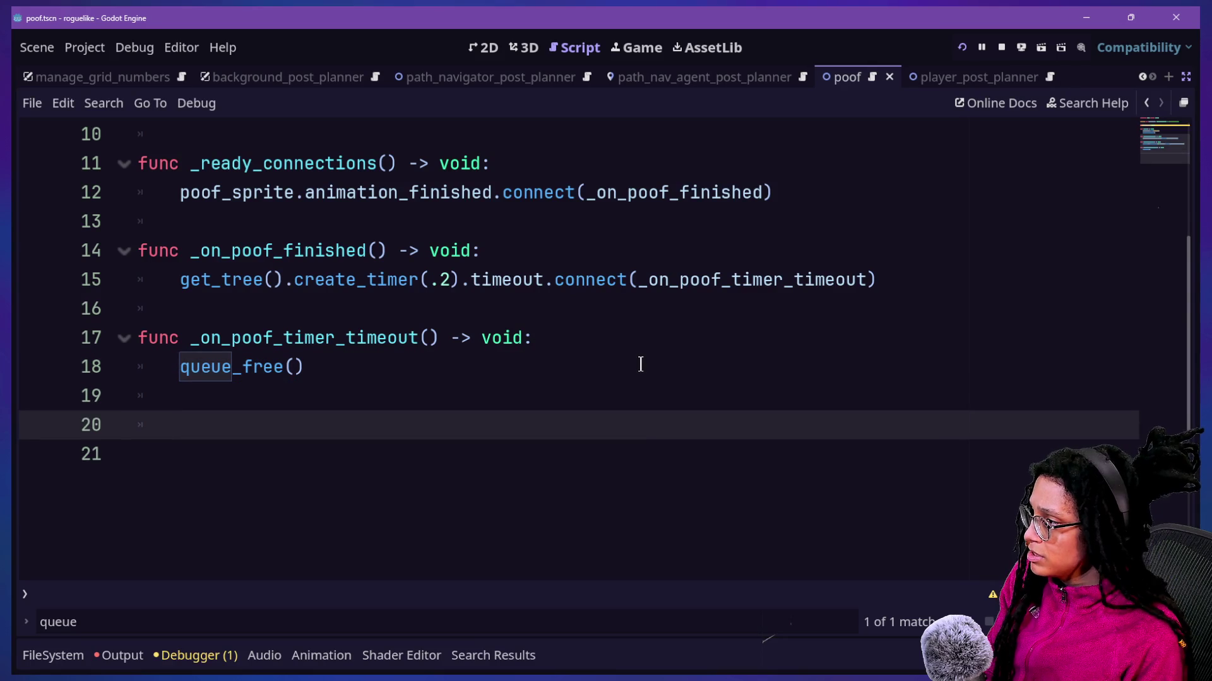
{"action": "type", "text": "fu"}
{"action": "key", "text": "BackSpace"}
{"action": "key", "text": "BackSpace"}
{"action": "key", "text": "BackSpace"}
{"action": "scroll", "coordinate": [641, 364], "scroll_direction": "up", "scroll_amount": 2}
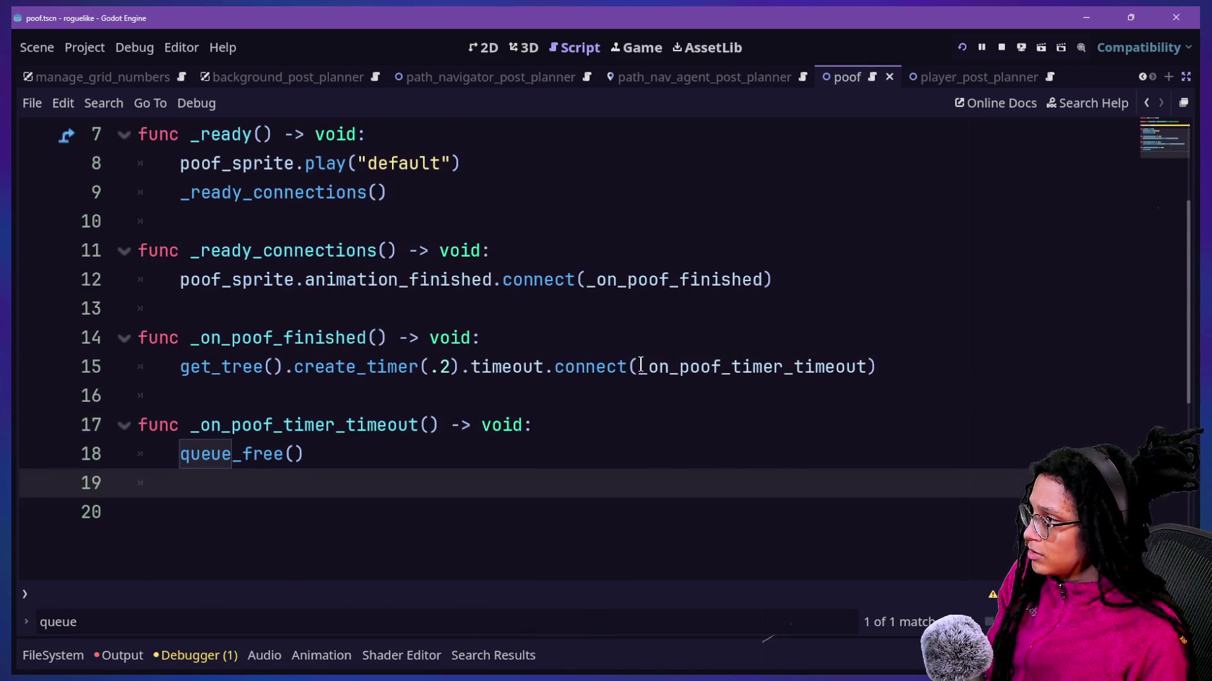
{"action": "left_click", "coordinate": [852, 289]}
{"action": "key", "text": "Return"}
{"action": "key", "text": "Return"}
{"action": "key", "text": "BackSpace"}
{"action": "type", "text": "func "}
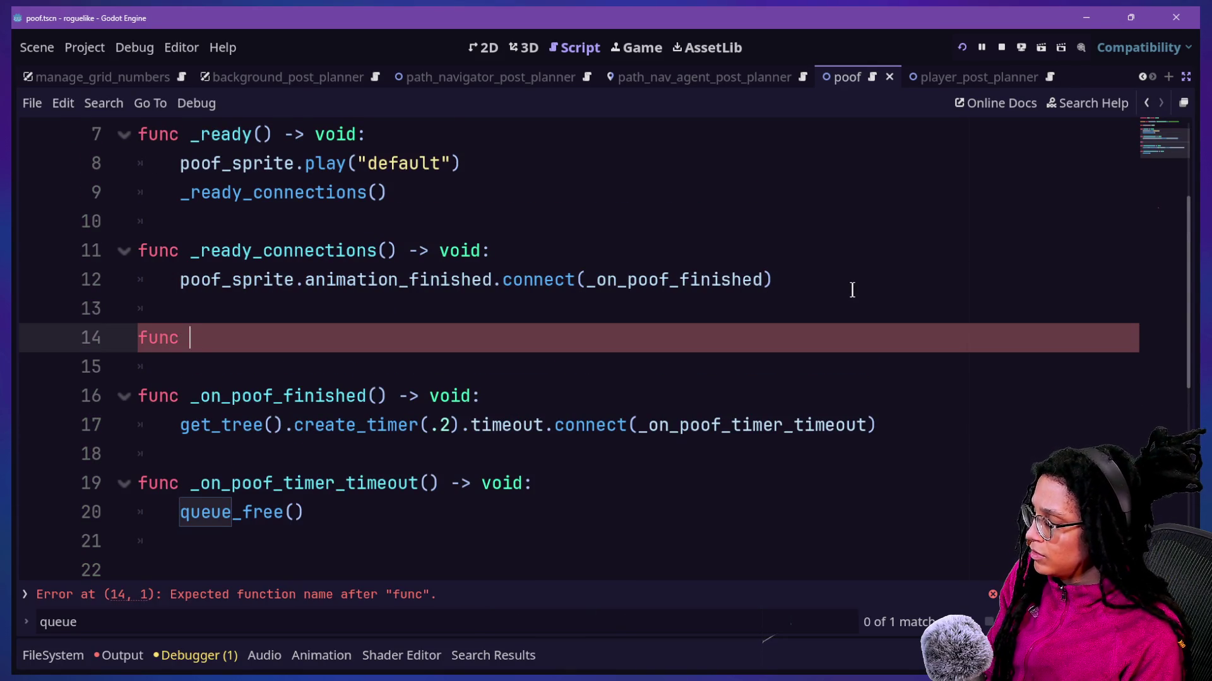
{"action": "type", "text": "set_ori"}
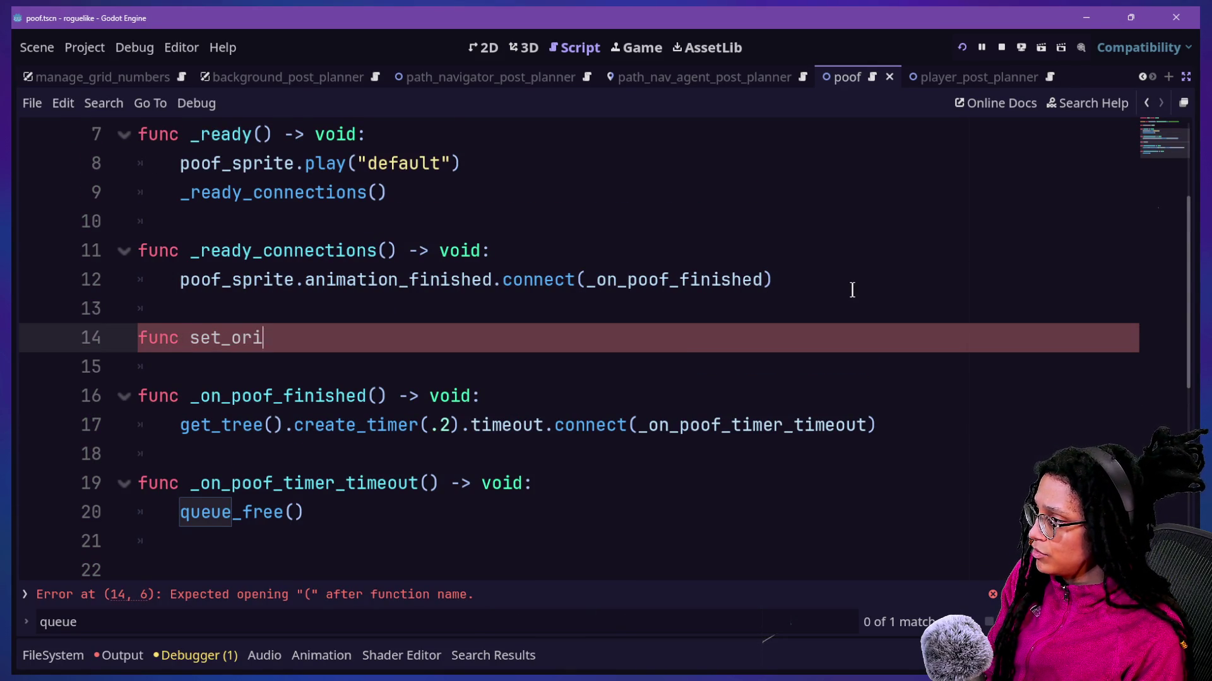
{"action": "type", "text": "gin_poof() -"}
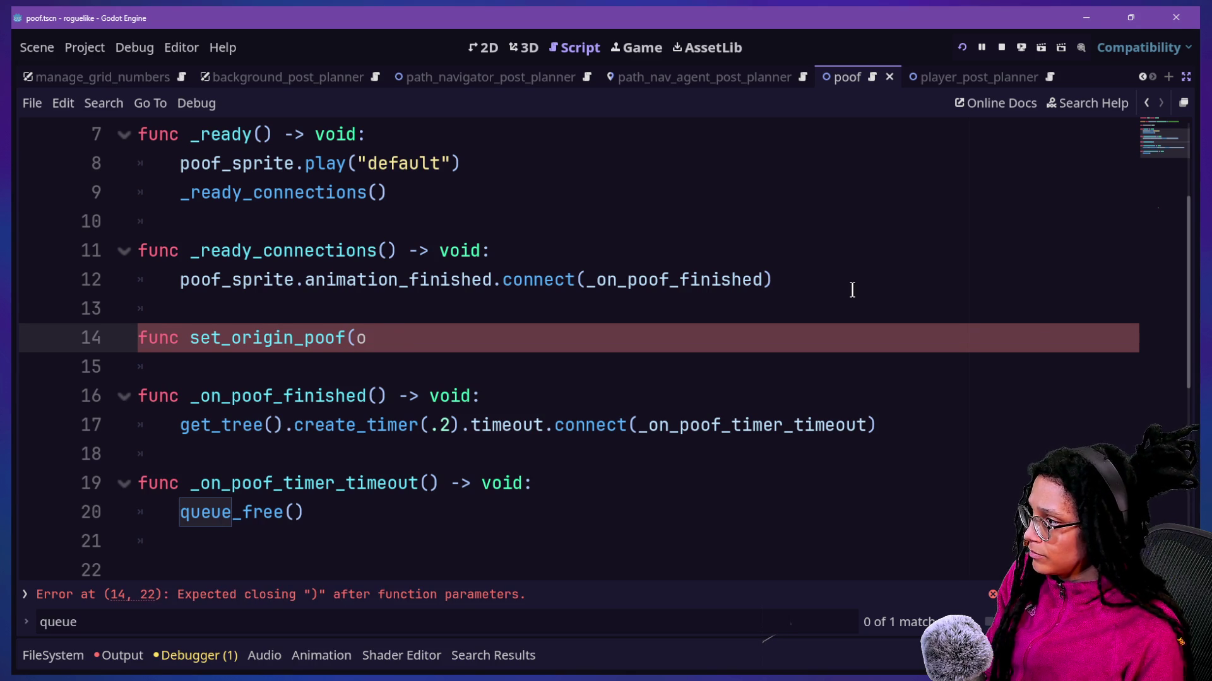
{"action": "right_click", "coordinate": [851, 287]}
{"action": "key", "text": "Escape"}
Step: Rename it to set_origin_idea(idea:Spawn) -> void with body '_origin_idea = idea', then save and run with F5
{"action": "left_click", "coordinate": [693, 340]}
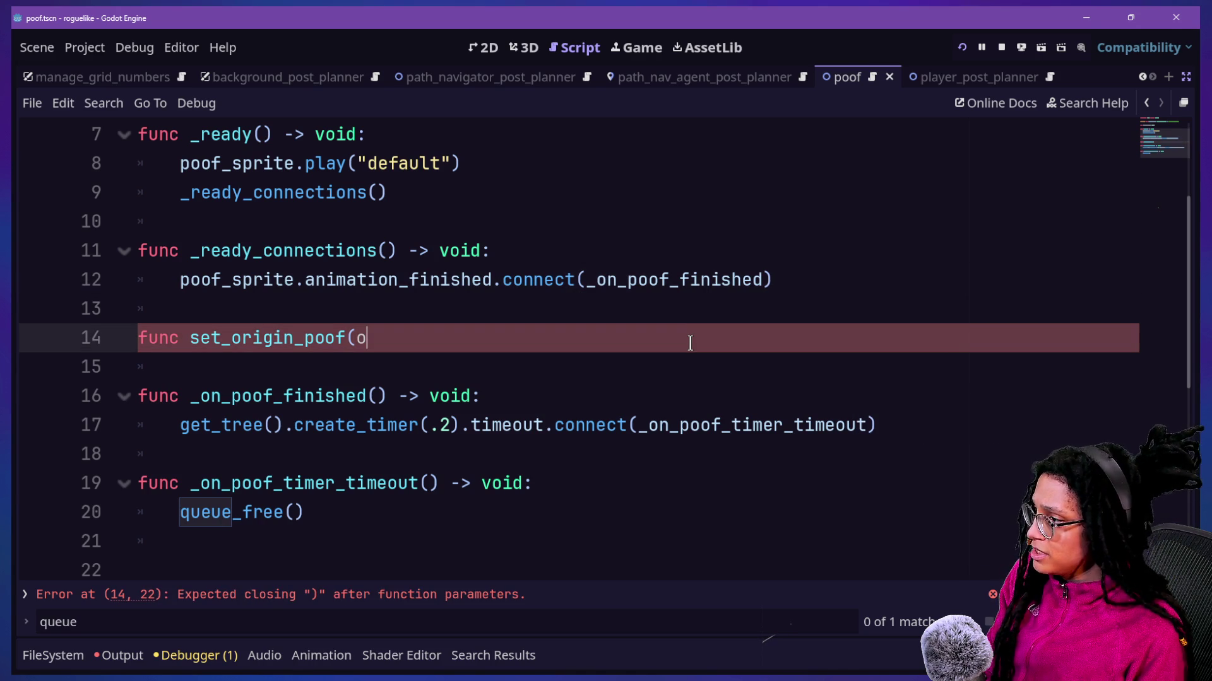
{"action": "key", "text": "BackSpace"}
{"action": "key", "text": "BackSpace"}
{"action": "key", "text": "BackSpace"}
{"action": "type", "text": "idea("}
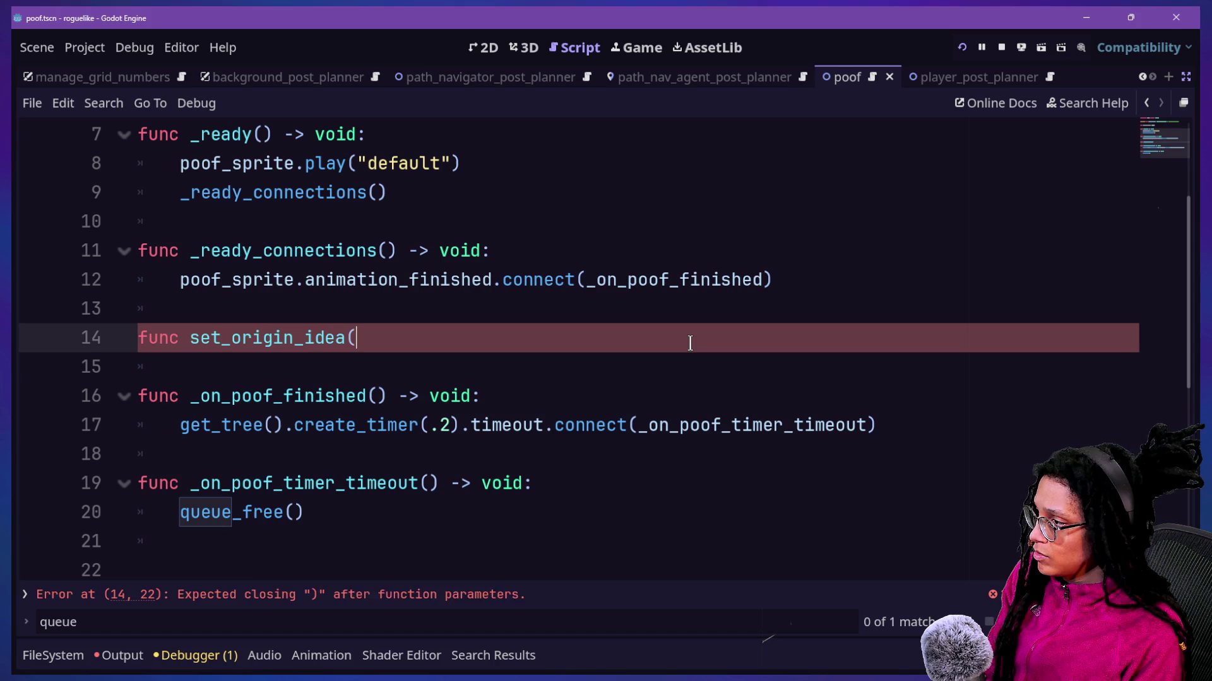
{"action": "type", "text": "idea:Spawn) -> void:"}
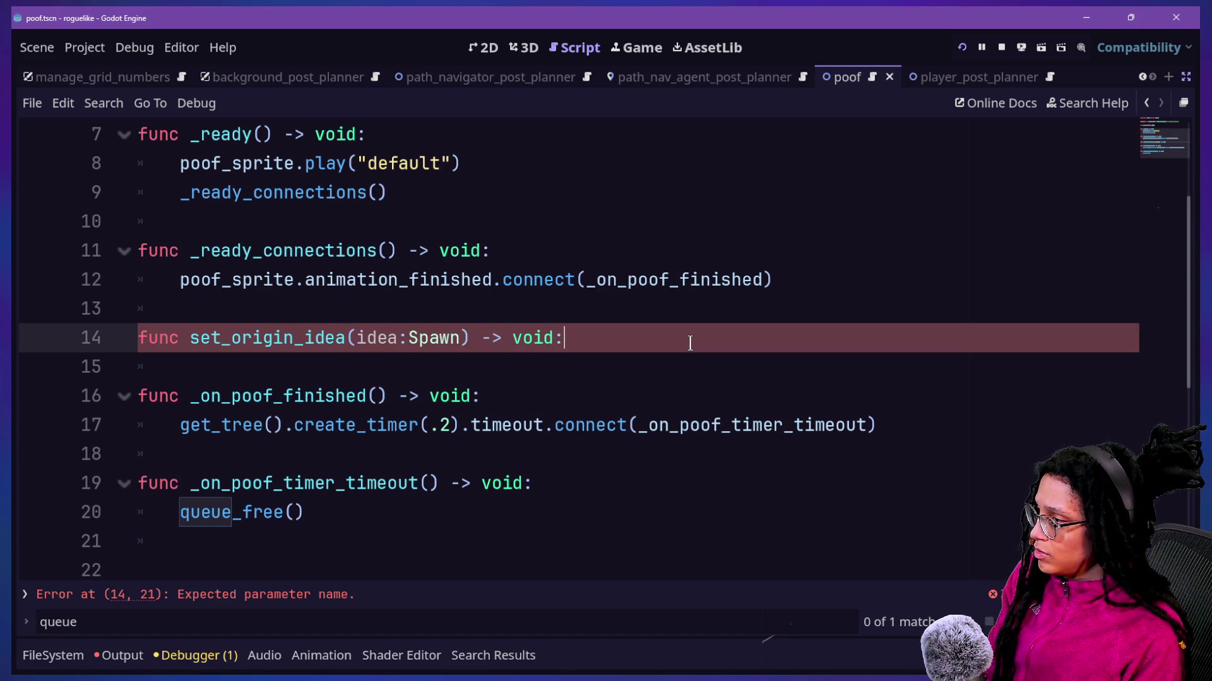
{"action": "key", "text": "Return"}
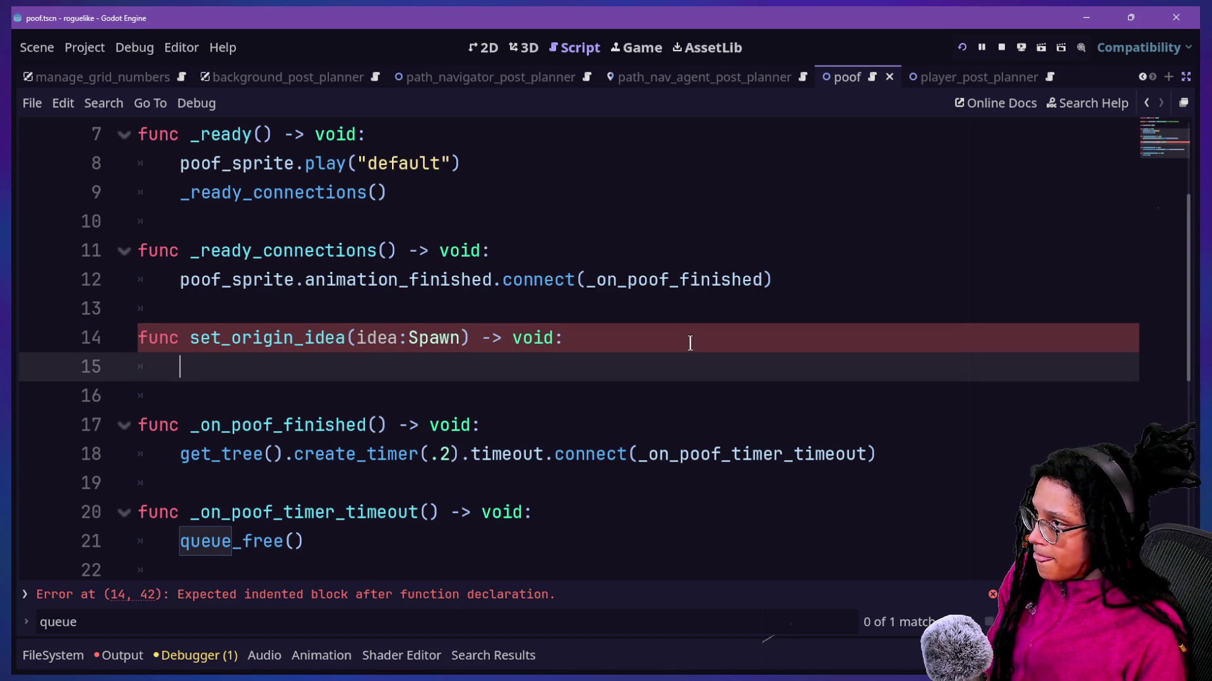
{"action": "scroll", "coordinate": [689, 342], "scroll_direction": "up", "scroll_amount": 3}
{"action": "type", "text": "_origin_idea = idea"}
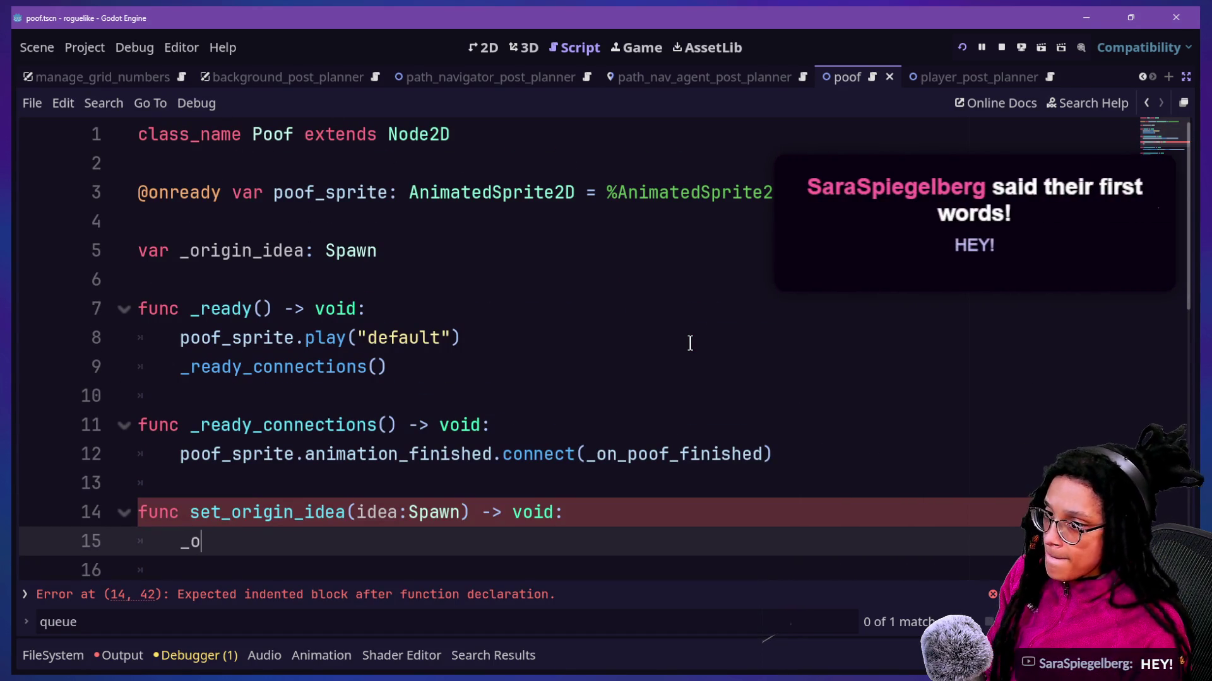
{"action": "key", "text": "F5"}
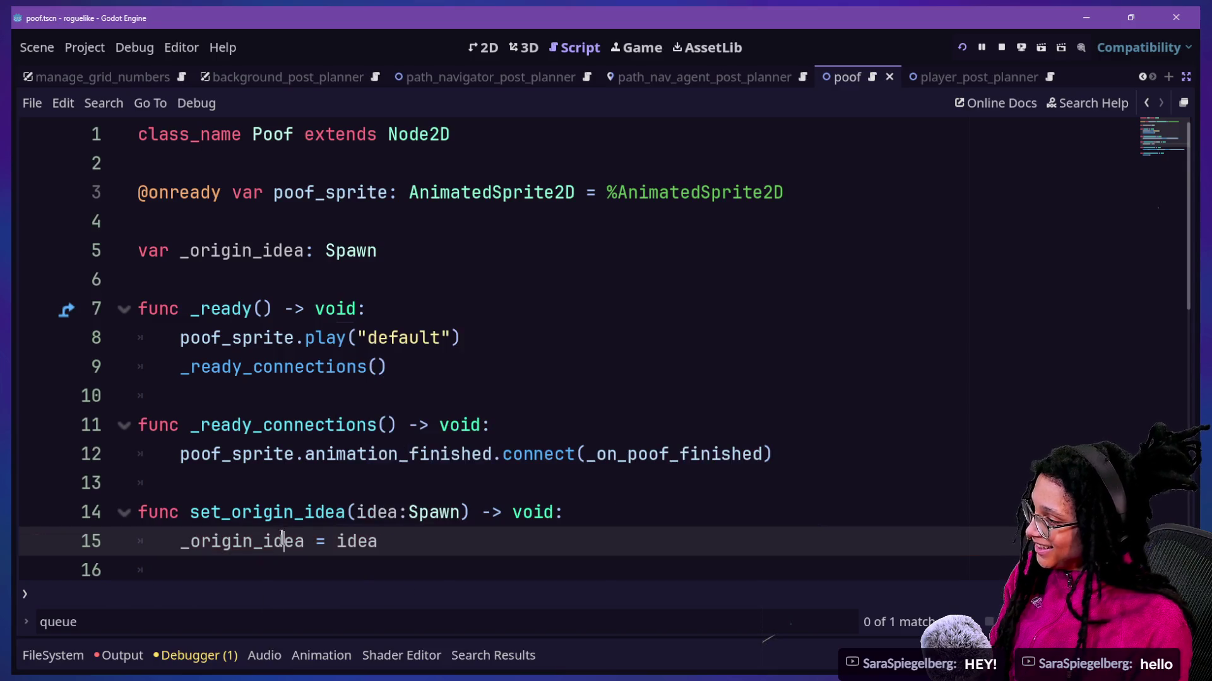
{"action": "key", "text": "shift+alt+o"}
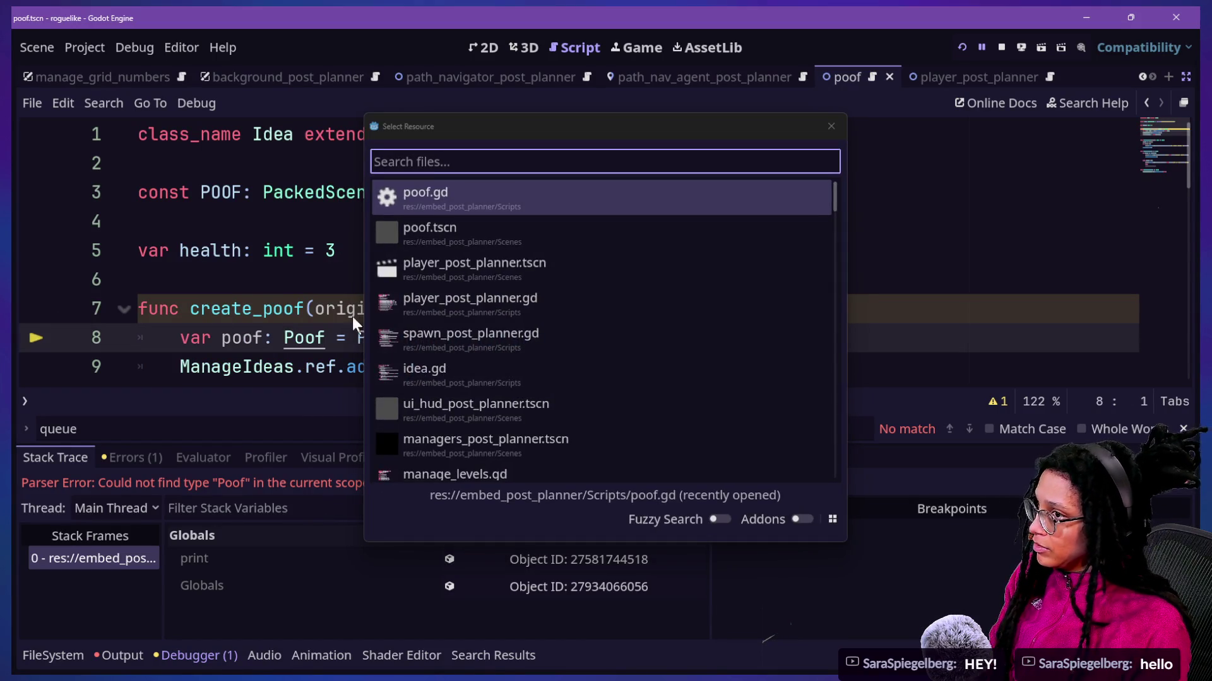
Step: Stop the game and add a poof.set_origin_idea call after the position assignment in create_poof
{"action": "key", "text": "Escape"}
{"action": "key", "text": "F8"}
{"action": "left_click", "coordinate": [381, 309]}
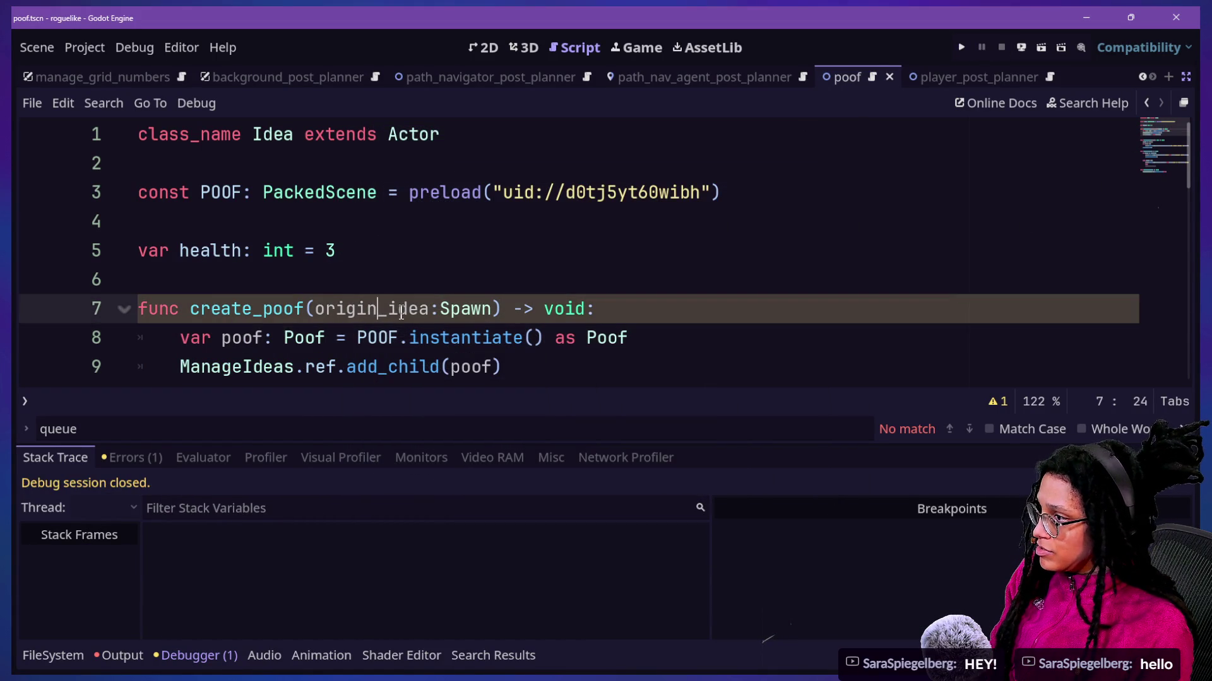
{"action": "scroll", "coordinate": [407, 314], "scroll_direction": "down", "scroll_amount": 1}
{"action": "left_click", "coordinate": [561, 320]}
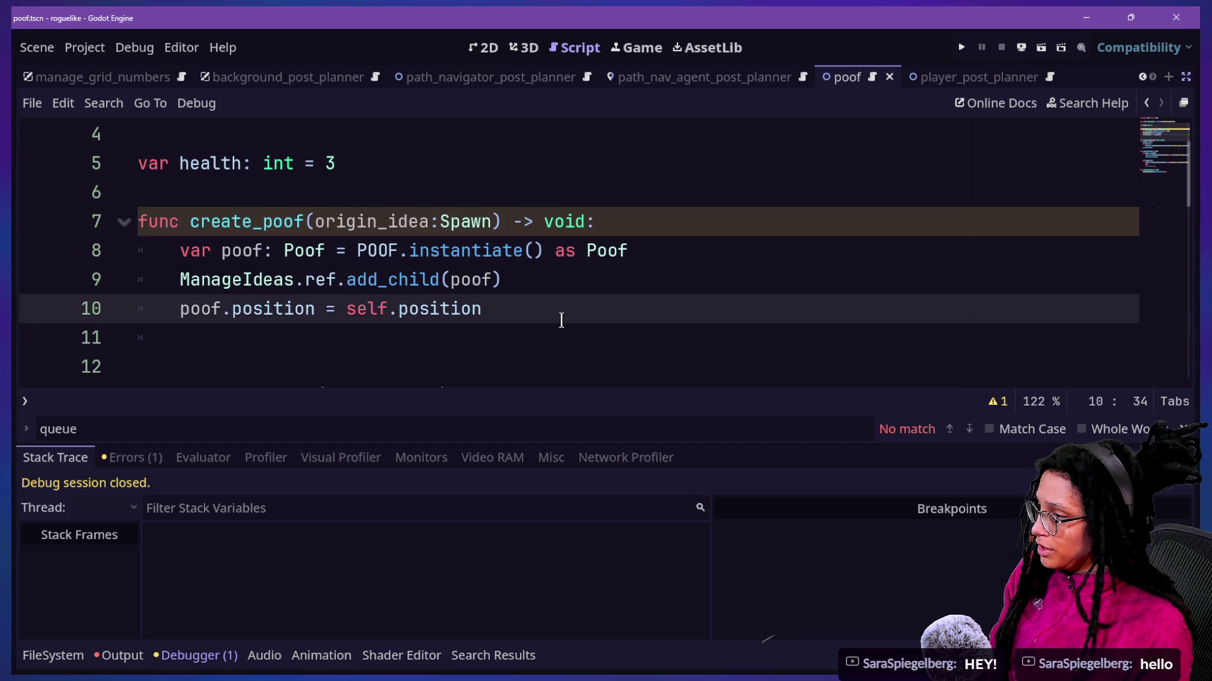
{"action": "key", "text": "Return"}
{"action": "type", "text": "poof.set_origin_idea(pr"}
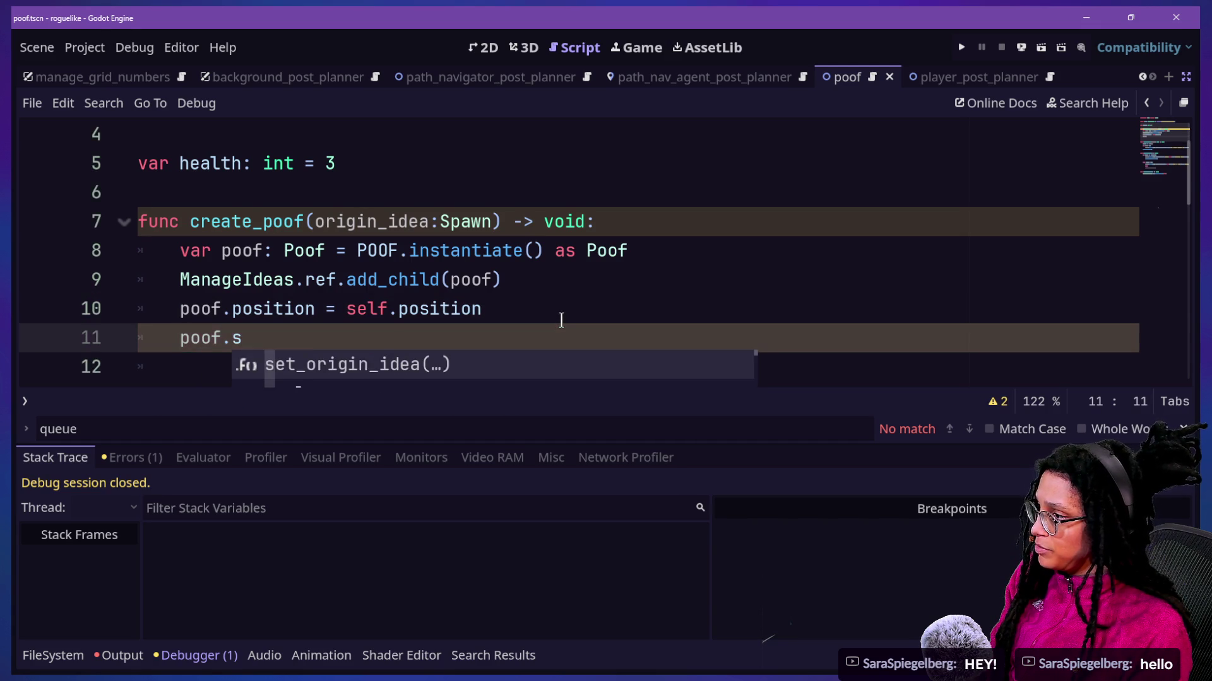
{"action": "key", "text": "Return"}
Step: Pass origin_idea as the call's argument, then save idea.gd
{"action": "type", "text": "rigin_idea(pr"}
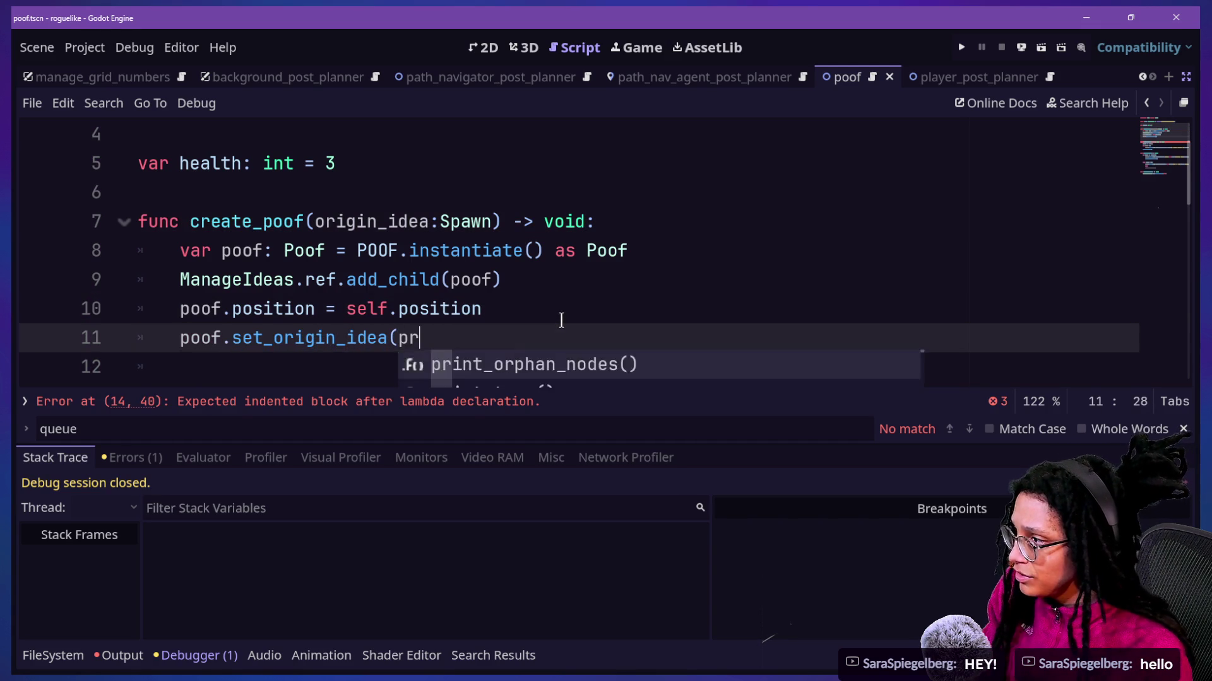
{"action": "key", "text": "BackSpace"}
{"action": "key", "text": "BackSpace"}
{"action": "type", "text": "or"}
{"action": "key", "text": "Return"}
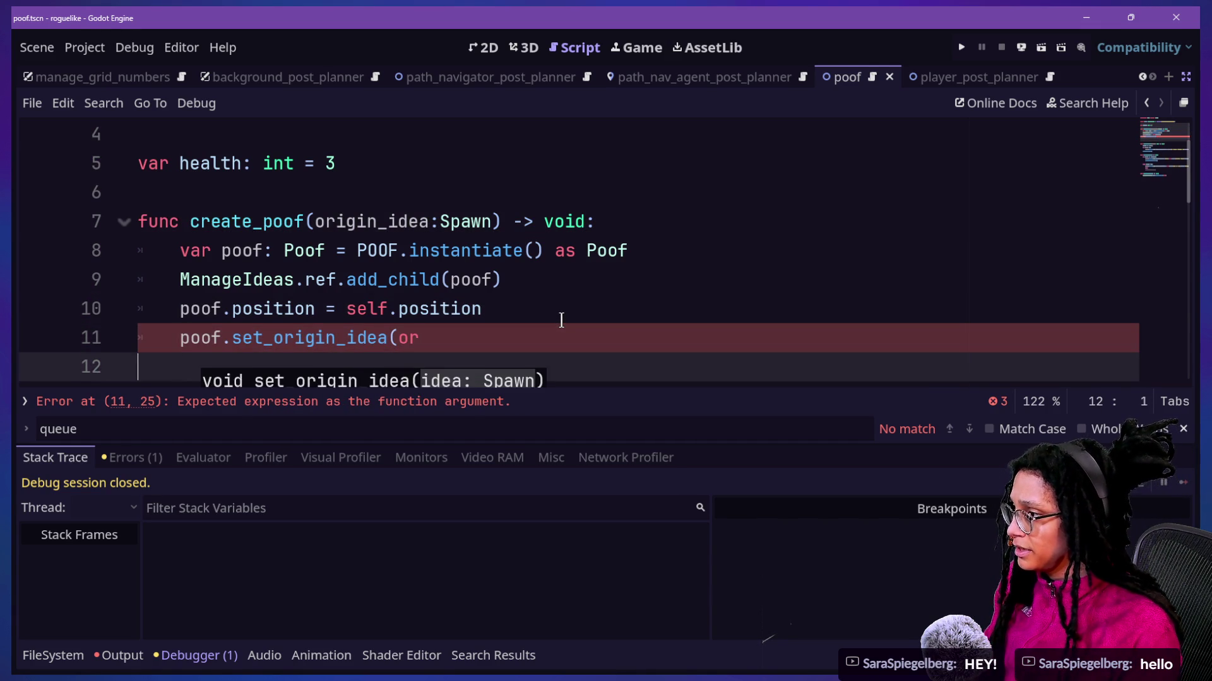
{"action": "key", "text": "BackSpace"}
{"action": "key", "text": "BackSpace"}
{"action": "type", "text": "igin"}
{"action": "key", "text": "Return"}
{"action": "type", "text": ")"}
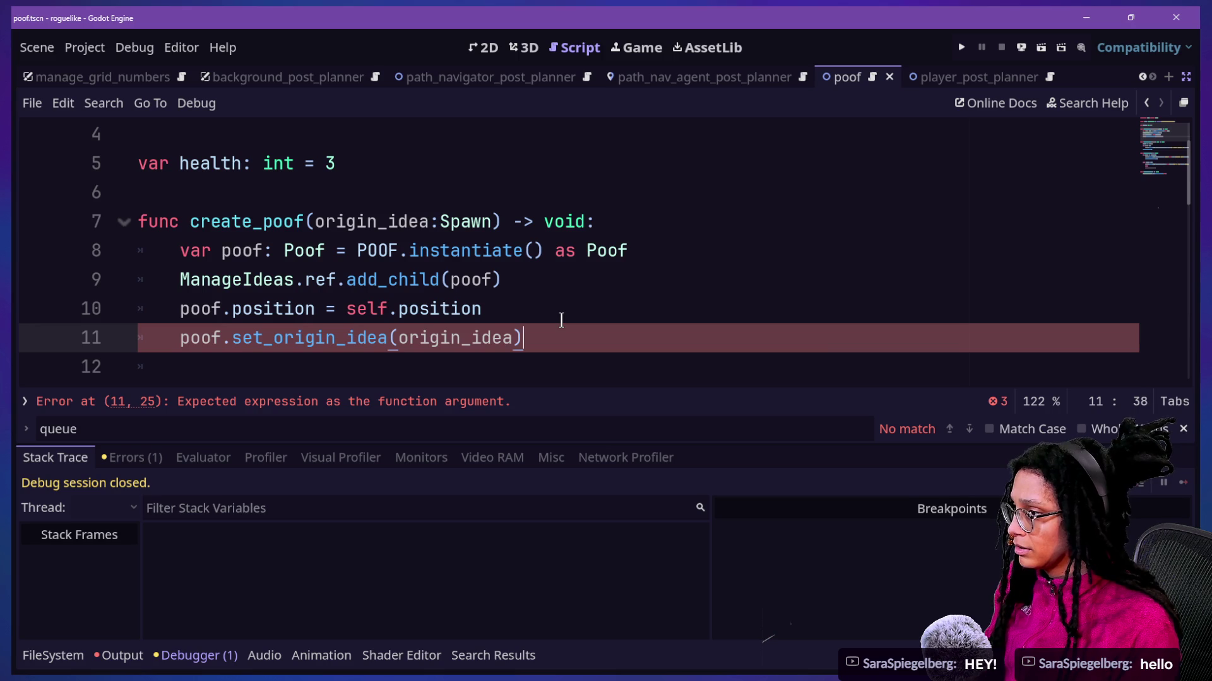
{"action": "scroll", "coordinate": [556, 285], "scroll_direction": "down", "scroll_amount": 2}
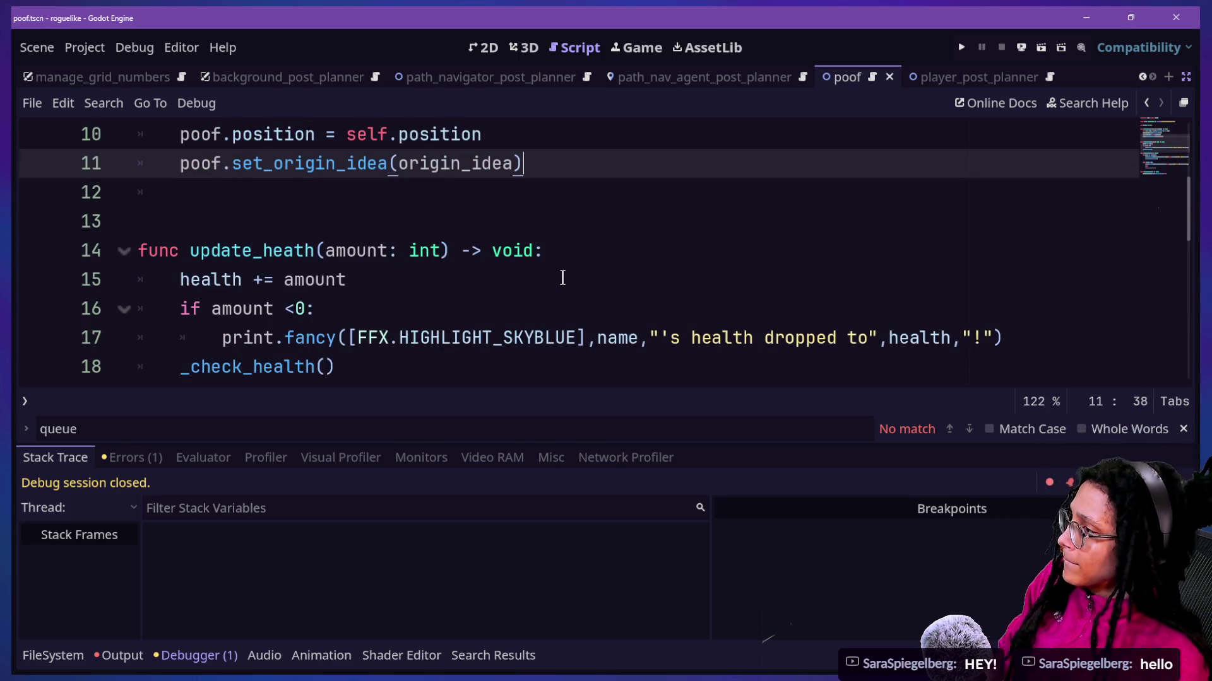
{"action": "scroll", "coordinate": [562, 277], "scroll_direction": "up", "scroll_amount": 1}
{"action": "key", "text": "ctrl+s"}
{"action": "left_click", "coordinate": [224, 252], "text": "ctrl"}
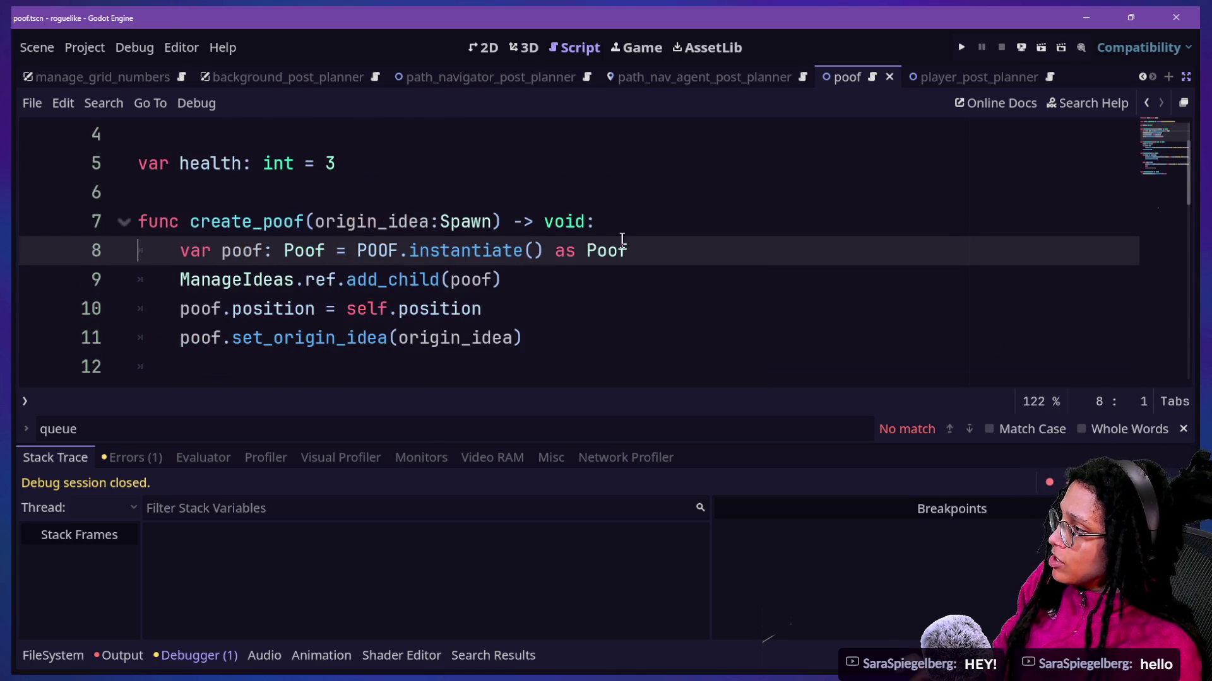
{"action": "scroll", "coordinate": [622, 240], "scroll_direction": "down", "scroll_amount": 5}
{"action": "scroll", "coordinate": [621, 241], "scroll_direction": "down", "scroll_amount": 4}
{"action": "scroll", "coordinate": [622, 241], "scroll_direction": "up", "scroll_amount": 3}
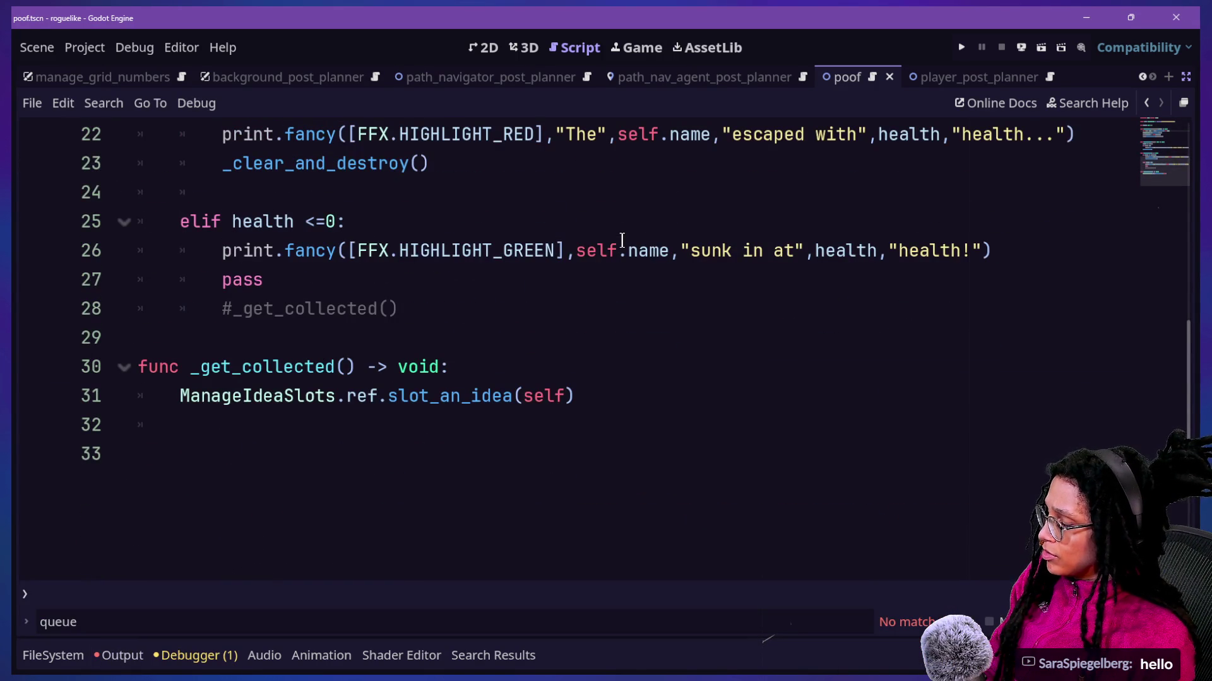
Step: Open poof.gd and add '_origin_idea.queue_free()' at the top of _on_poof_timer_timeout
{"action": "key", "text": "ctrl+alt+o"}
{"action": "type", "text": "poo"}
{"action": "key", "text": "Return"}
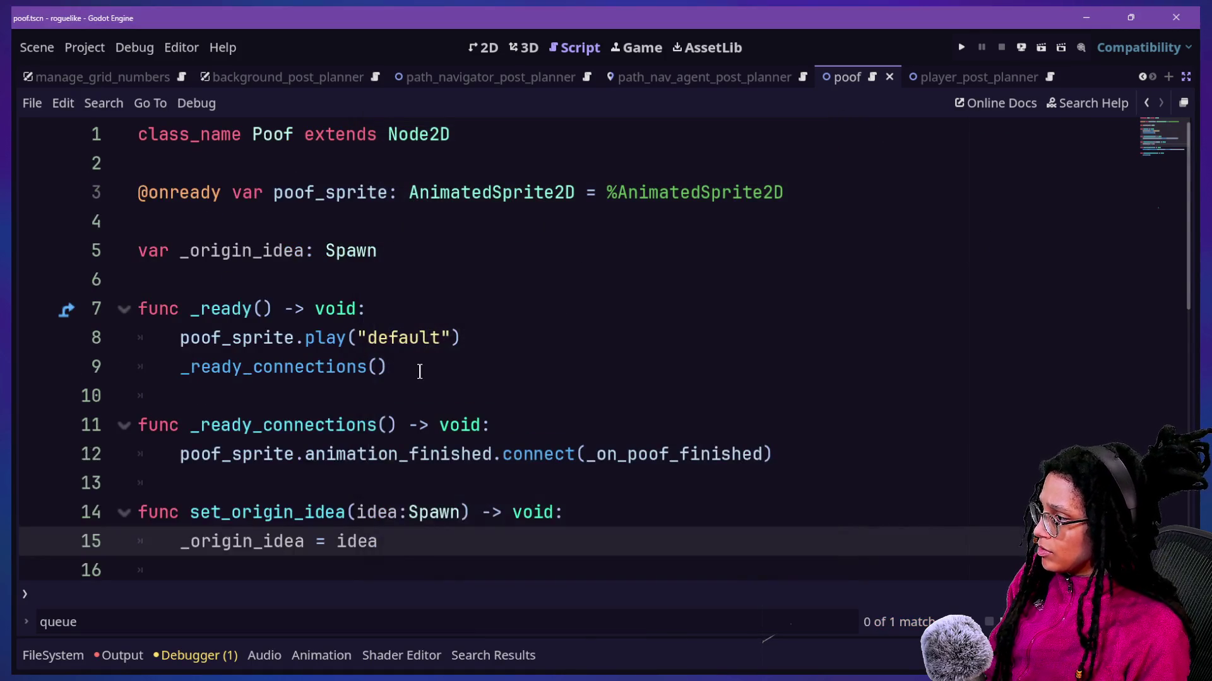
{"action": "scroll", "coordinate": [419, 371], "scroll_direction": "down", "scroll_amount": 4}
{"action": "left_click", "coordinate": [415, 366]}
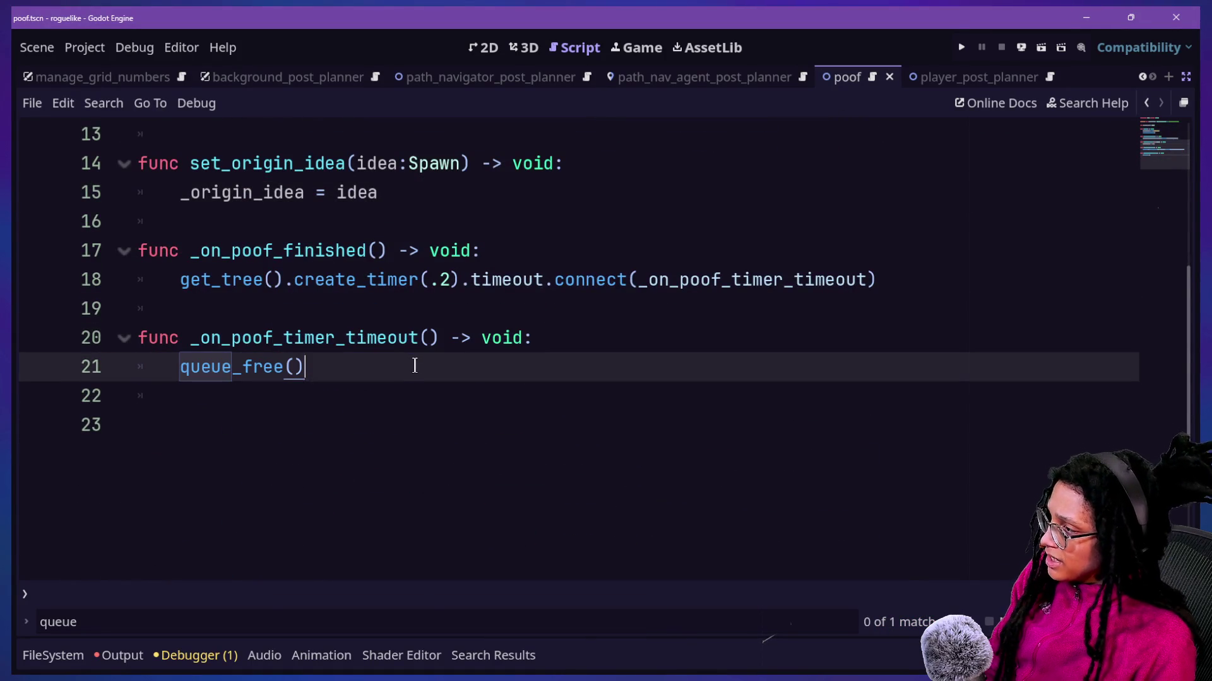
{"action": "left_click", "coordinate": [604, 330]}
{"action": "key", "text": "Return"}
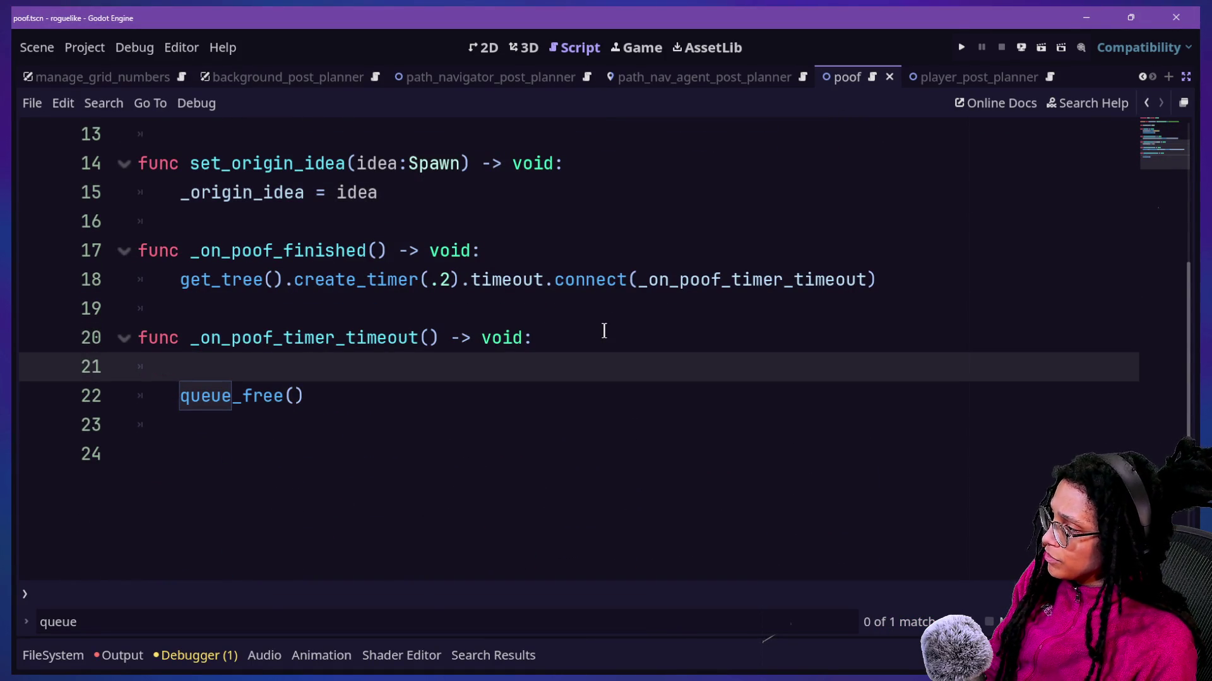
{"action": "type", "text": "origin"}
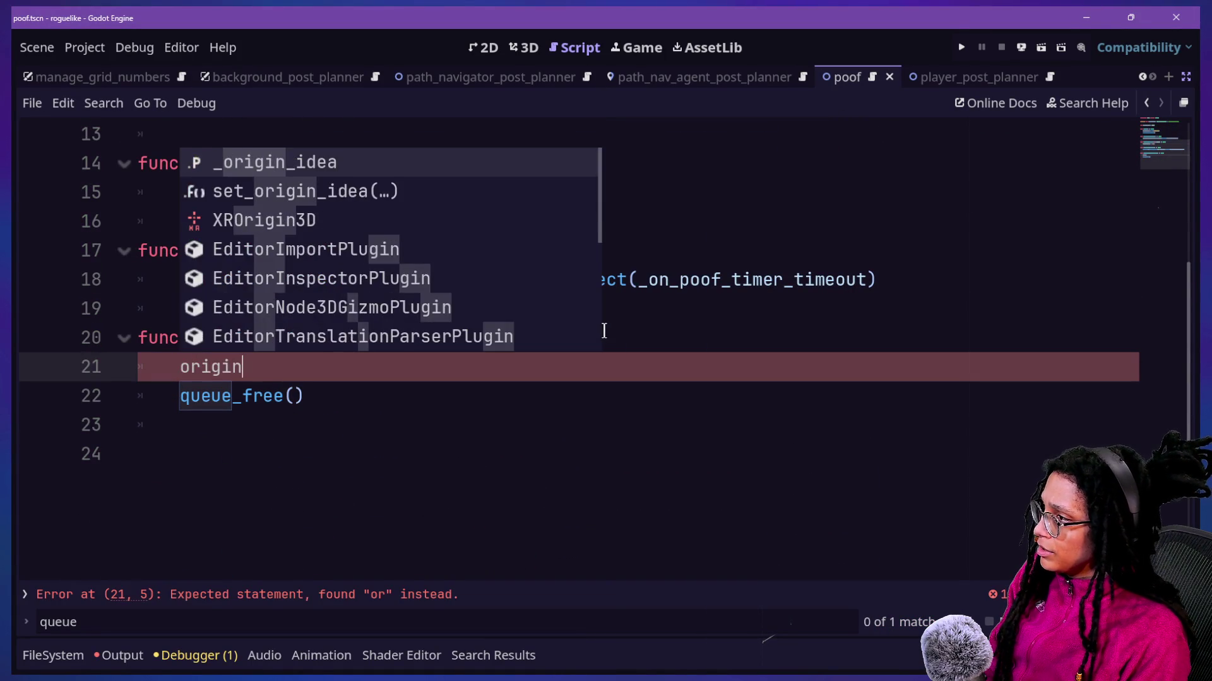
{"action": "key", "text": "Return"}
{"action": "type", "text": ".queue"}
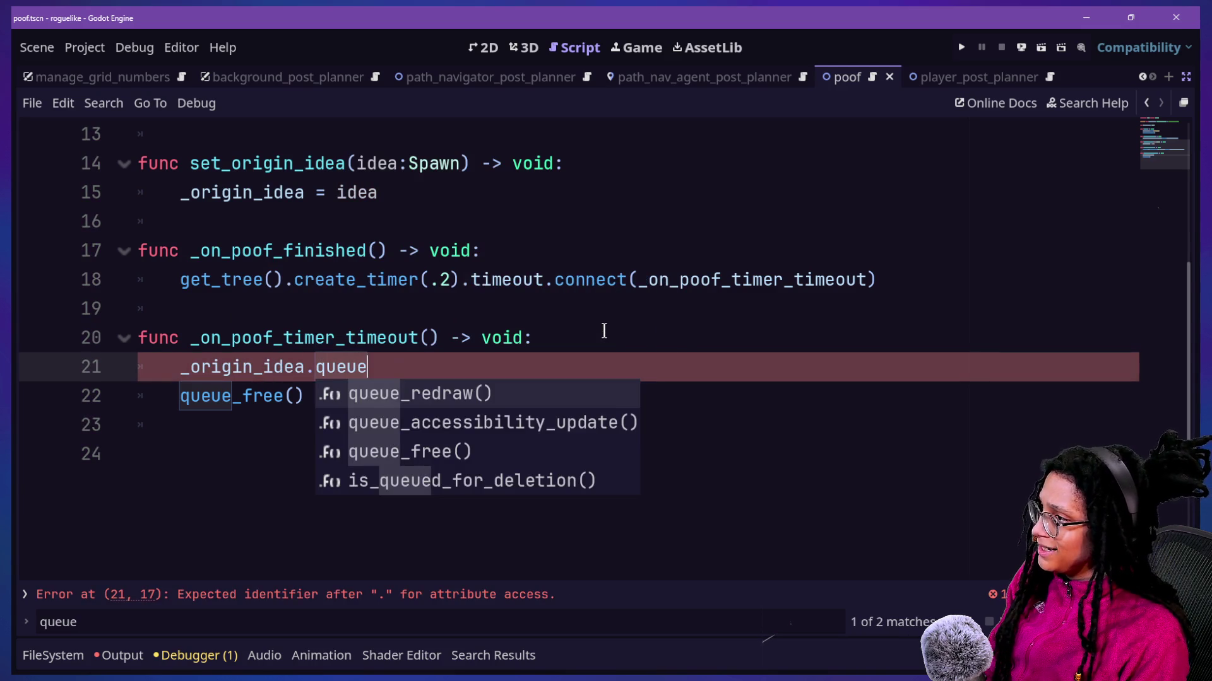
{"action": "key", "text": "Return"}
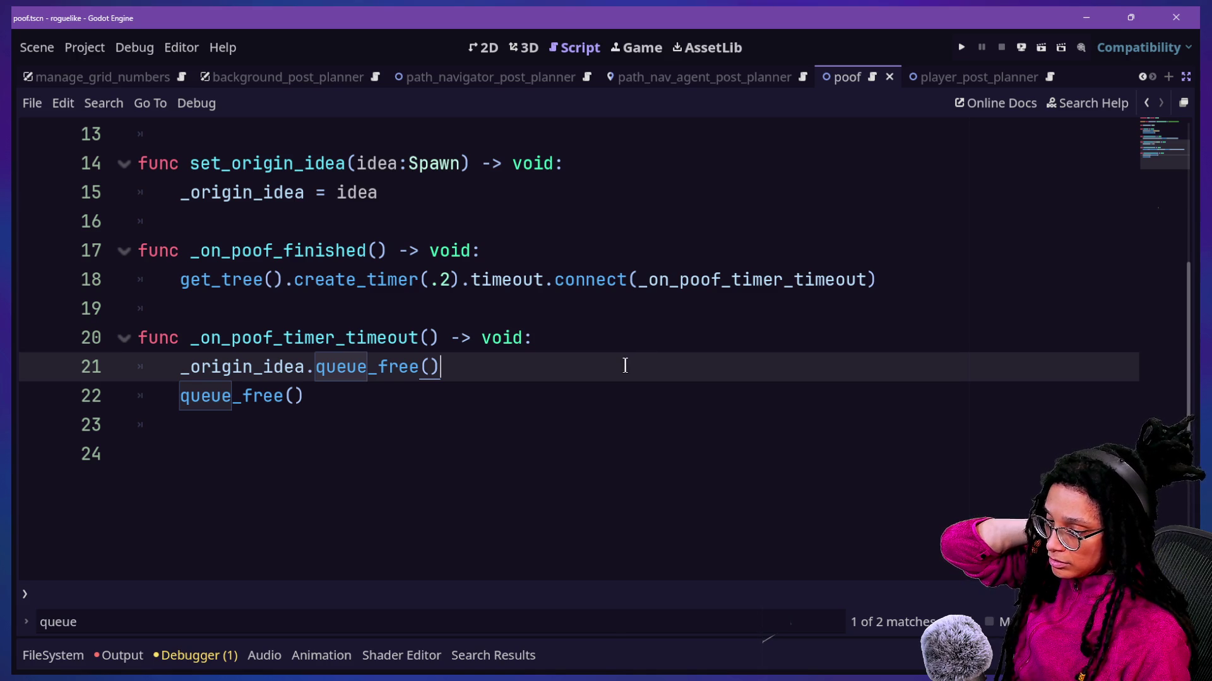
Step: Move the _origin_idea.queue_free() line to the start of _on_poof_finished
{"action": "left_click_drag", "start_coordinate": [616, 366], "coordinate": [617, 346]}
{"action": "key", "text": "ctrl+c"}
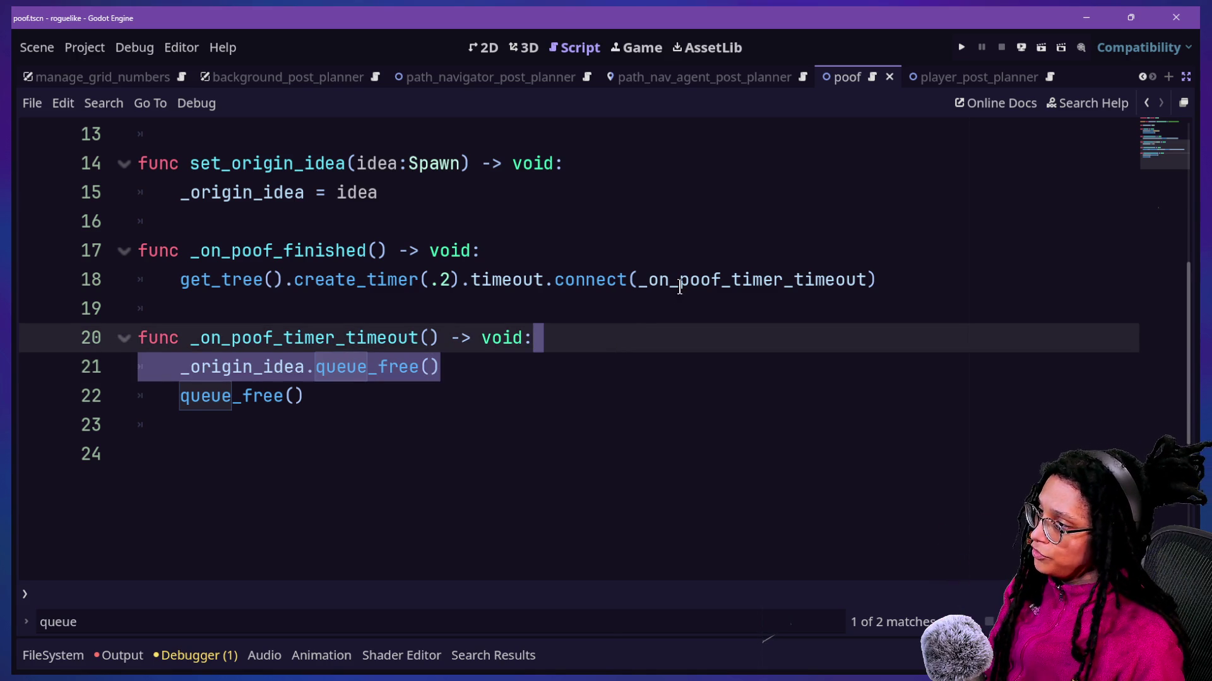
{"action": "key", "text": "BackSpace"}
{"action": "left_click", "coordinate": [602, 251]}
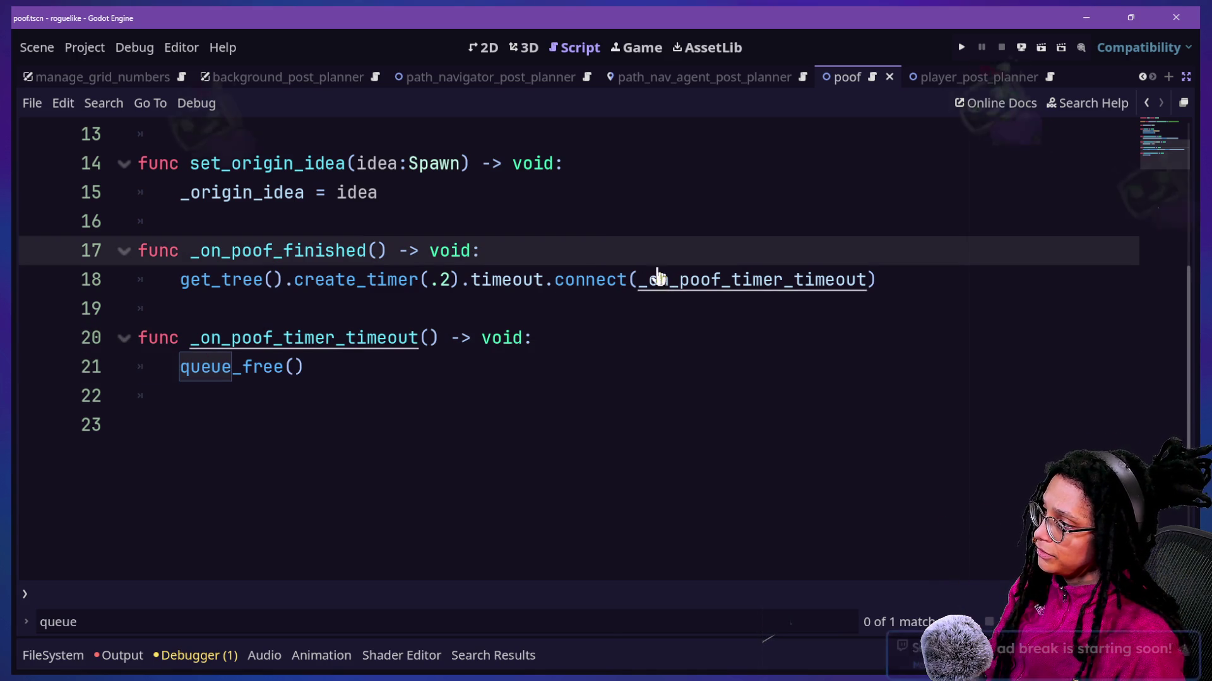
{"action": "key", "text": "ctrl+v"}
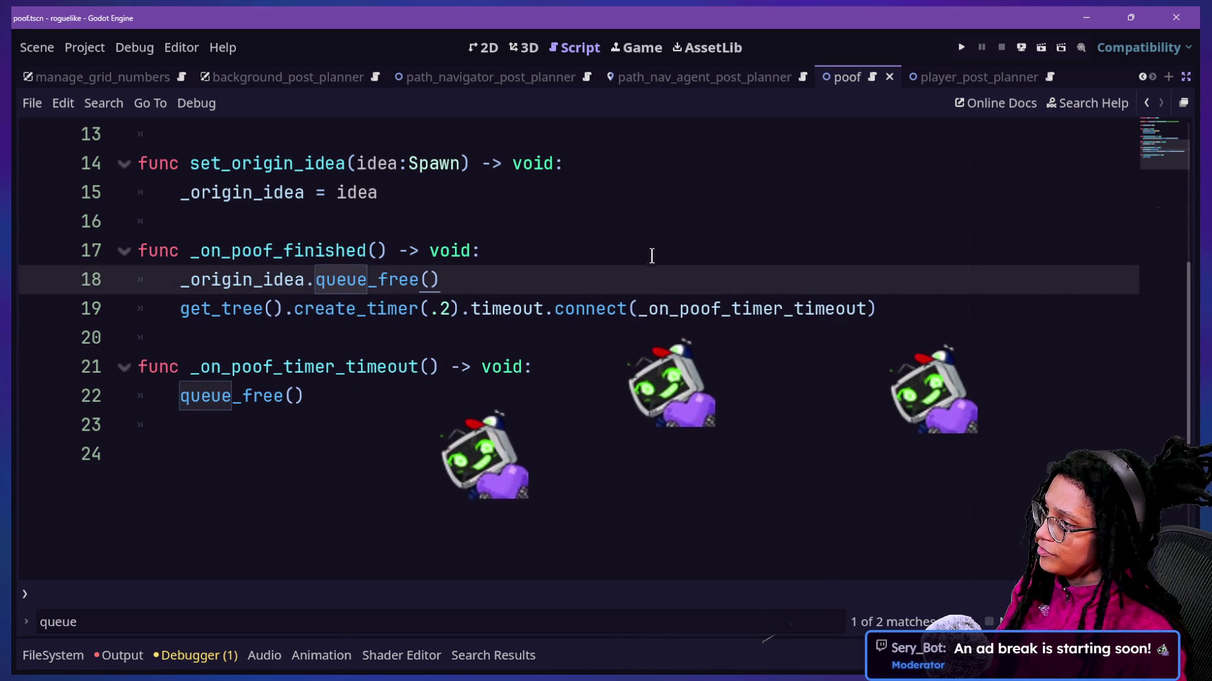
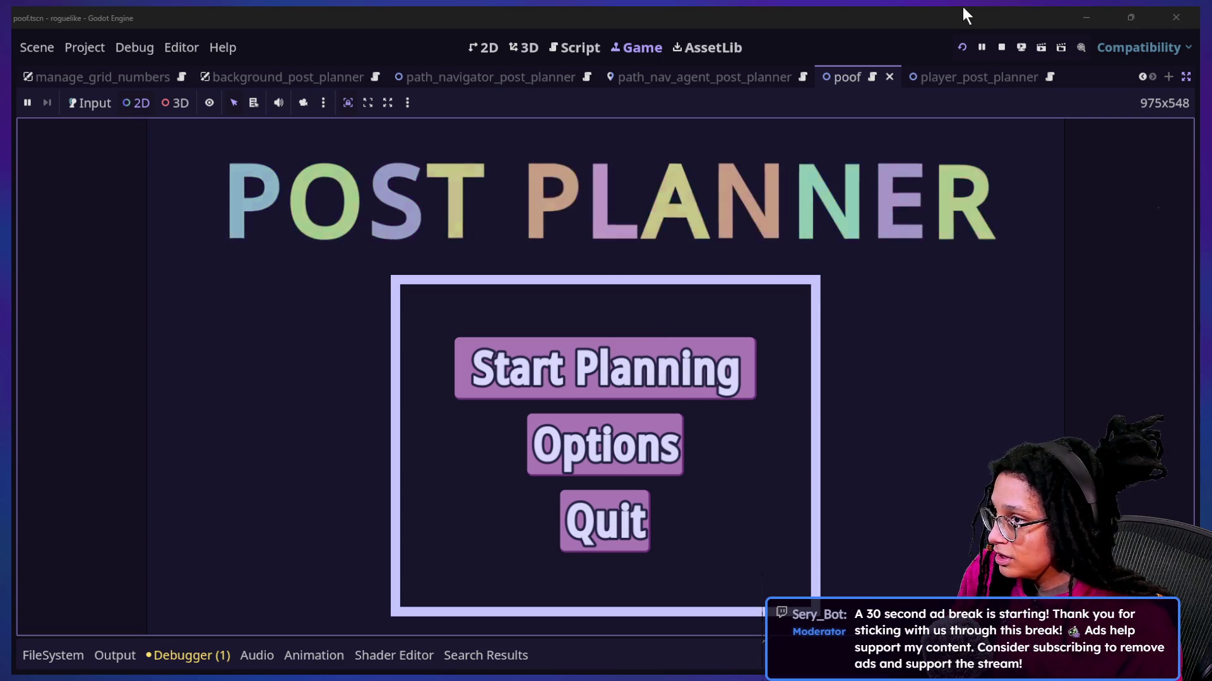
Step: Restart the running Post Planner game and start planning on the cubstack platform
{"action": "left_click", "coordinate": [961, 51]}
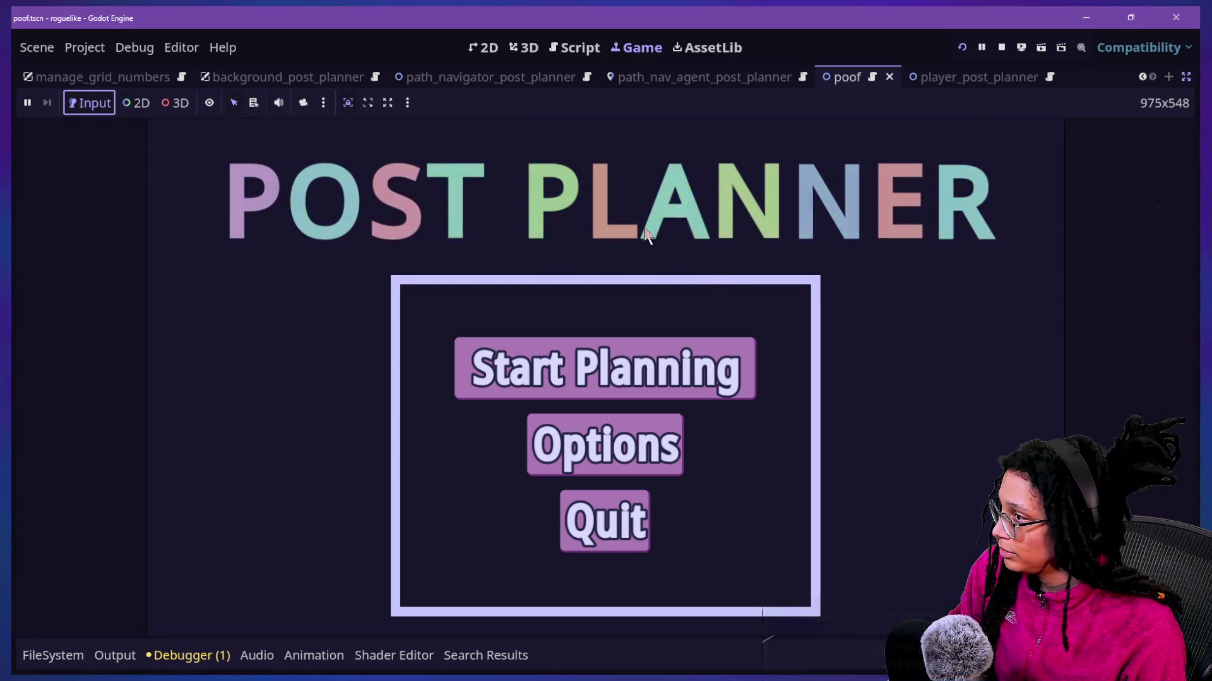
{"action": "left_click", "coordinate": [709, 369]}
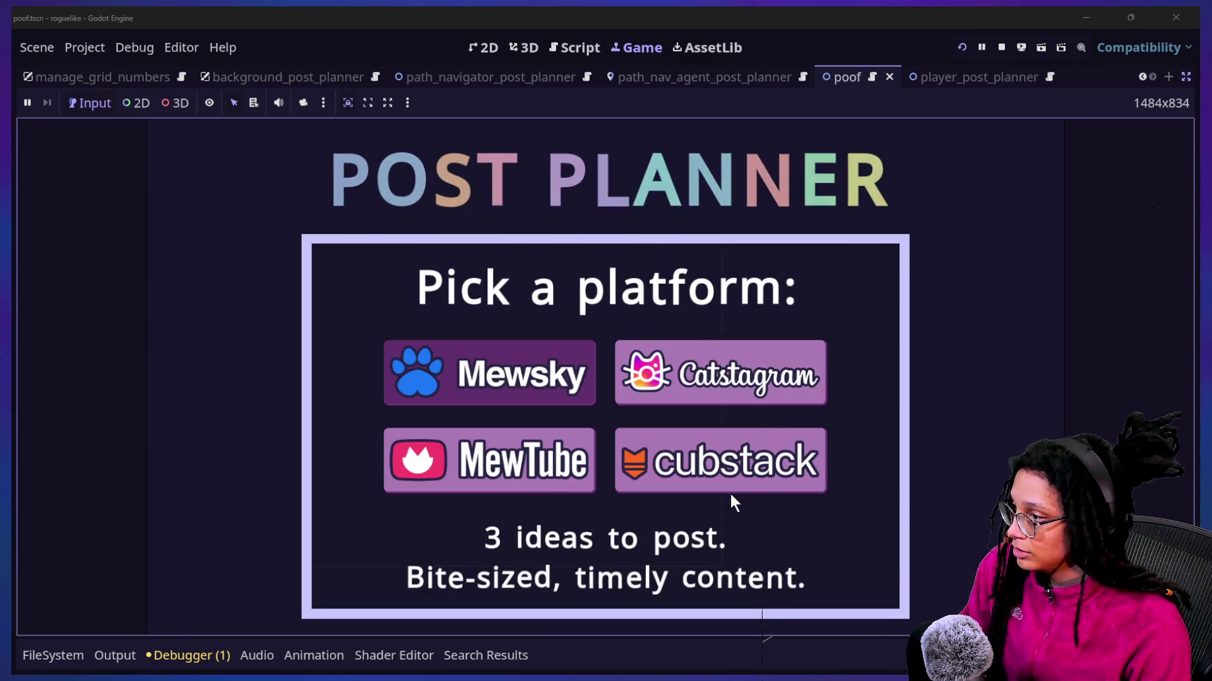
{"action": "left_click", "coordinate": [730, 492]}
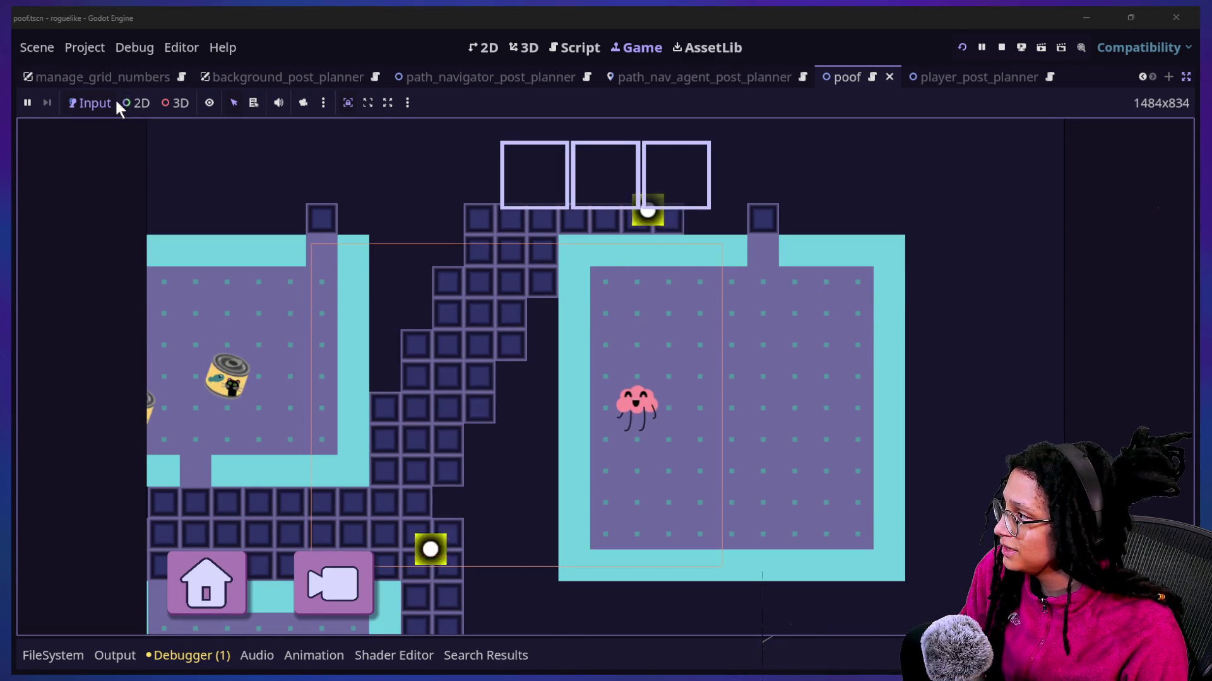
Step: Enable game input with 2D selection and click into the level
{"action": "left_click", "coordinate": [112, 101]}
{"action": "left_click", "coordinate": [135, 103]}
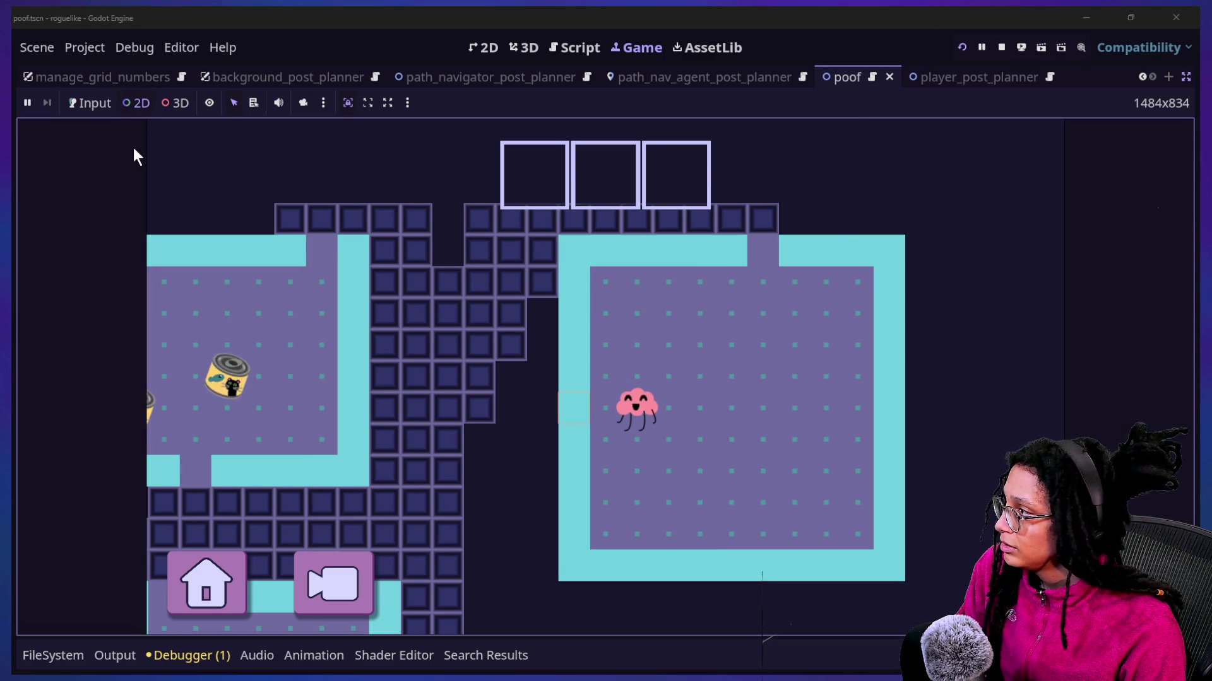
{"action": "left_click", "coordinate": [804, 325]}
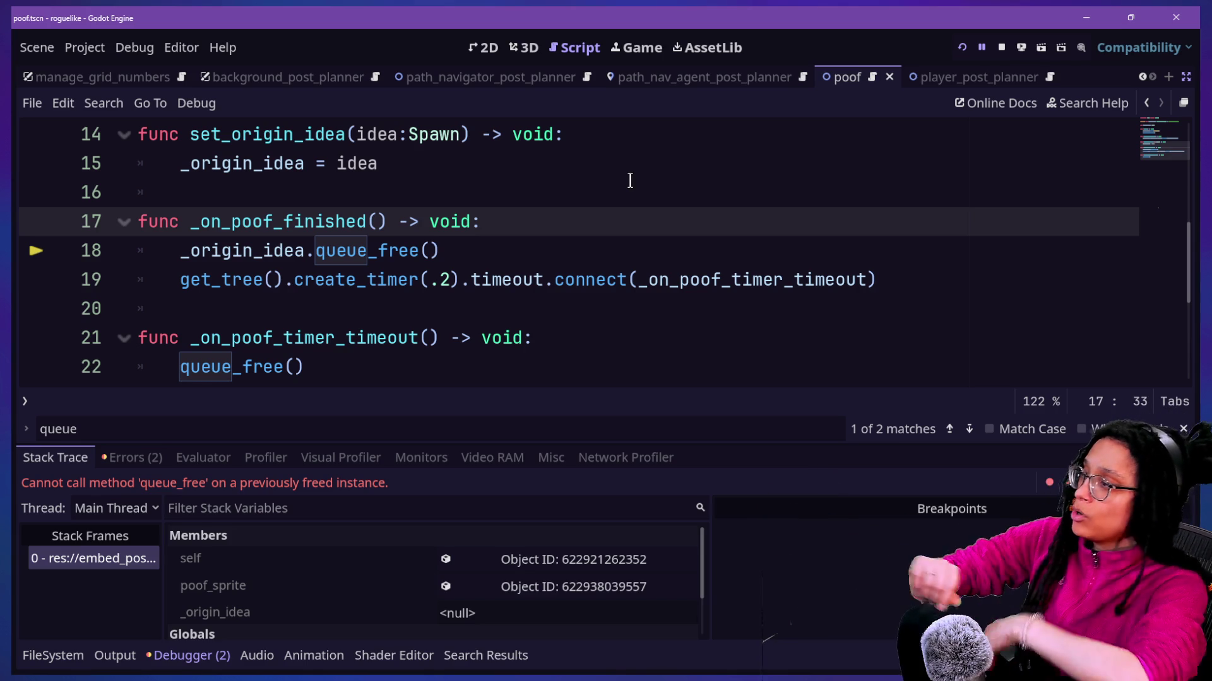
Step: Examine the failing queue_free call on line 18 of poof.gd, then bring up the Select Resource list
{"action": "left_click", "coordinate": [550, 182]}
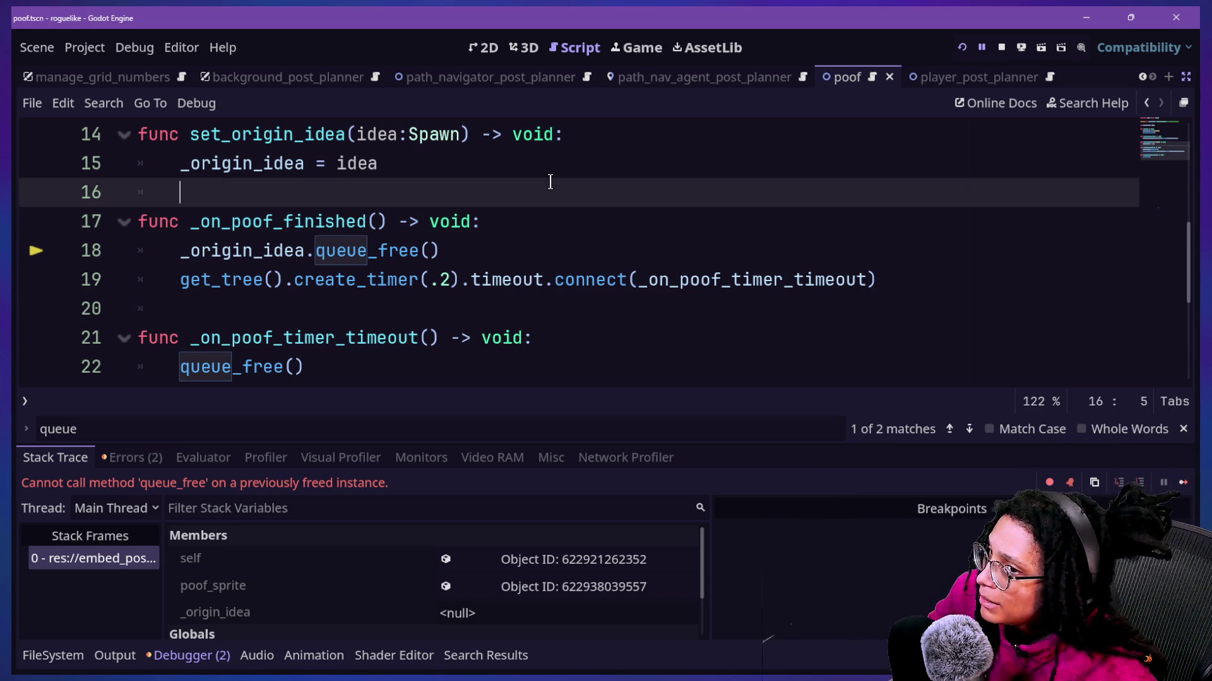
{"action": "key", "text": "Down"}
{"action": "key", "text": "Down"}
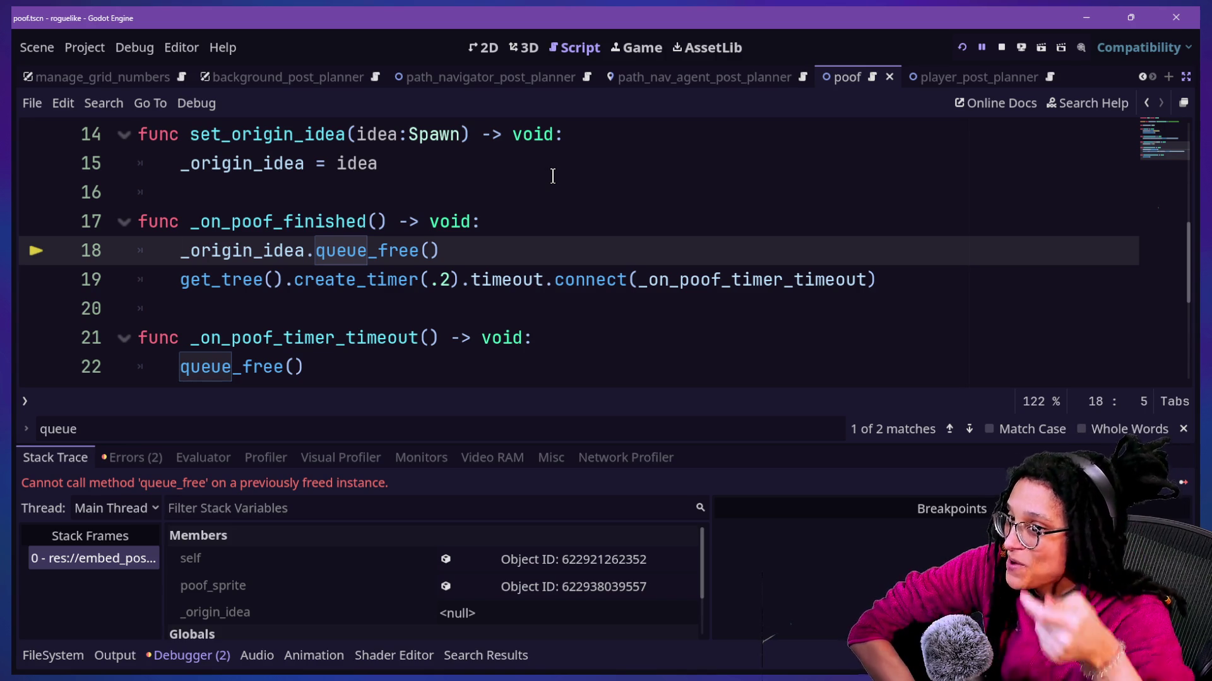
{"action": "left_click", "coordinate": [394, 222]}
{"action": "left_click", "coordinate": [416, 242]}
{"action": "key", "text": "shift+alt+o"}
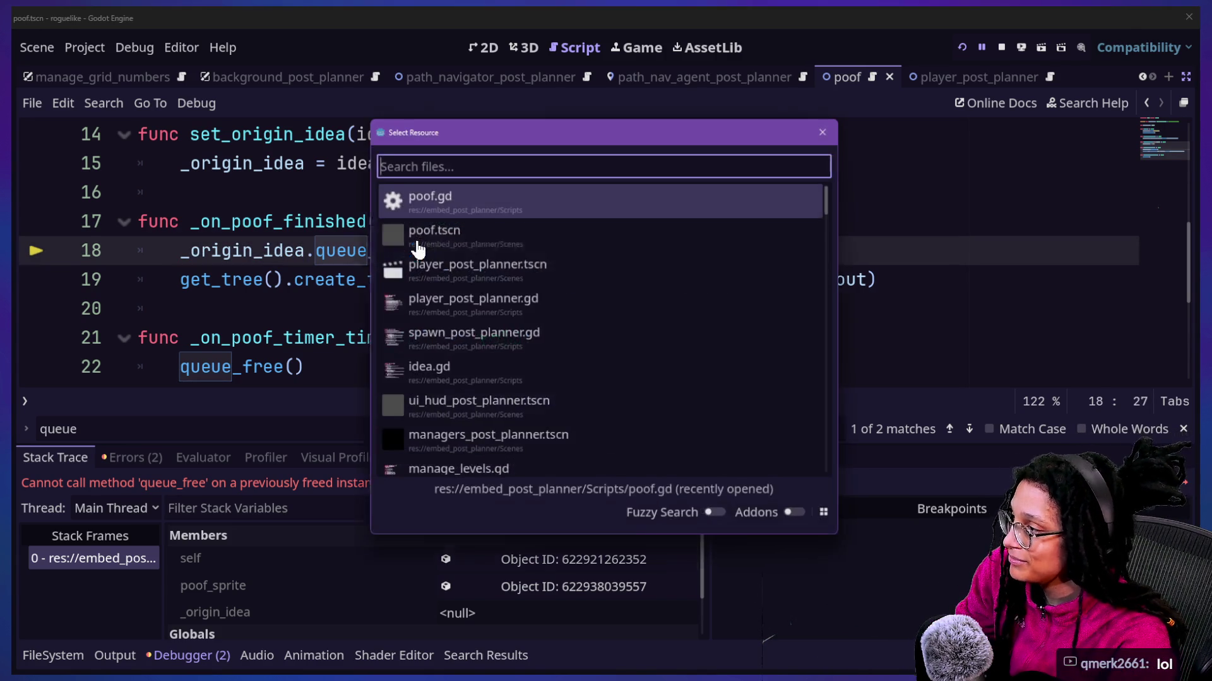
Step: Open idea.gd and delete its empty line 13
{"action": "key", "text": "Down"}
{"action": "key", "text": "Down"}
{"action": "key", "text": "Down"}
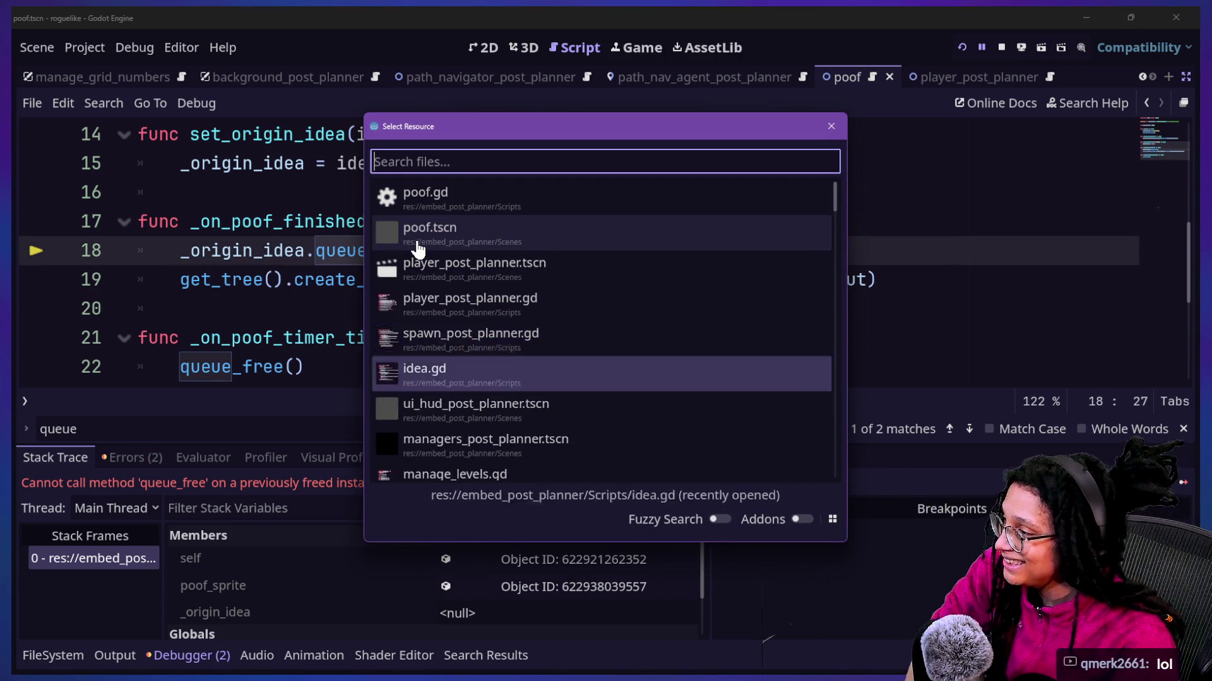
{"action": "key", "text": "Return"}
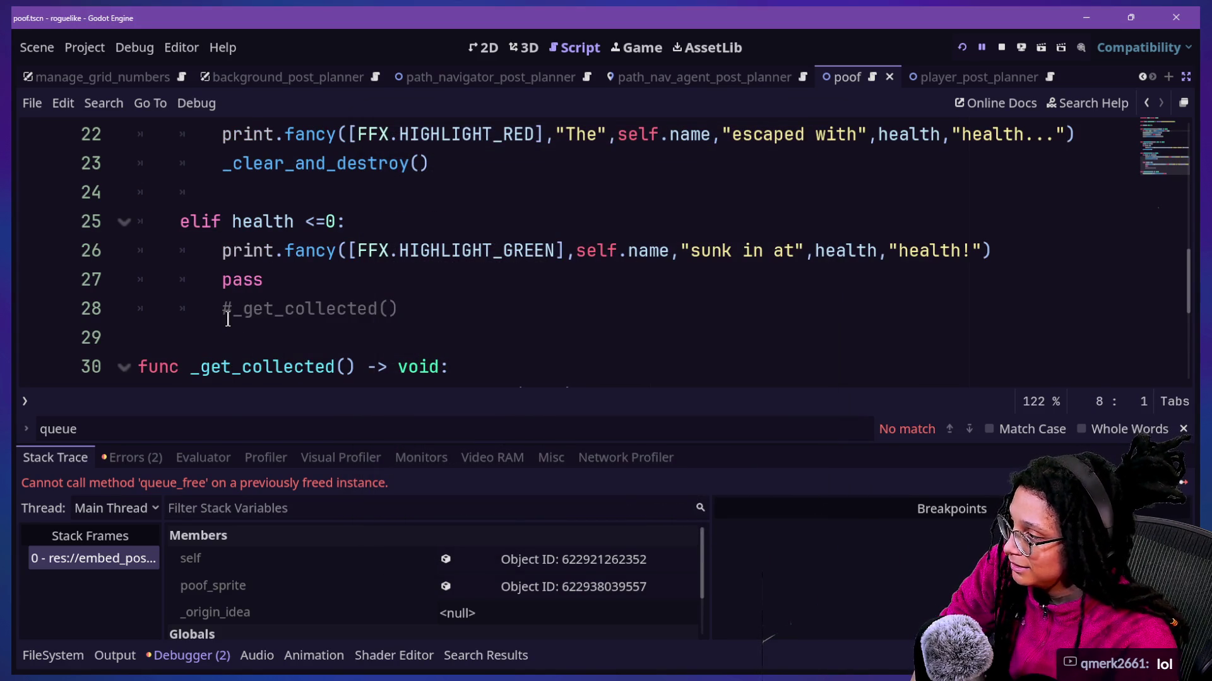
{"action": "scroll", "coordinate": [227, 319], "scroll_direction": "down", "scroll_amount": 2}
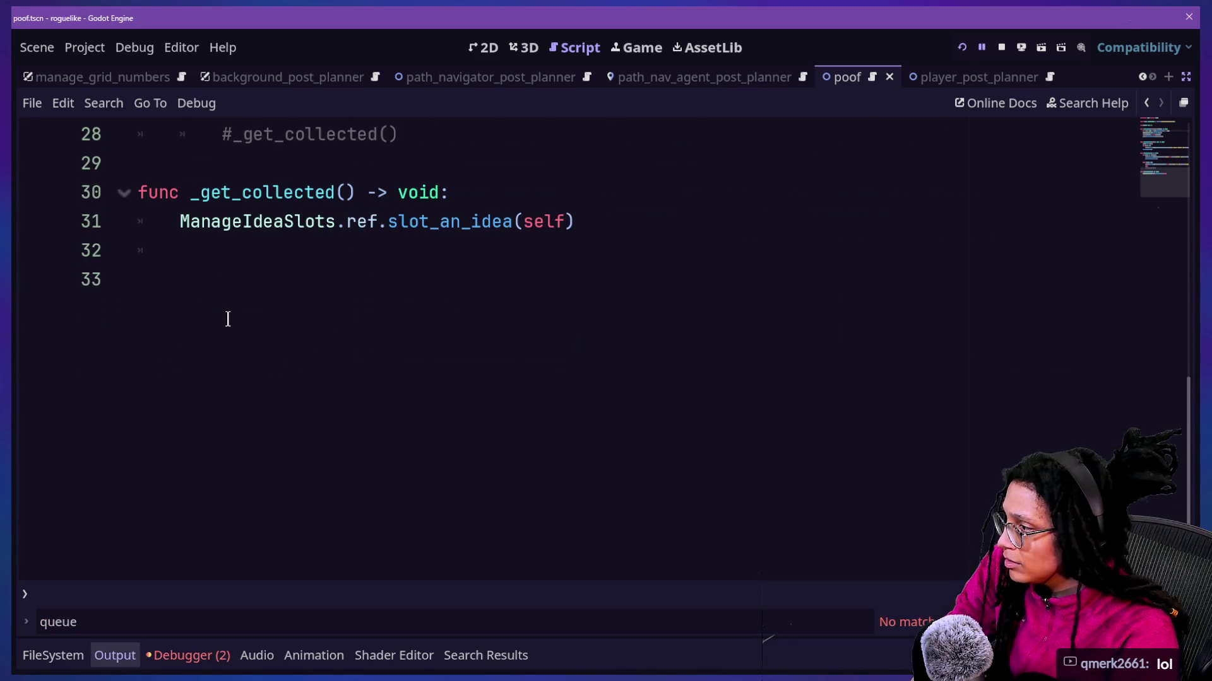
{"action": "scroll", "coordinate": [227, 319], "scroll_direction": "up", "scroll_amount": 9}
{"action": "scroll", "coordinate": [228, 319], "scroll_direction": "down", "scroll_amount": 2}
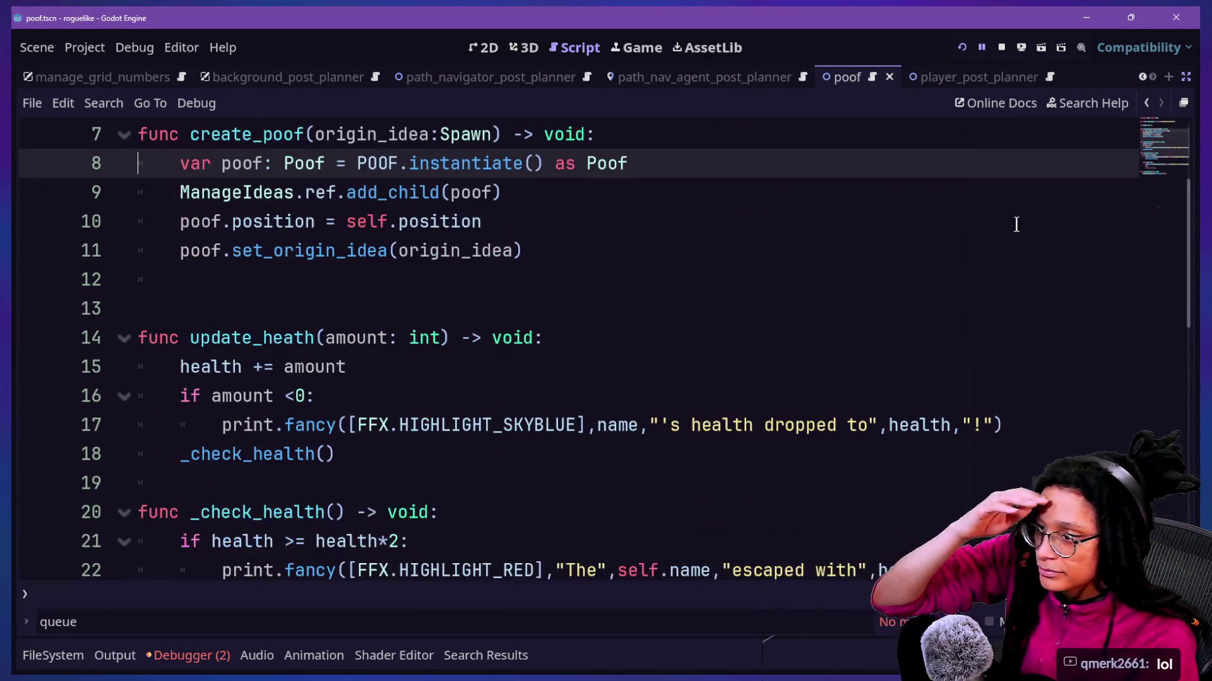
{"action": "scroll", "coordinate": [616, 320], "scroll_direction": "up", "scroll_amount": 2}
{"action": "scroll", "coordinate": [616, 321], "scroll_direction": "down", "scroll_amount": 3}
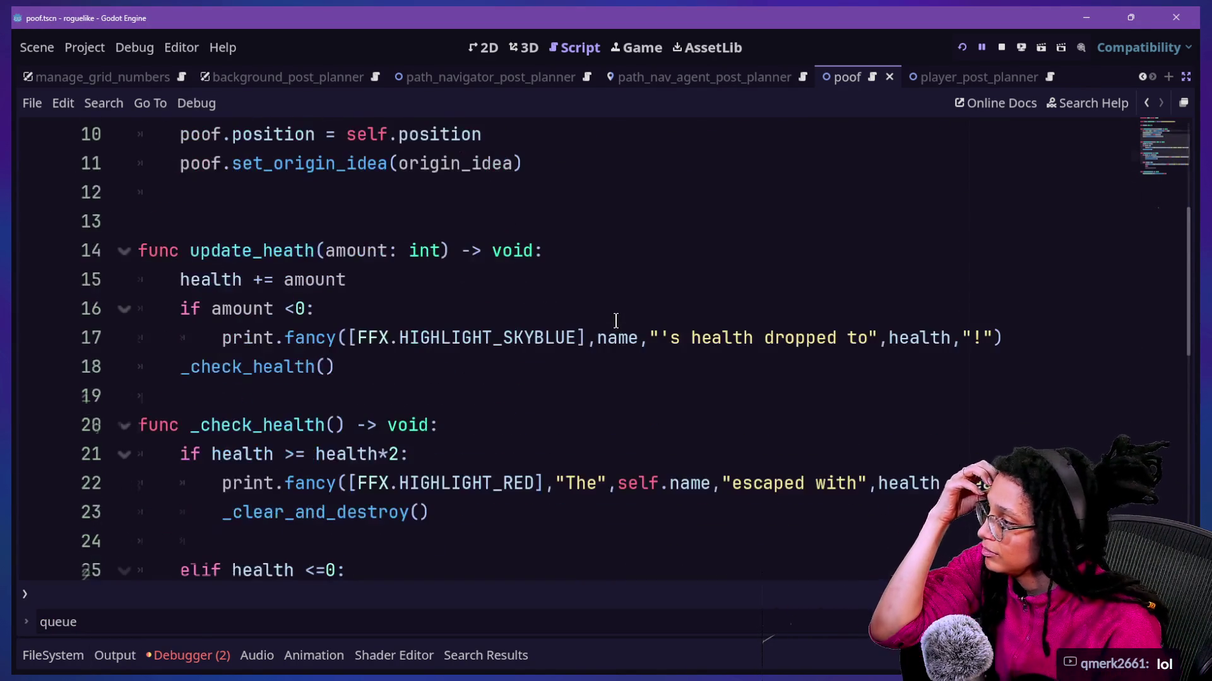
{"action": "left_click", "coordinate": [452, 221]}
{"action": "key", "text": "BackSpace"}
{"action": "scroll", "coordinate": [453, 221], "scroll_direction": "down", "scroll_amount": 1}
{"action": "scroll", "coordinate": [453, 220], "scroll_direction": "up", "scroll_amount": 3}
{"action": "scroll", "coordinate": [452, 220], "scroll_direction": "down", "scroll_amount": 3}
{"action": "scroll", "coordinate": [452, 221], "scroll_direction": "down", "scroll_amount": 1}
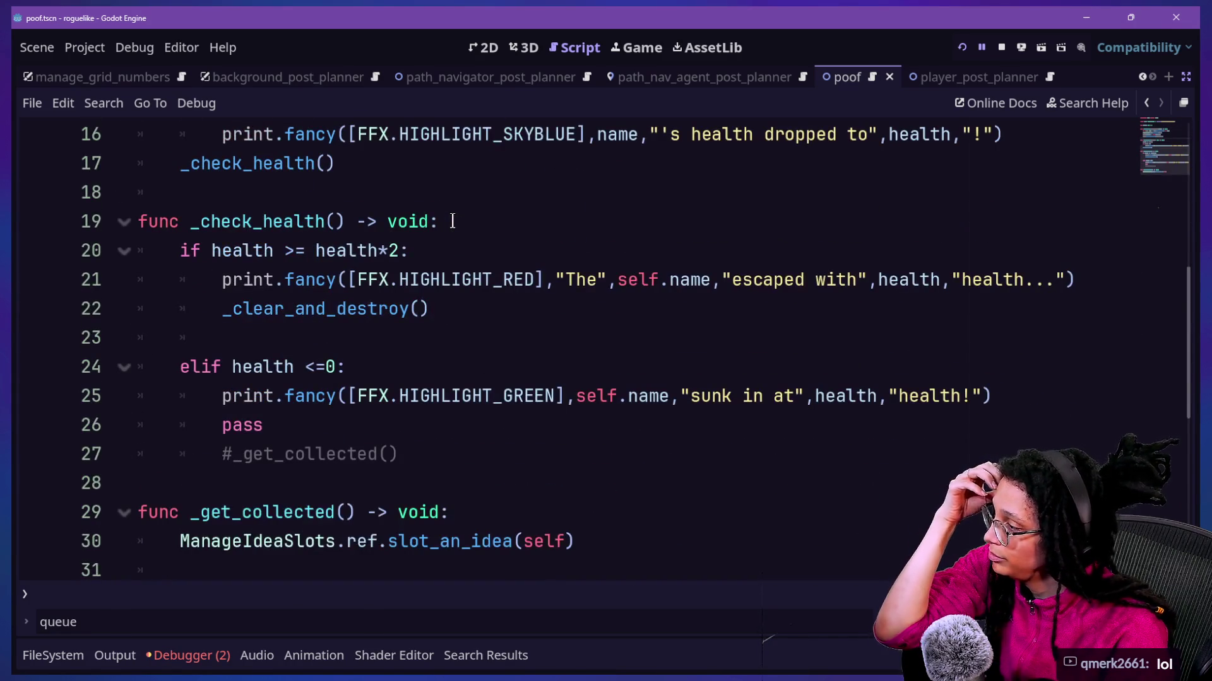
Step: Open spawn_post_planner.gd and find the 'visible = false' line 35
{"action": "key", "text": "shift+alt+o"}
{"action": "type", "text": "sp"}
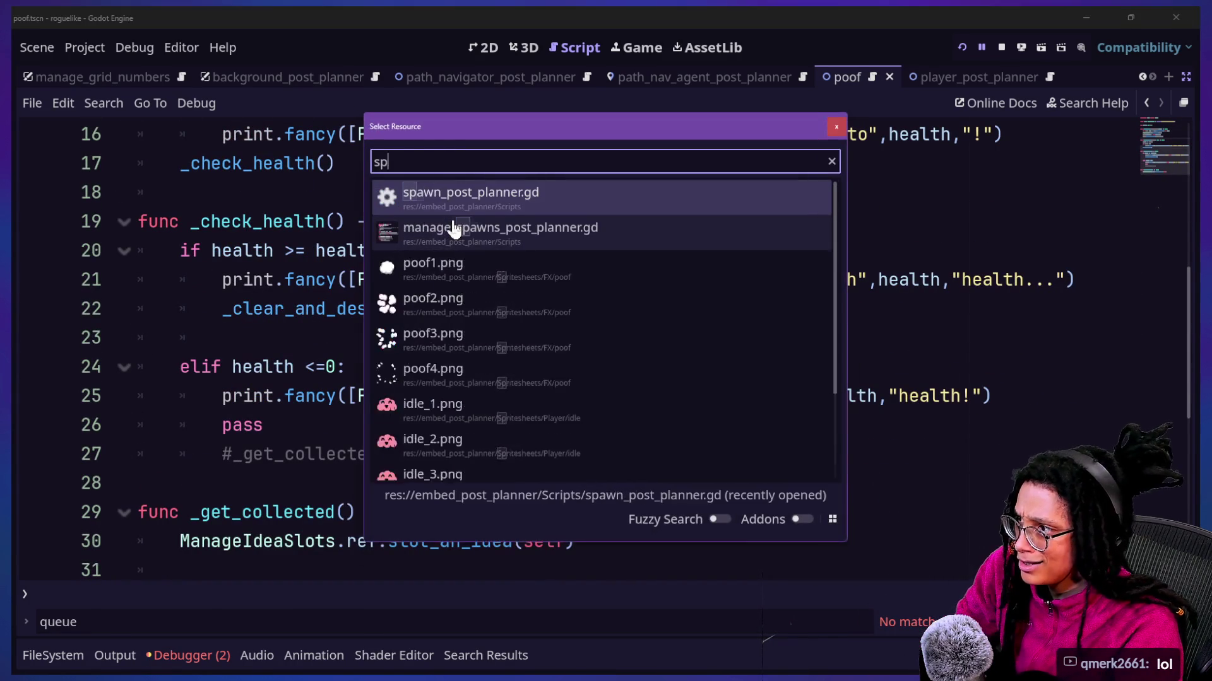
{"action": "type", "text": "awn"}
{"action": "key", "text": "Return"}
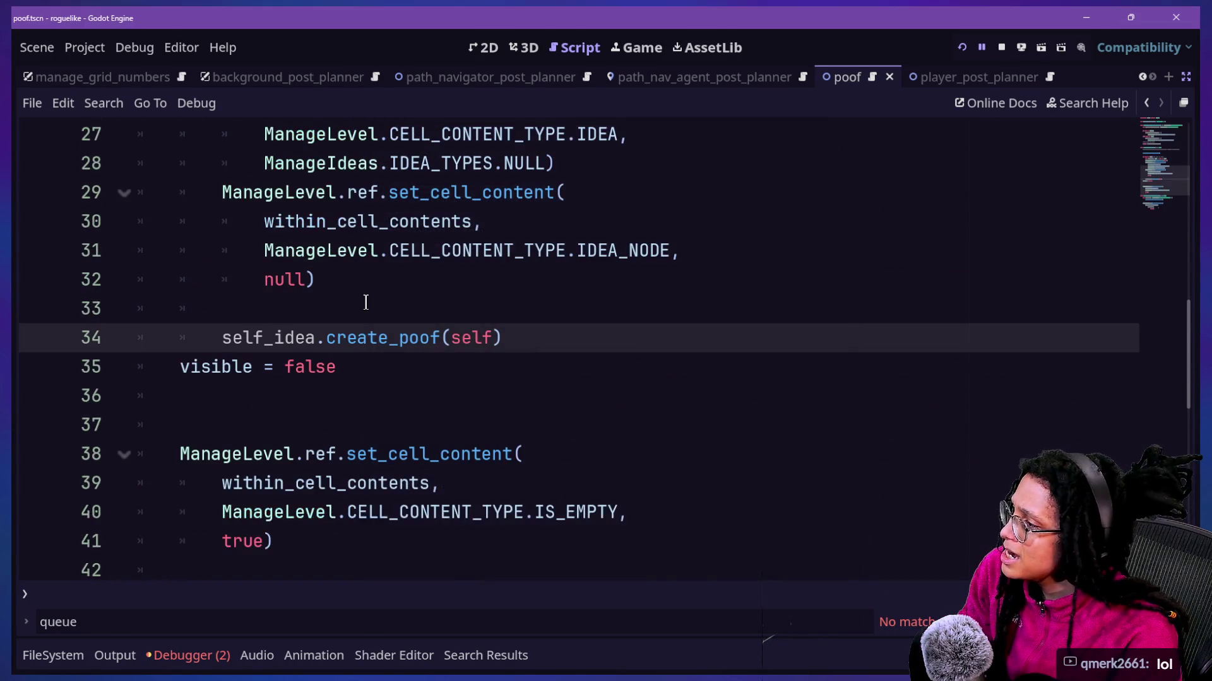
{"action": "key", "text": "Down"}
{"action": "key", "text": "Down"}
{"action": "key", "text": "Up"}
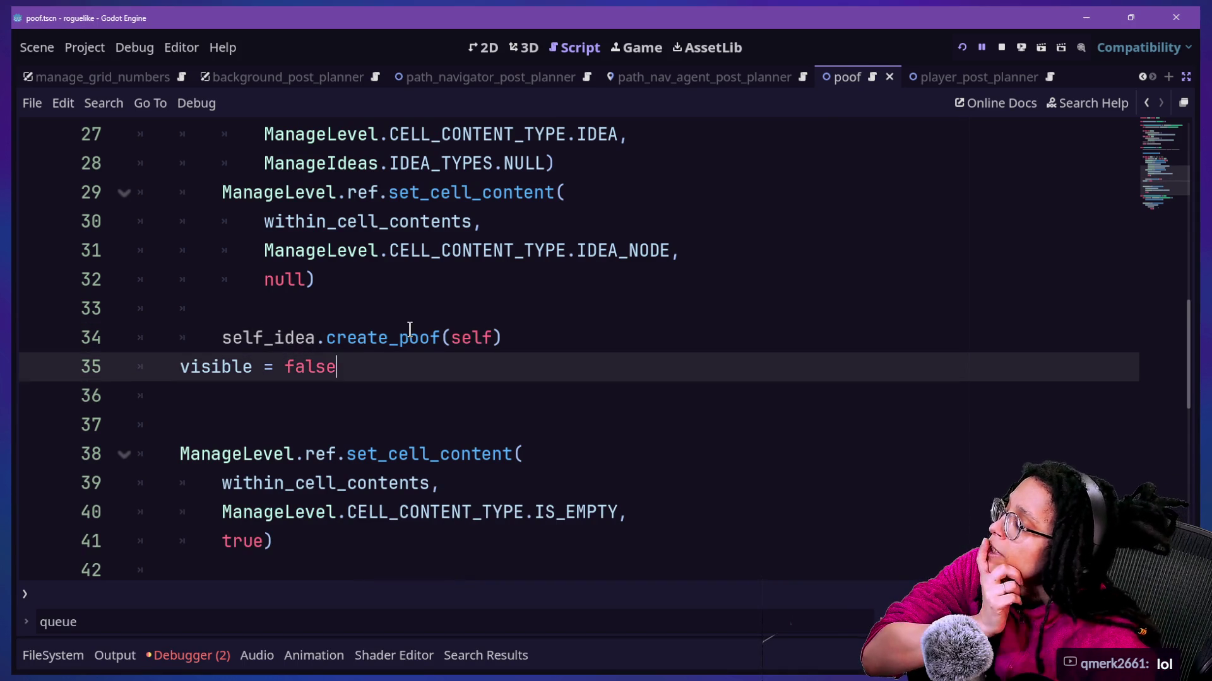
{"action": "scroll", "coordinate": [415, 335], "scroll_direction": "up", "scroll_amount": 3}
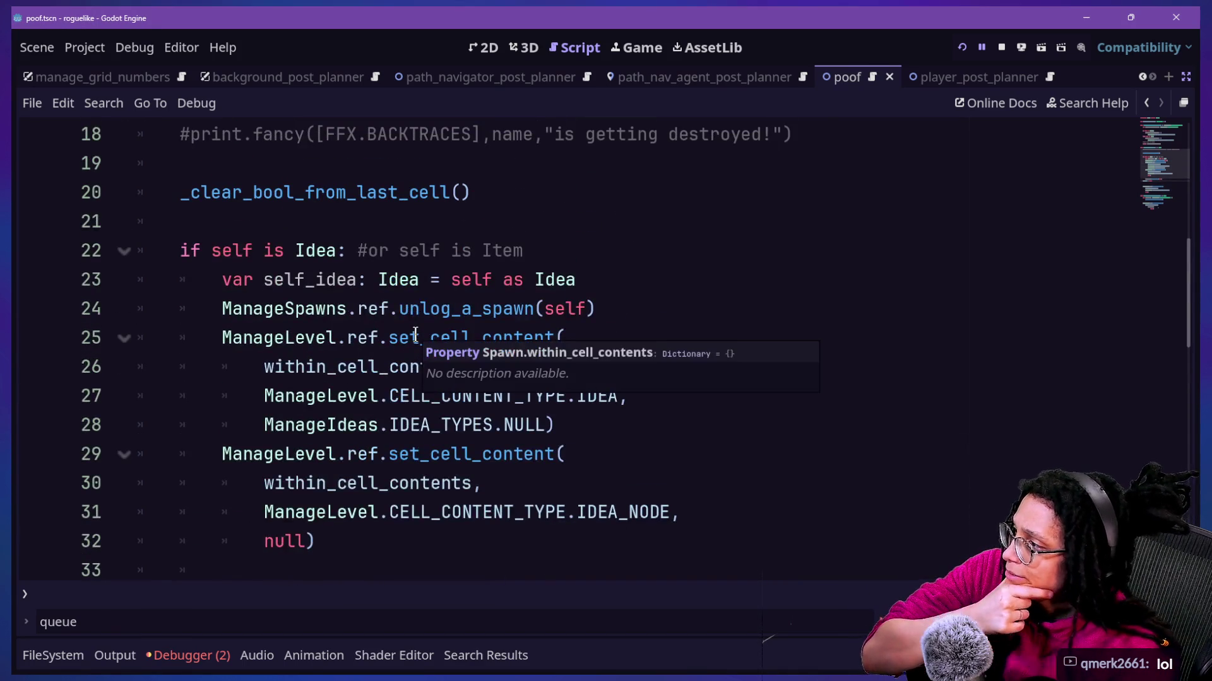
{"action": "scroll", "coordinate": [415, 334], "scroll_direction": "up", "scroll_amount": 1}
{"action": "scroll", "coordinate": [415, 335], "scroll_direction": "up", "scroll_amount": 1}
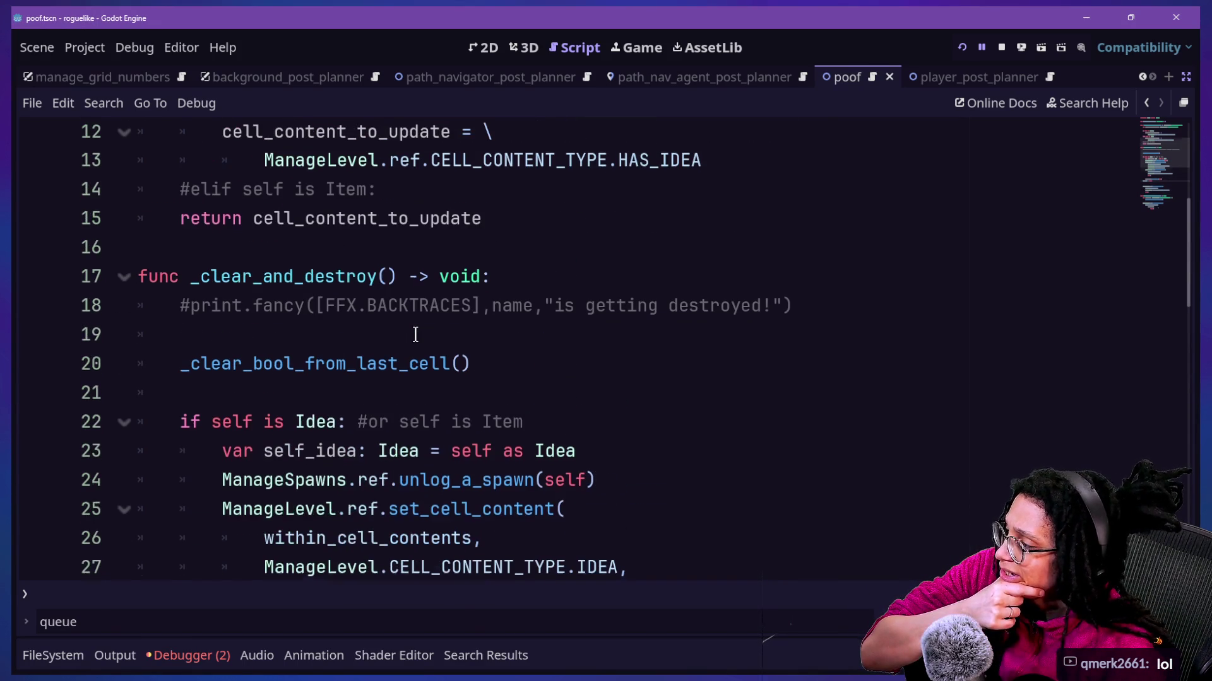
{"action": "scroll", "coordinate": [428, 350], "scroll_direction": "down", "scroll_amount": 4}
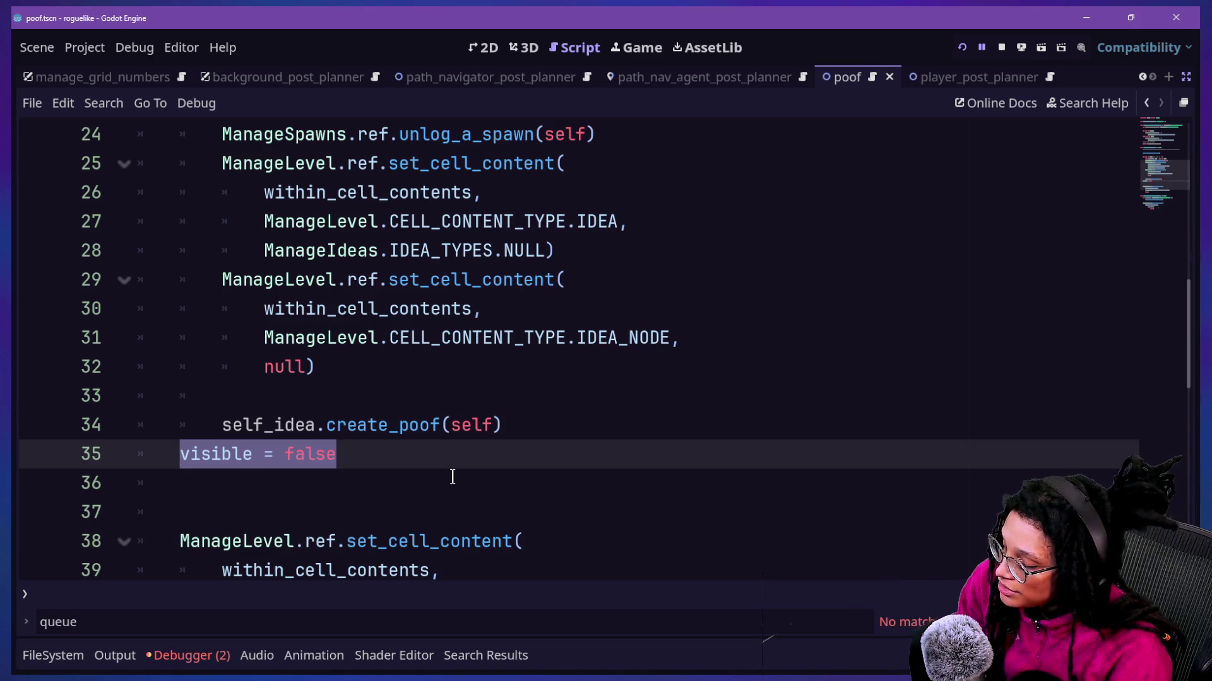
Step: Replace 'visible = false' with queue_free() on line 35, save, and jump to create_poof's definition
{"action": "type", "text": "queue_"}
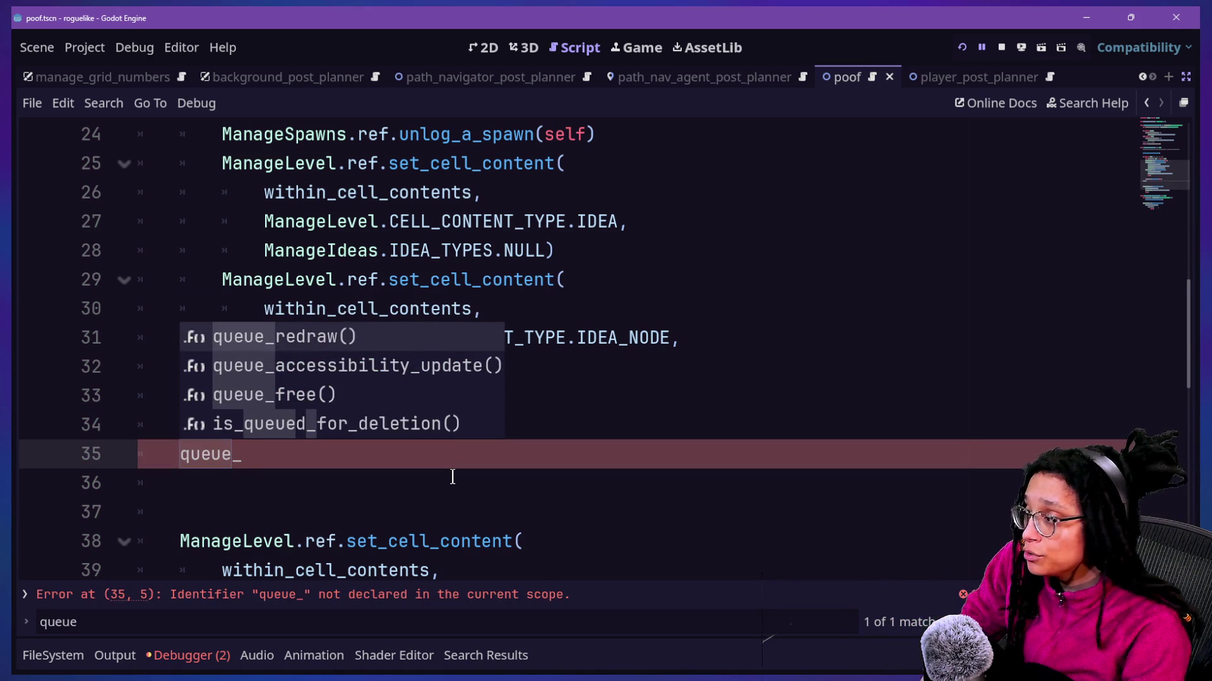
{"action": "key", "text": "Down"}
{"action": "key", "text": "Down"}
{"action": "key", "text": "Return"}
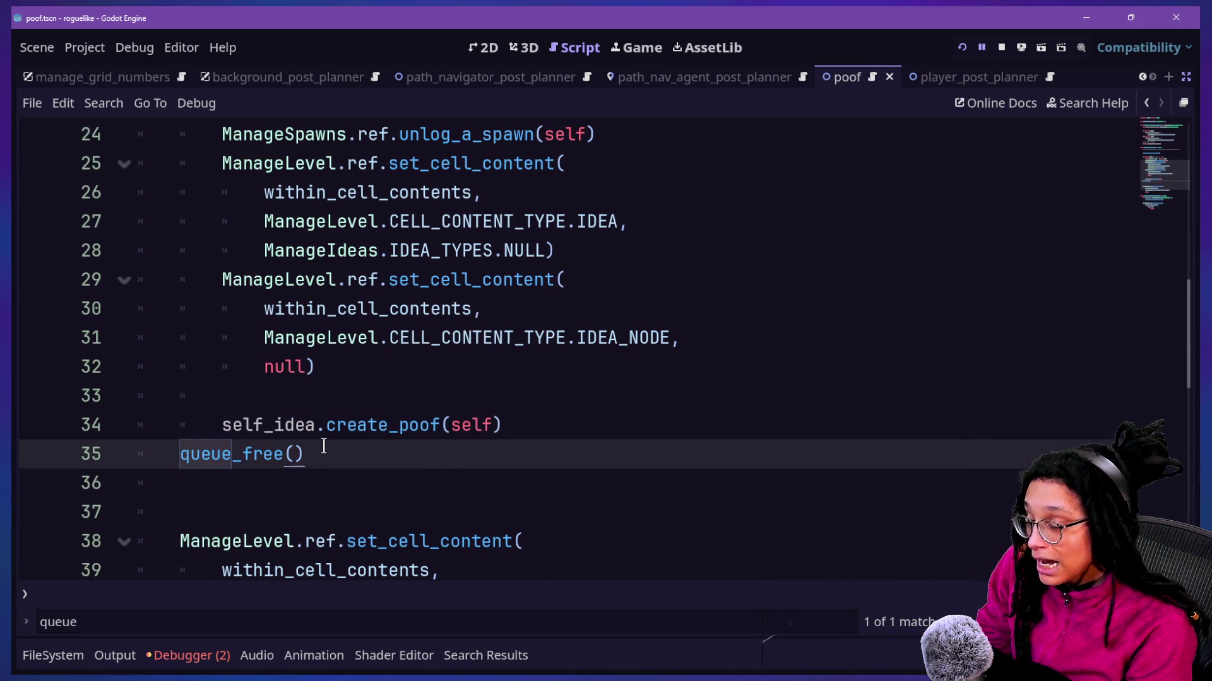
{"action": "key", "text": "ctrl+s"}
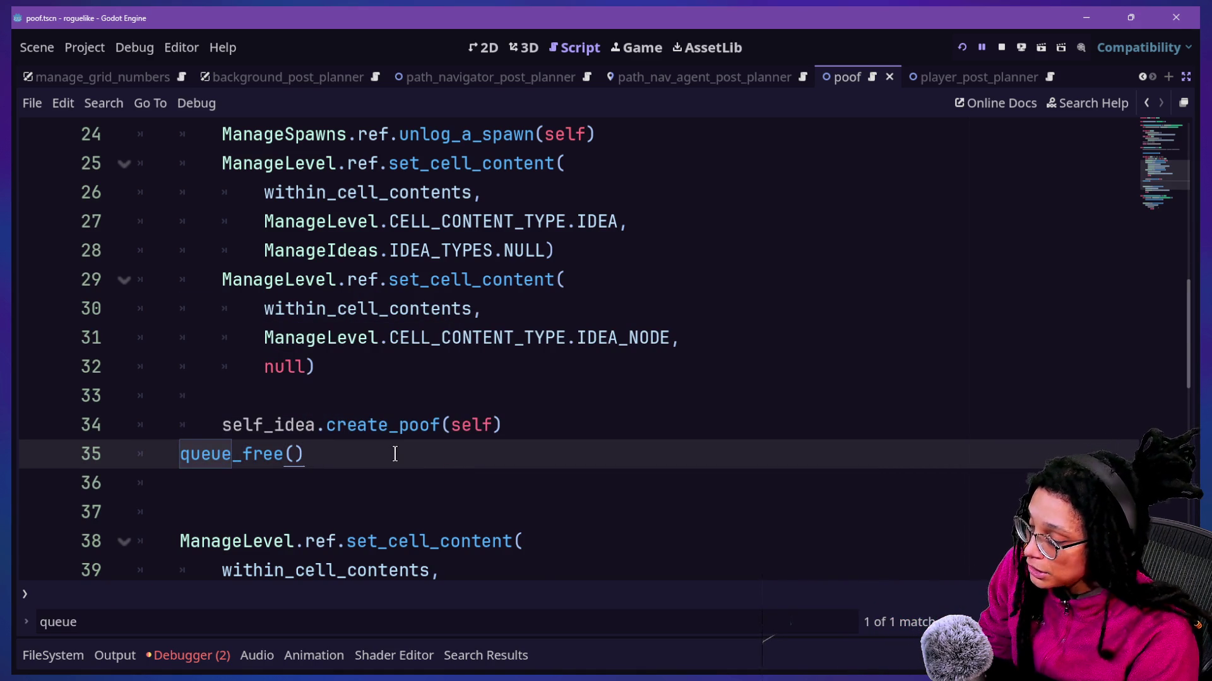
{"action": "left_click", "coordinate": [382, 425], "text": "ctrl"}
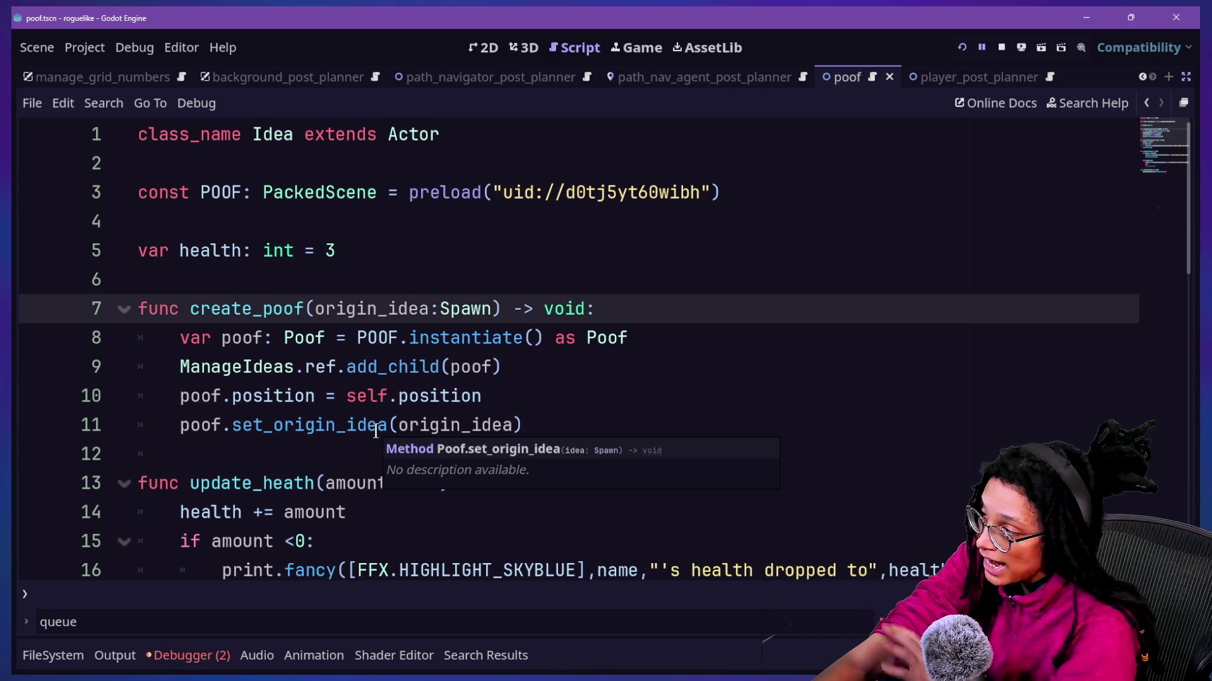
Step: Review the create_poof function in the Idea script, then open poof.gd
{"action": "left_click", "coordinate": [409, 396]}
{"action": "scroll", "coordinate": [409, 392], "scroll_direction": "down", "scroll_amount": 4}
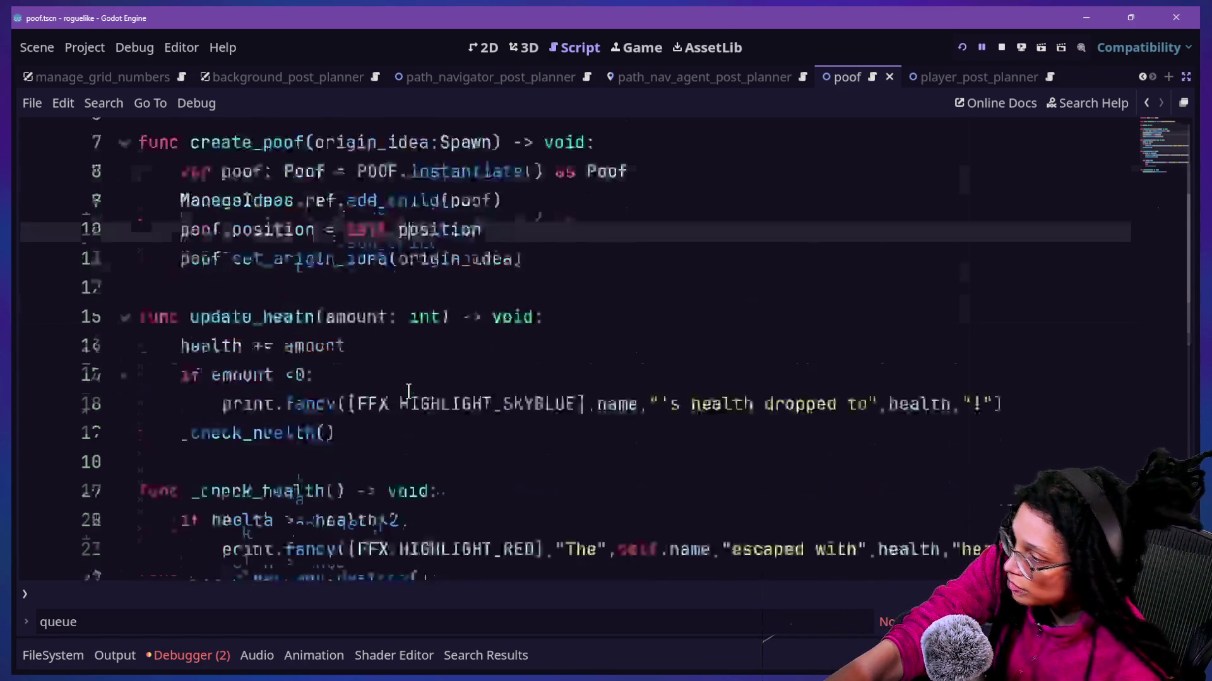
{"action": "scroll", "coordinate": [409, 392], "scroll_direction": "down", "scroll_amount": 5}
{"action": "scroll", "coordinate": [409, 392], "scroll_direction": "up", "scroll_amount": 3}
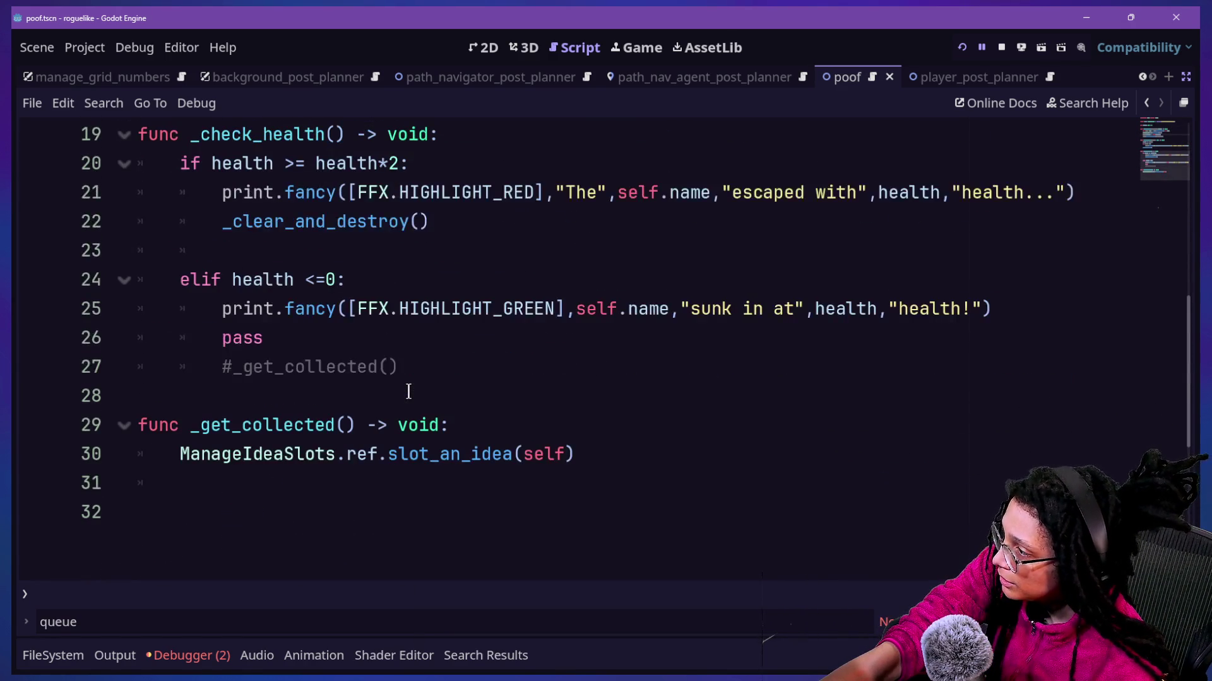
{"action": "key", "text": "shift+alt+o"}
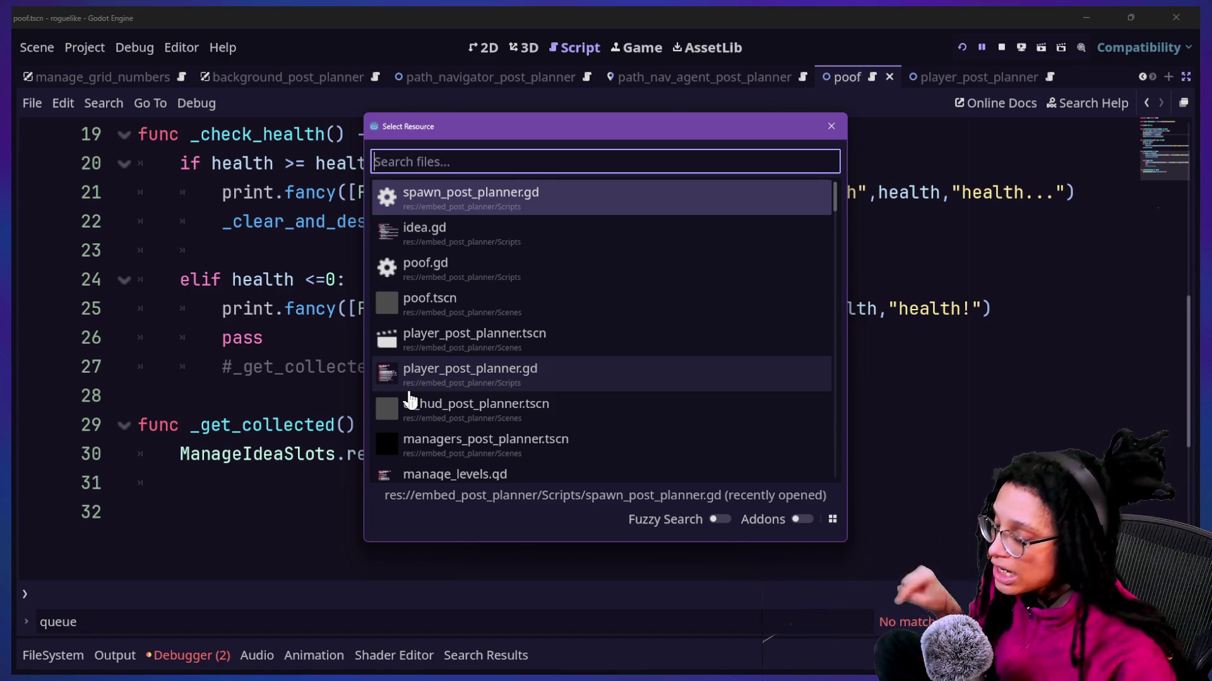
{"action": "key", "text": "Down"}
{"action": "key", "text": "Down"}
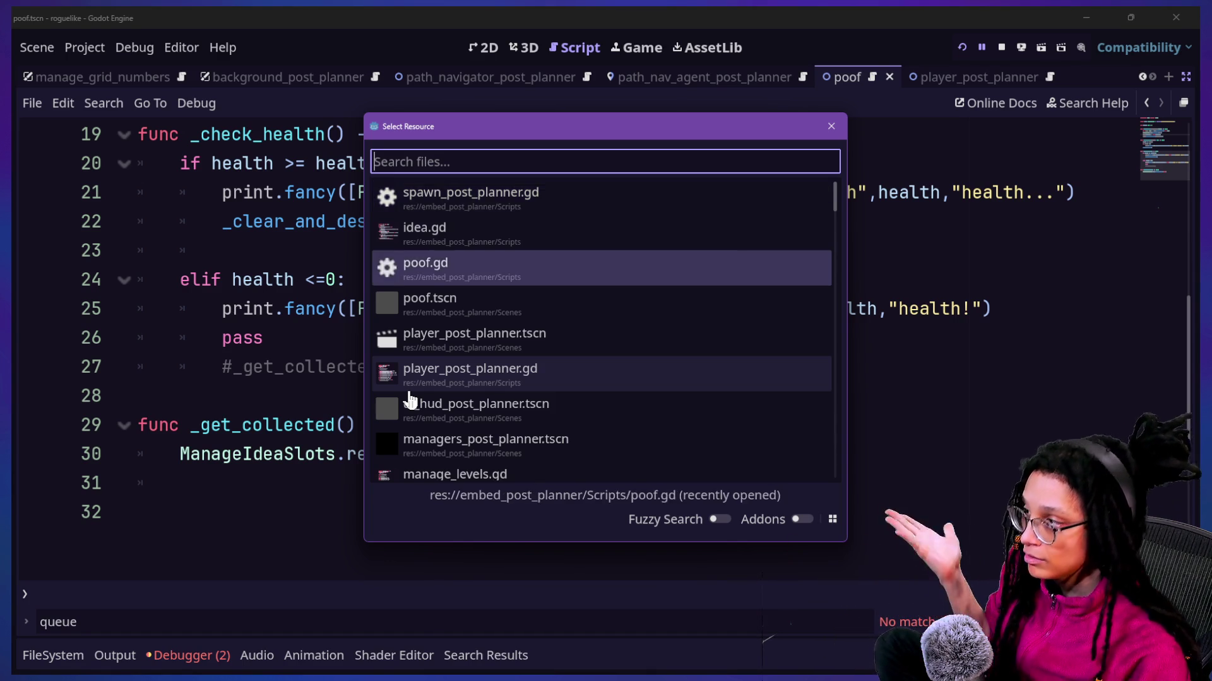
{"action": "key", "text": "Return"}
Step: Guard the queue_free line with 'if _origin_idea:' and run the project to test
{"action": "left_click", "coordinate": [538, 222]}
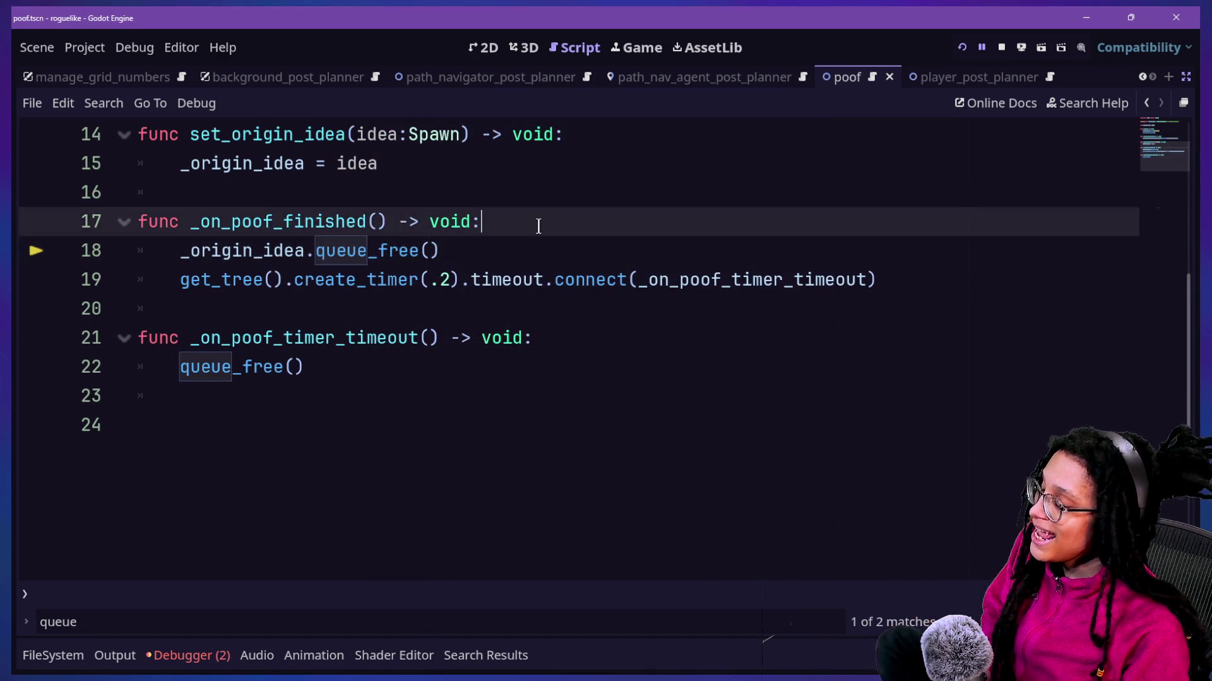
{"action": "key", "text": "Return"}
{"action": "type", "text": "of"}
{"action": "key", "text": "BackSpace"}
{"action": "key", "text": "BackSpace"}
{"action": "type", "text": "if"}
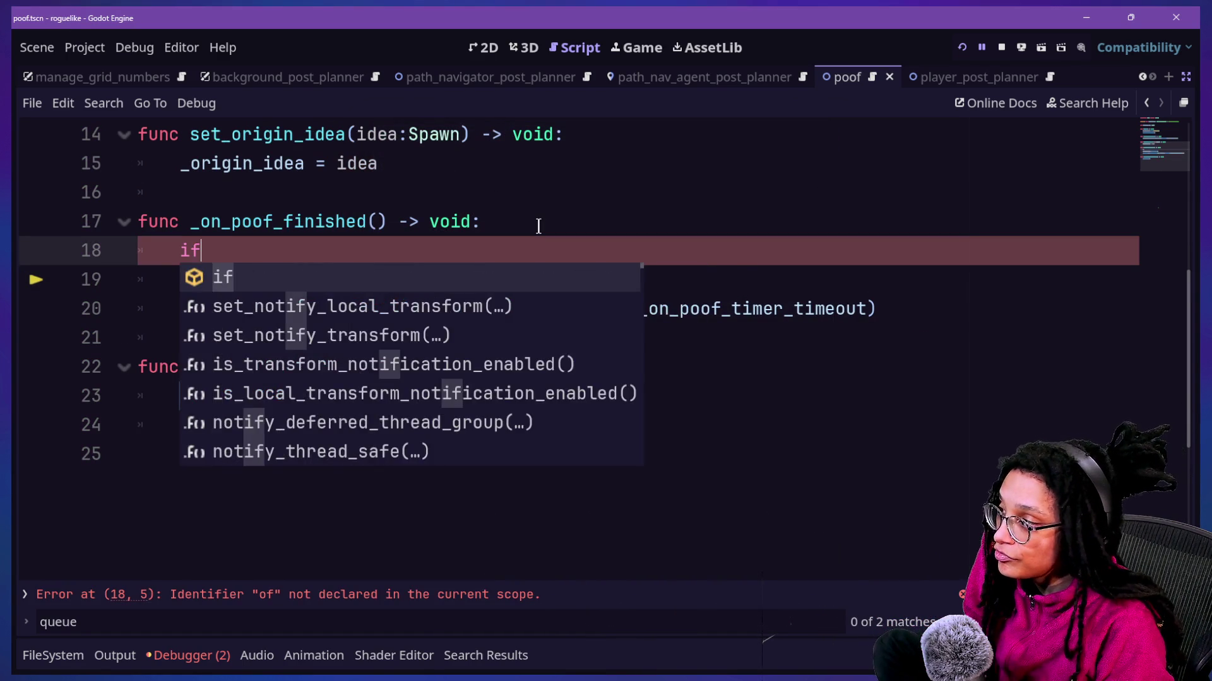
{"action": "type", "text": " _origin_idea:"}
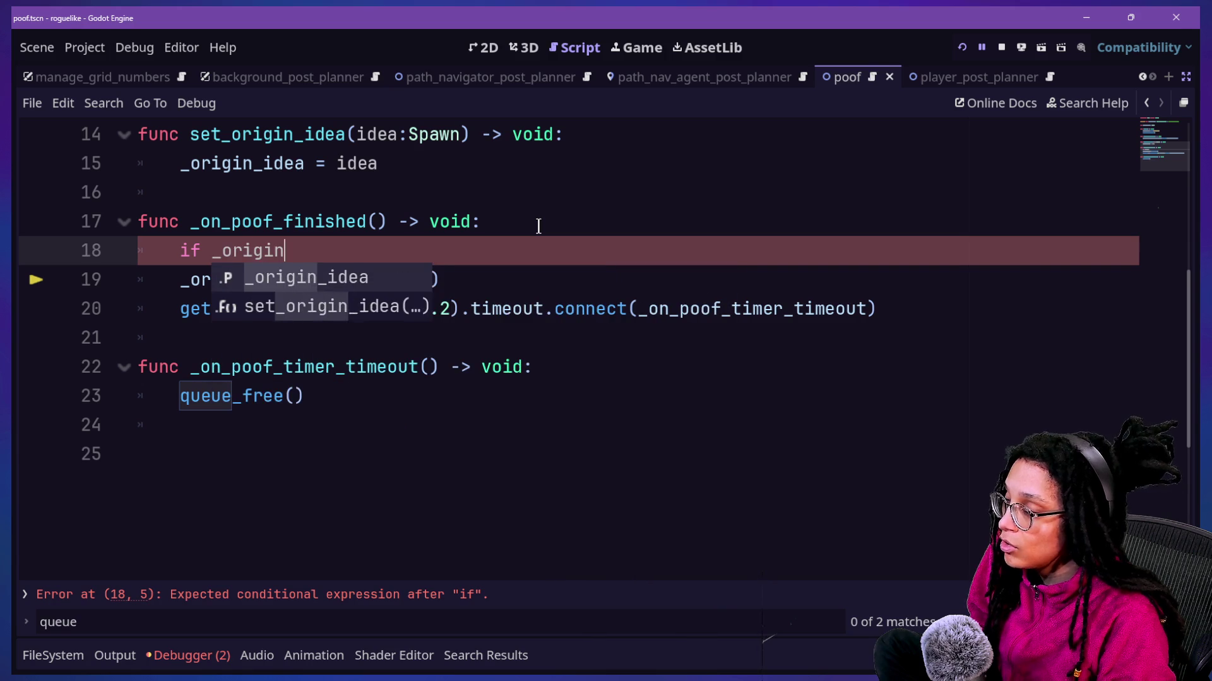
{"action": "left_click", "coordinate": [148, 272]}
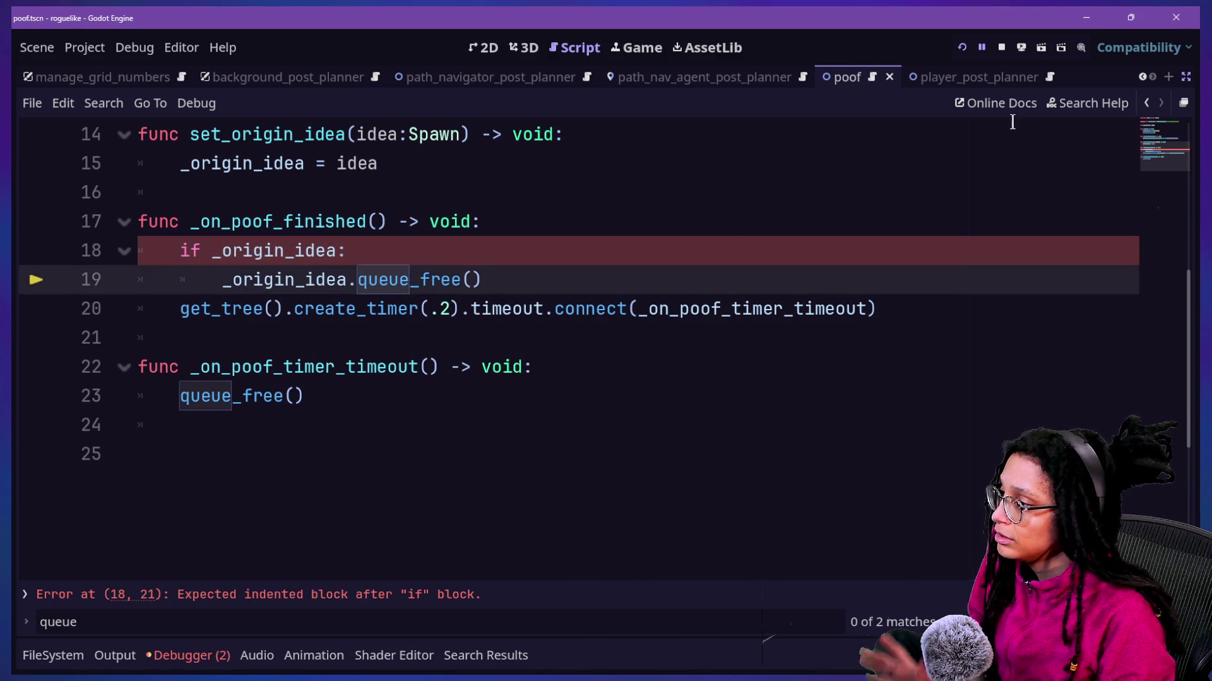
{"action": "left_click", "coordinate": [963, 46]}
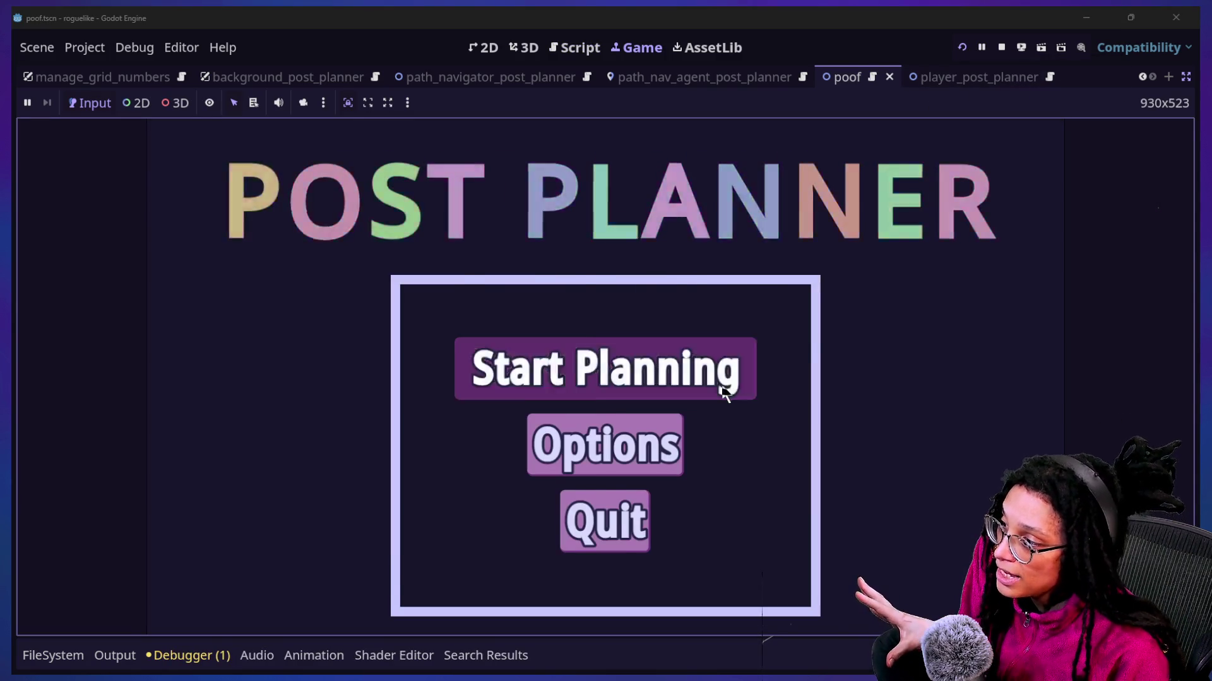
Step: Start planning and choose Mewsky as the posting platform
{"action": "left_click", "coordinate": [719, 387]}
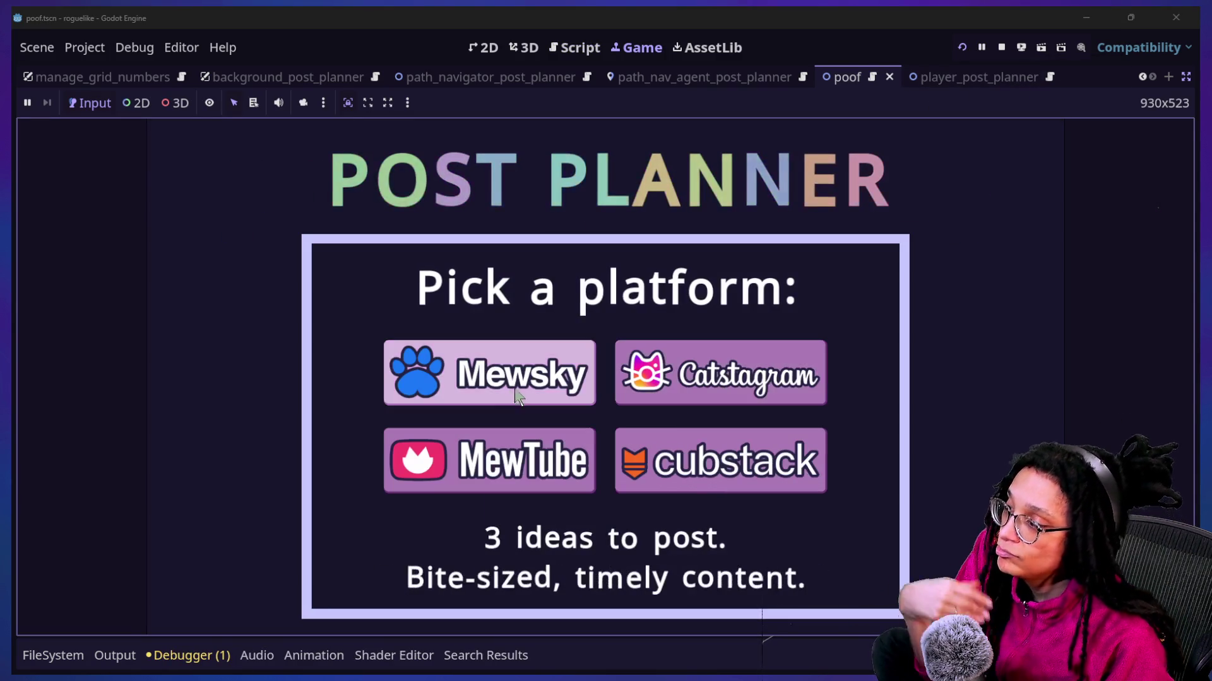
{"action": "left_click", "coordinate": [531, 392]}
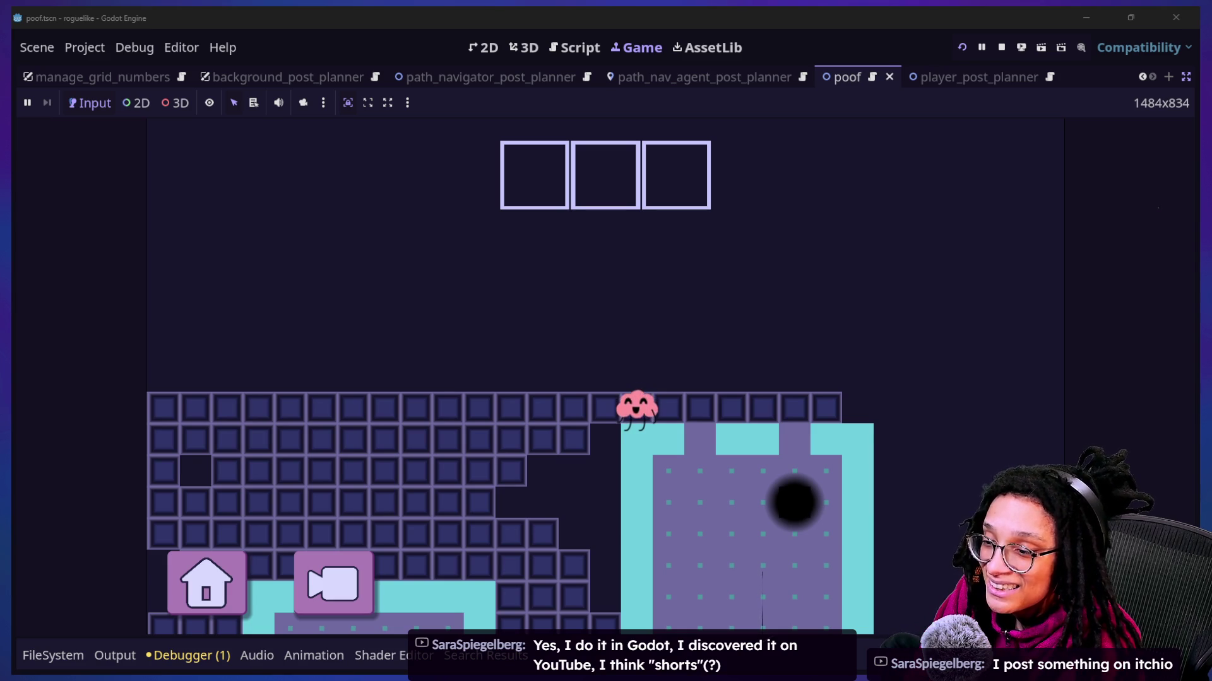
Step: Walk the player through the level to the catfood cans to think about CATFOOD
{"action": "left_click", "coordinate": [616, 493]}
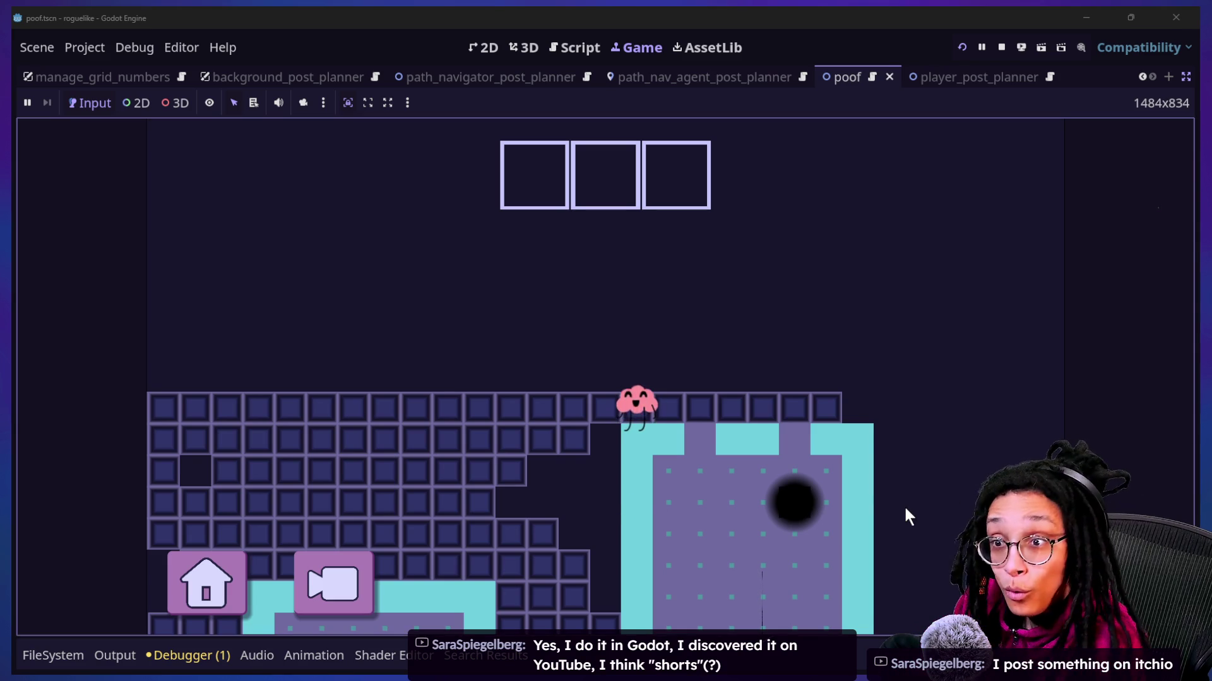
{"action": "key", "text": "Right"}
{"action": "key", "text": "Right"}
{"action": "key", "text": "Down"}
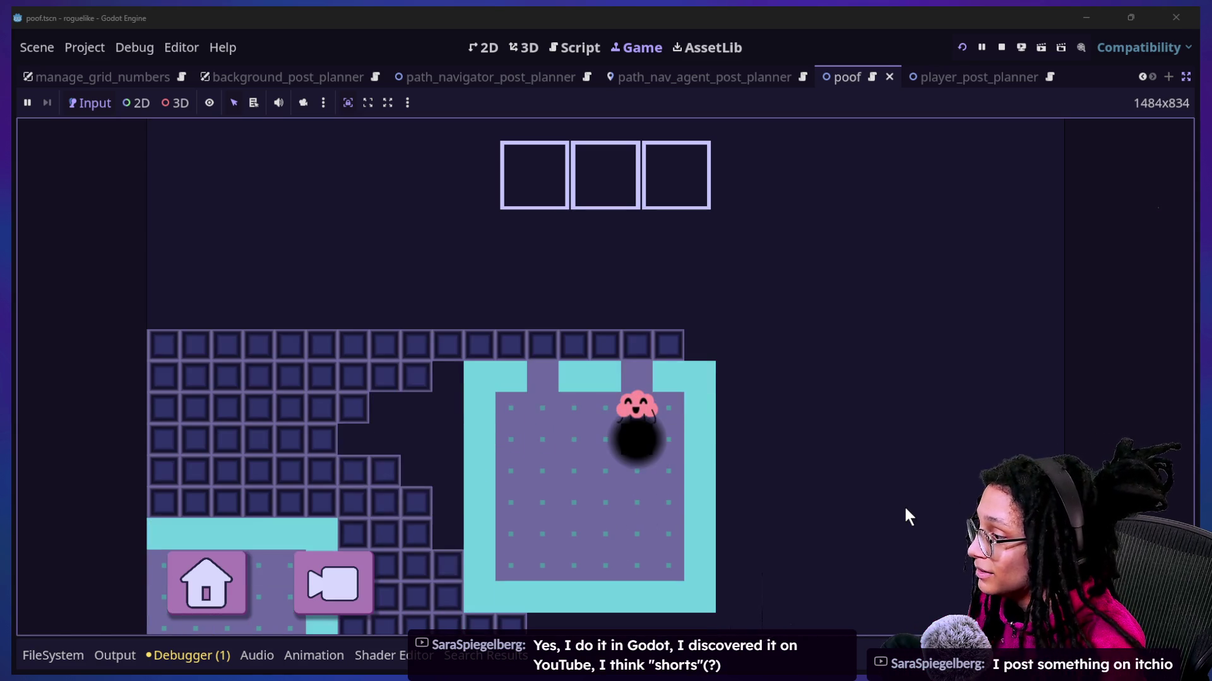
{"action": "key", "text": "Left"}
{"action": "key", "text": "Left"}
{"action": "key", "text": "Left"}
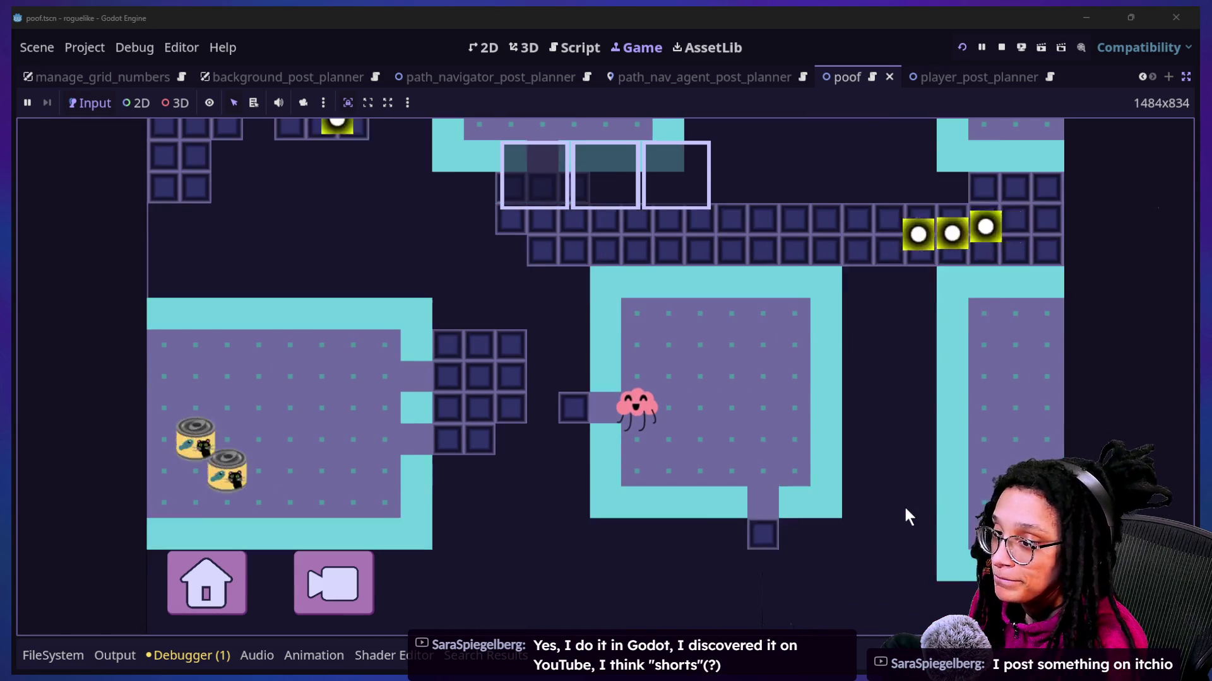
{"action": "key", "text": "Right"}
{"action": "key", "text": "Left"}
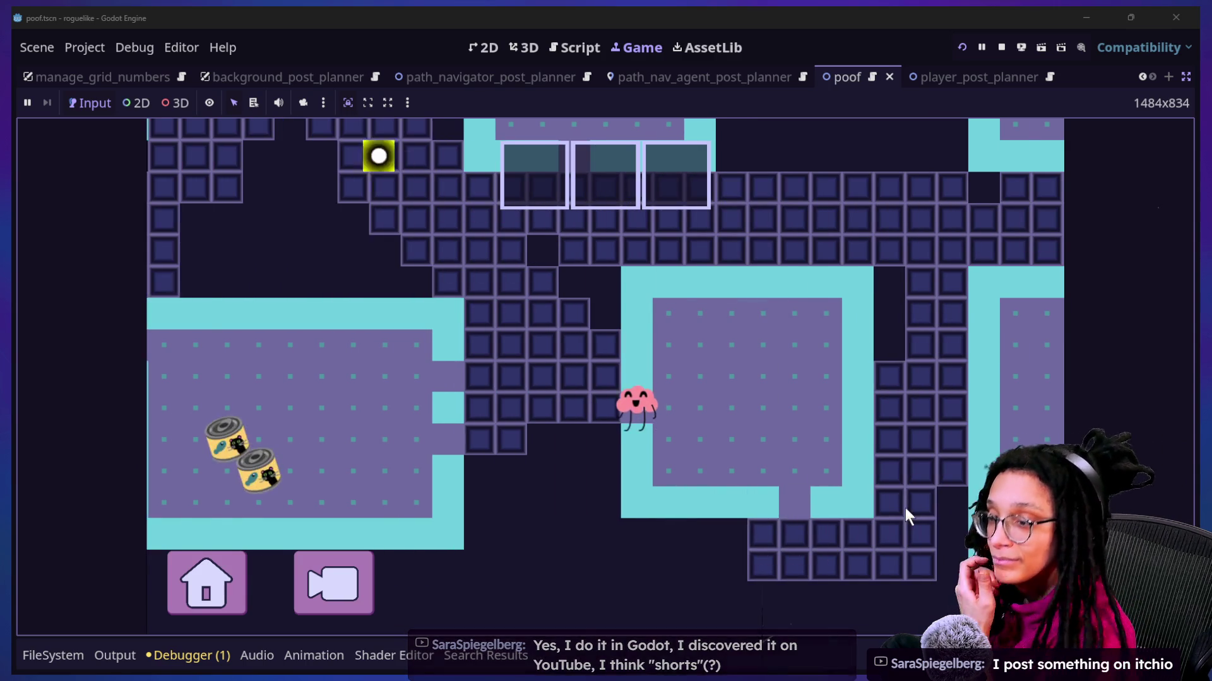
{"action": "key", "text": "Left"}
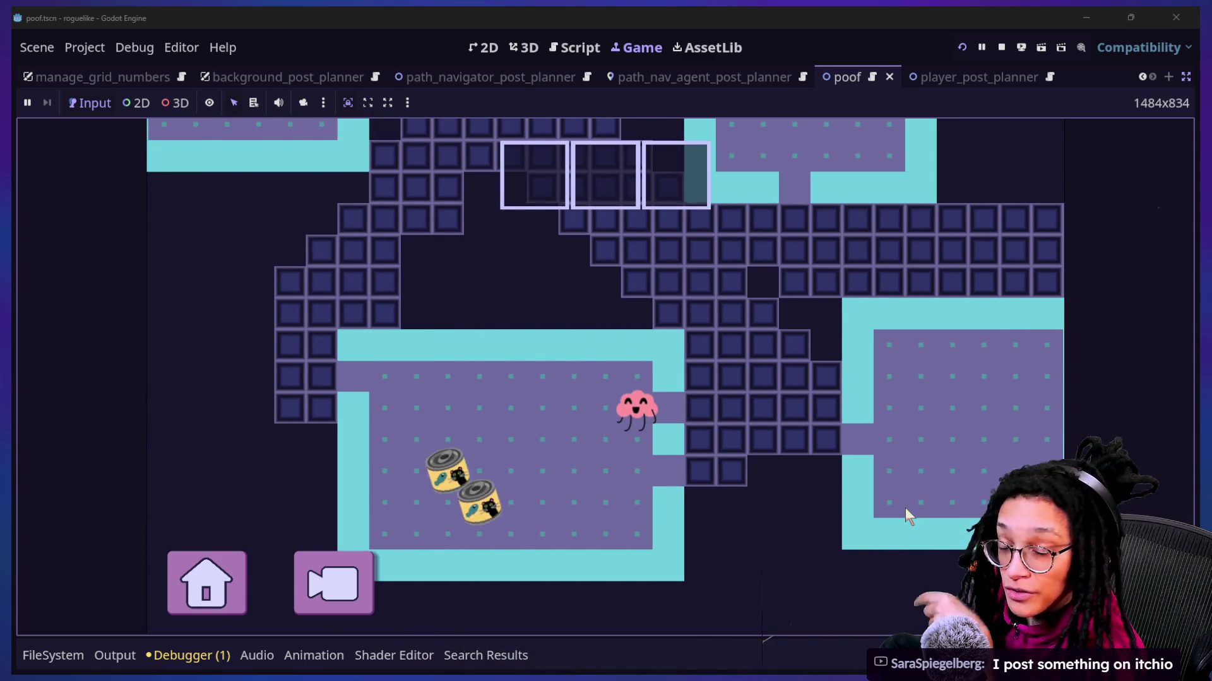
{"action": "key", "text": "Down"}
{"action": "key", "text": "Left"}
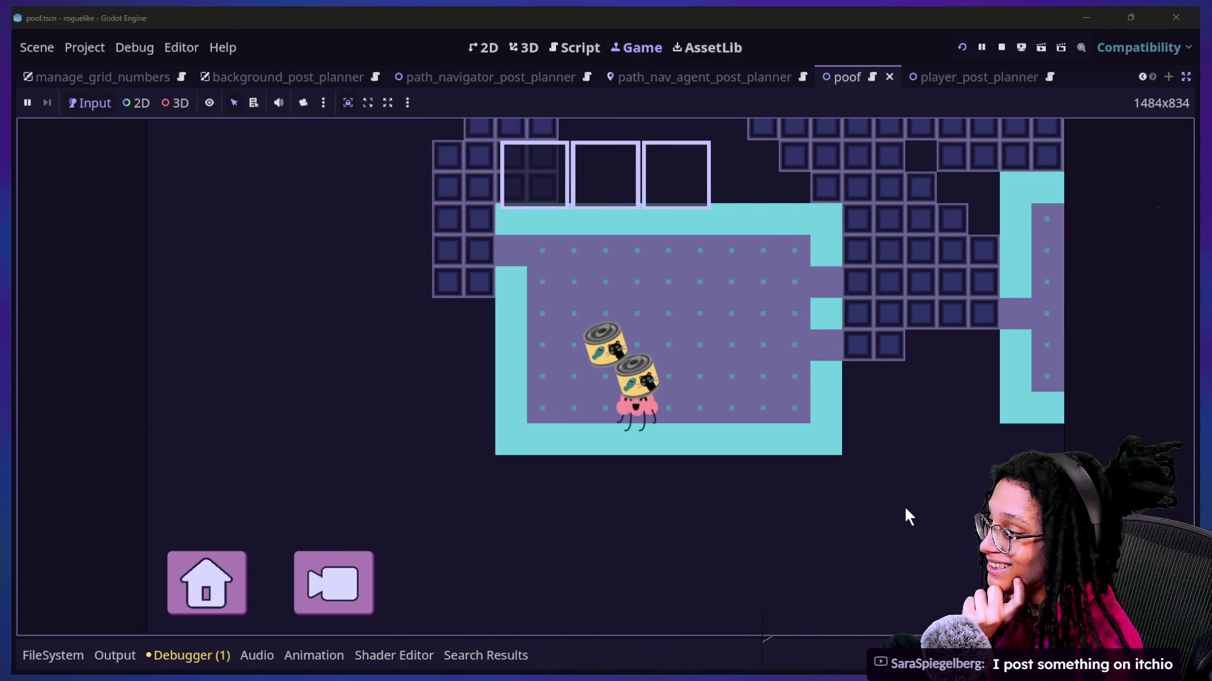
{"action": "key", "text": "Up"}
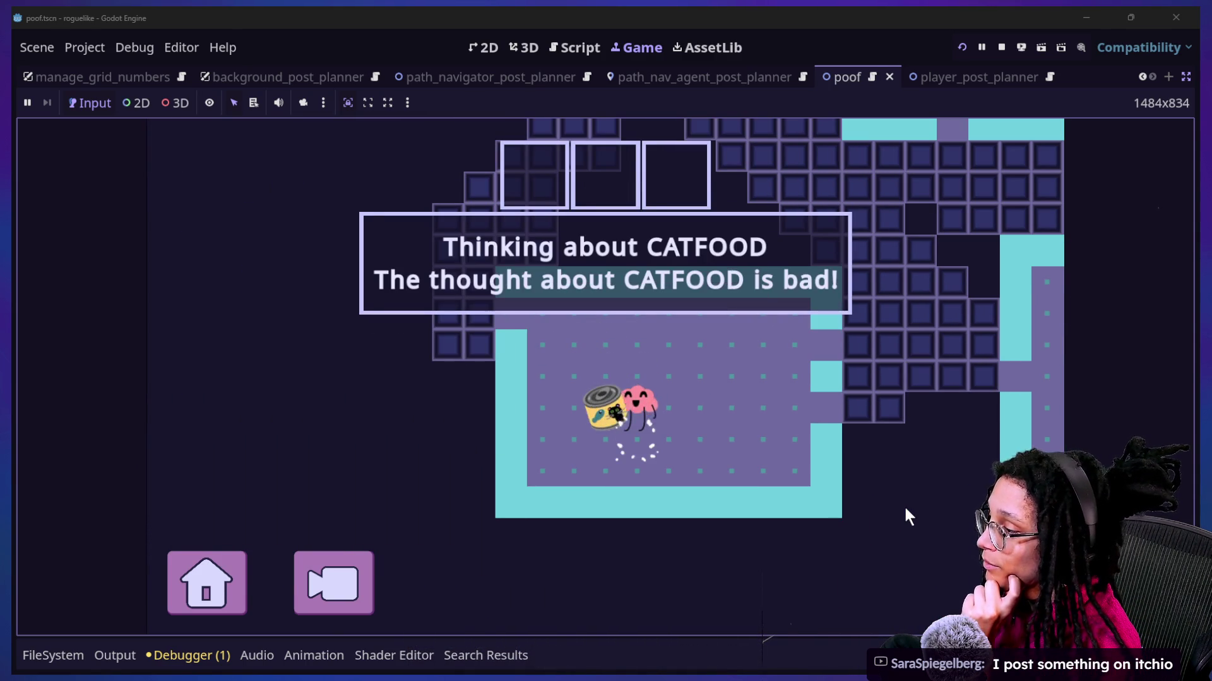
{"action": "key", "text": "Left"}
{"action": "key", "text": "Right"}
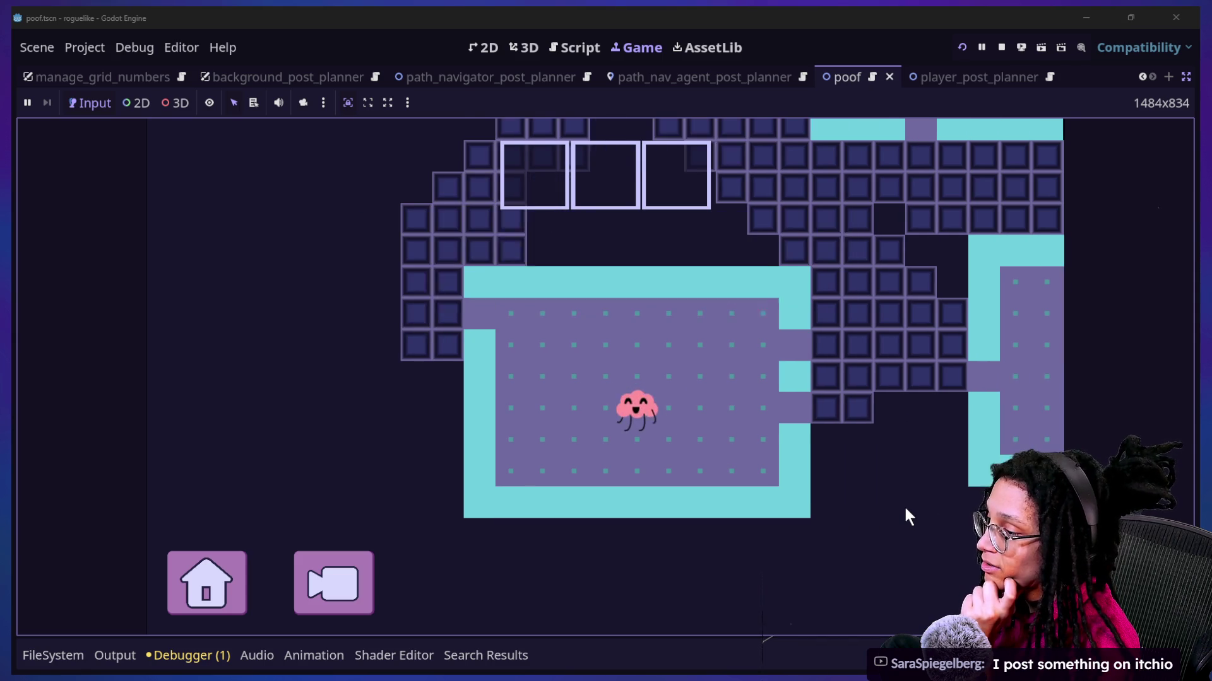
{"action": "key", "text": "Right"}
{"action": "key", "text": "Up"}
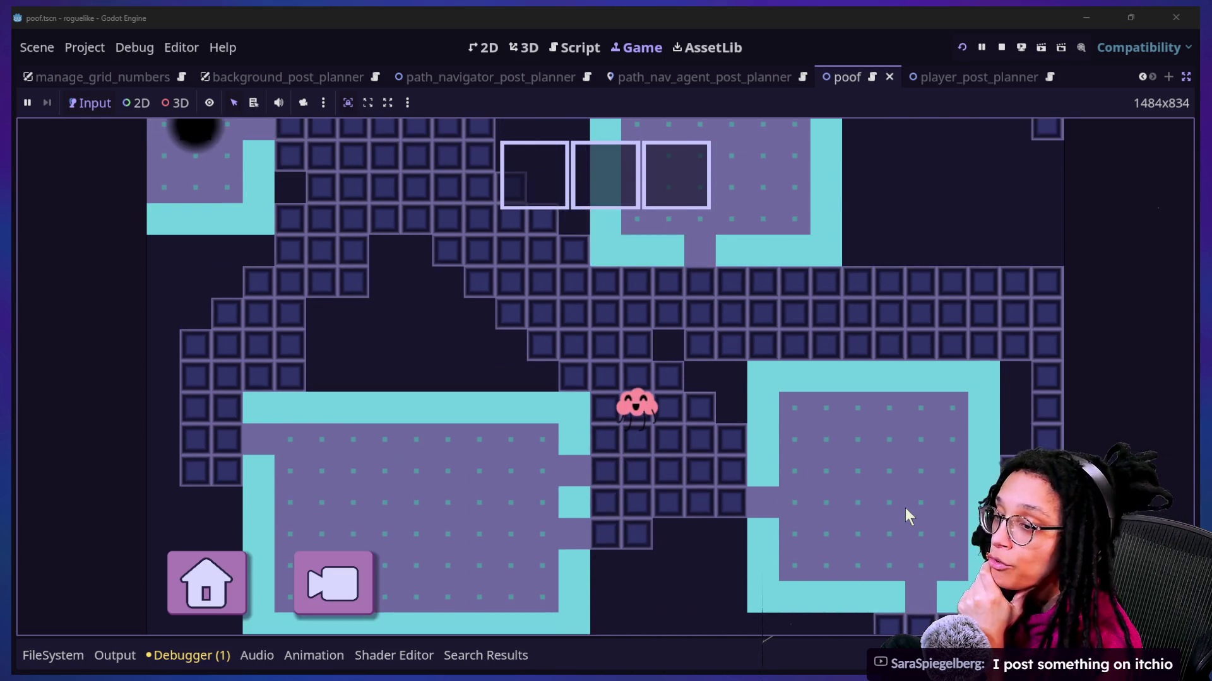
{"action": "key", "text": "Left"}
{"action": "key", "text": "Right"}
{"action": "key", "text": "Up"}
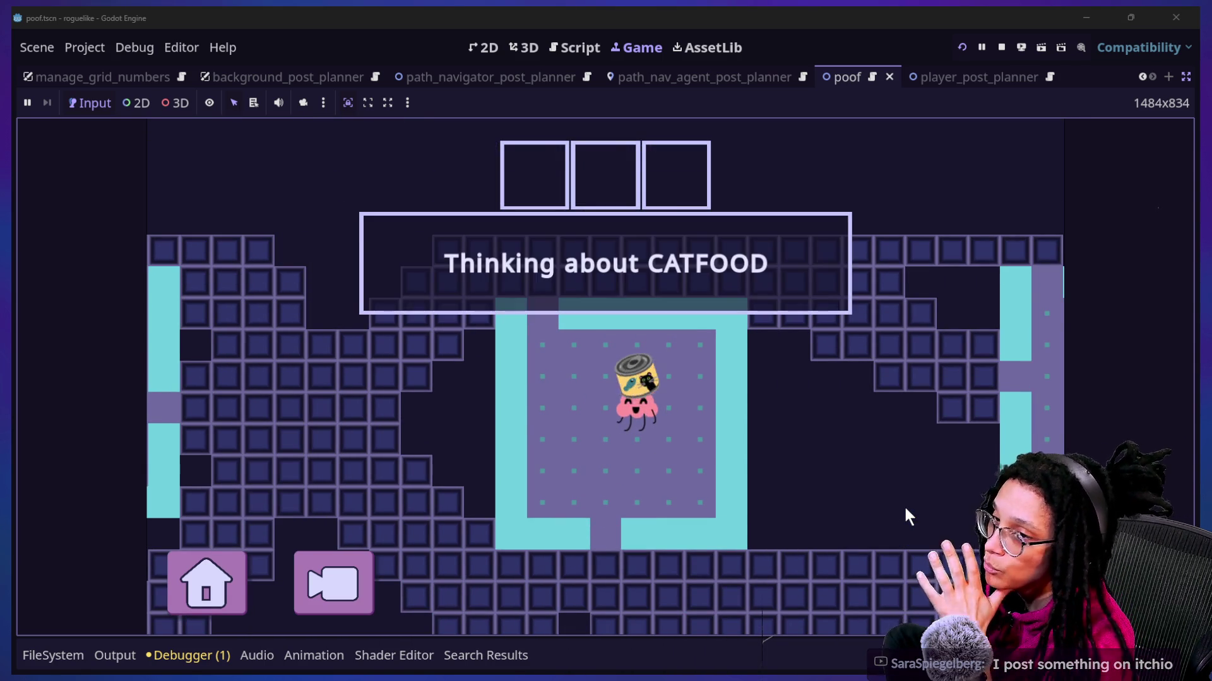
{"action": "key", "text": "Up"}
{"action": "key", "text": "Left"}
Step: Travel through the black hole to the catfood room, then show all open windows
{"action": "key", "text": "Left"}
{"action": "key", "text": "Up"}
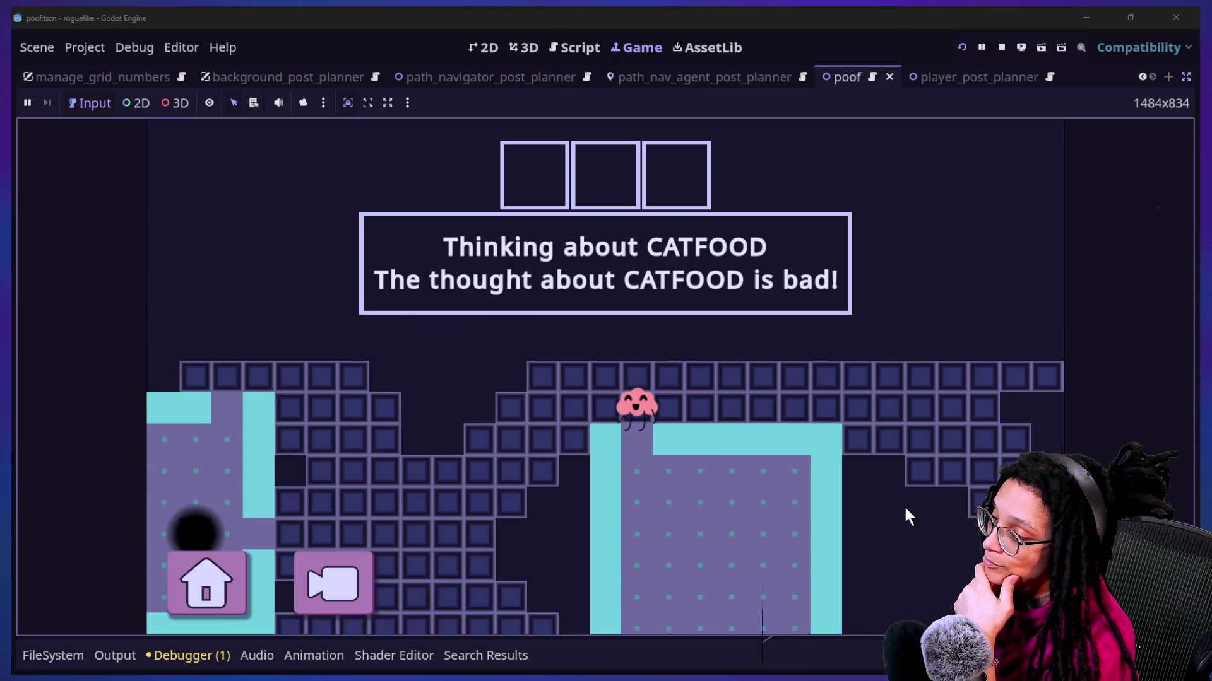
{"action": "key", "text": "Left"}
{"action": "key", "text": "Left"}
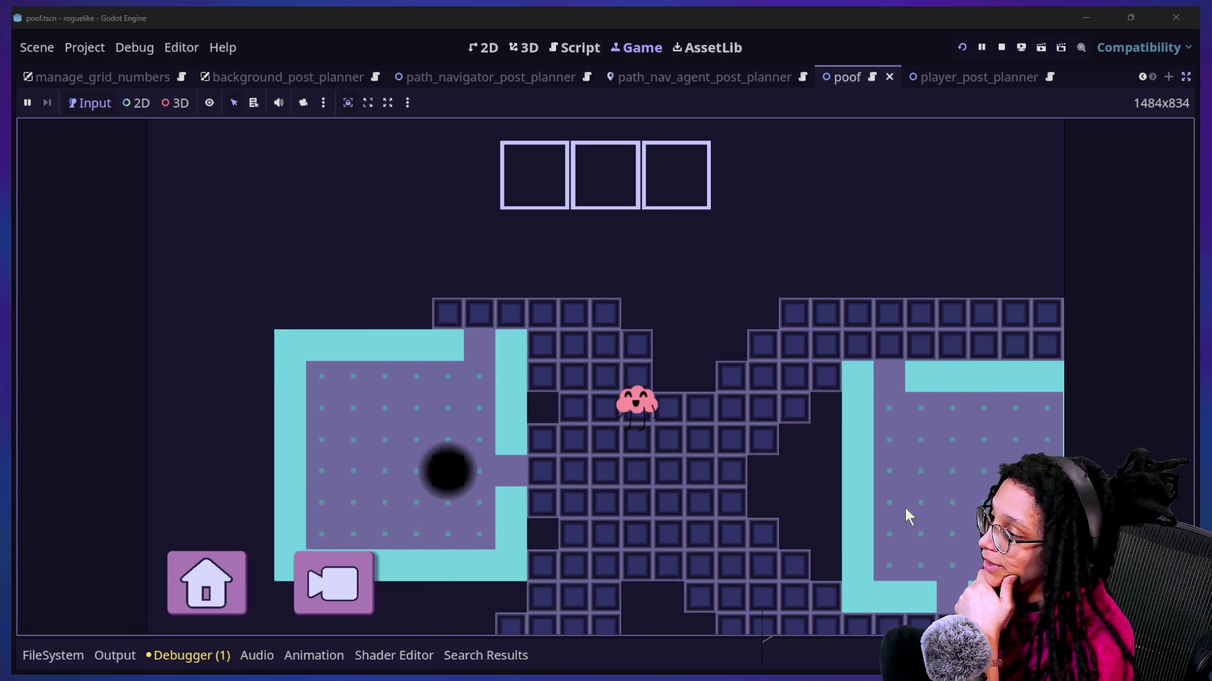
{"action": "key", "text": "Down"}
{"action": "key", "text": "Left"}
{"action": "key", "text": "Up"}
{"action": "key", "text": "Up"}
{"action": "key", "text": "Left"}
{"action": "key", "text": "Down"}
{"action": "key", "text": "Down"}
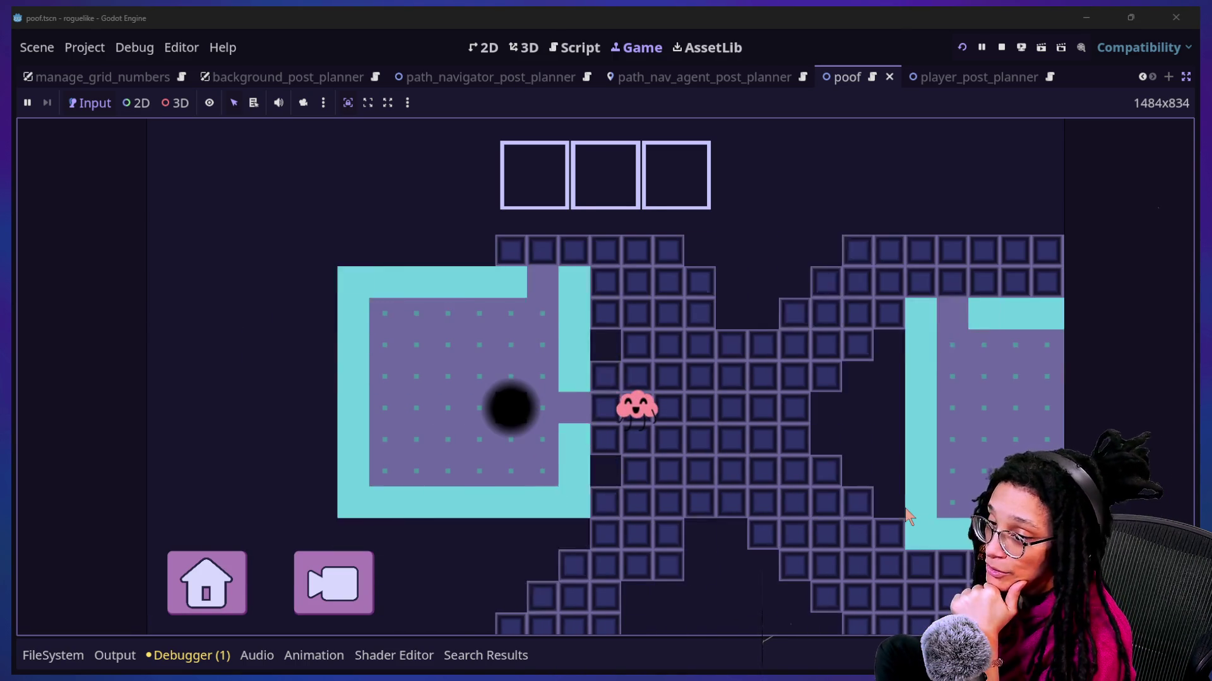
{"action": "key", "text": "Left"}
{"action": "key", "text": "Left"}
{"action": "key", "text": "Left"}
{"action": "key", "text": "Right"}
{"action": "key", "text": "Right"}
{"action": "key", "text": "Right"}
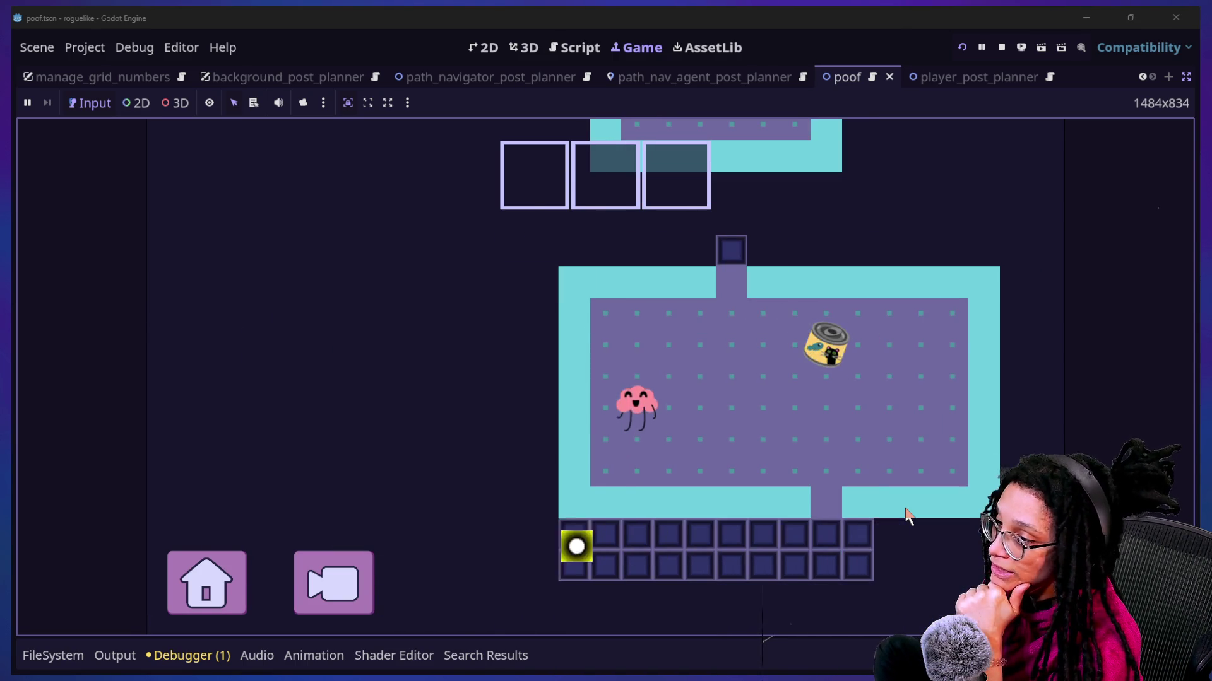
{"action": "key", "text": "Up"}
{"action": "key", "text": "Up"}
{"action": "key", "text": "Up"}
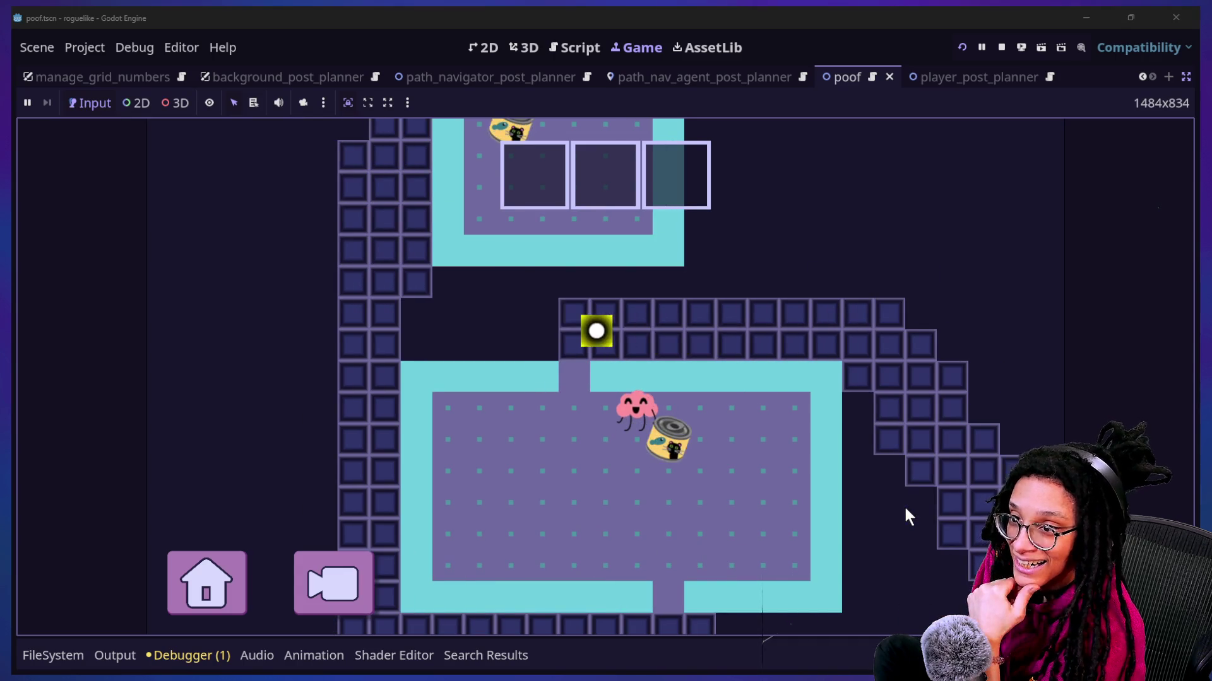
{"action": "key", "text": "Down"}
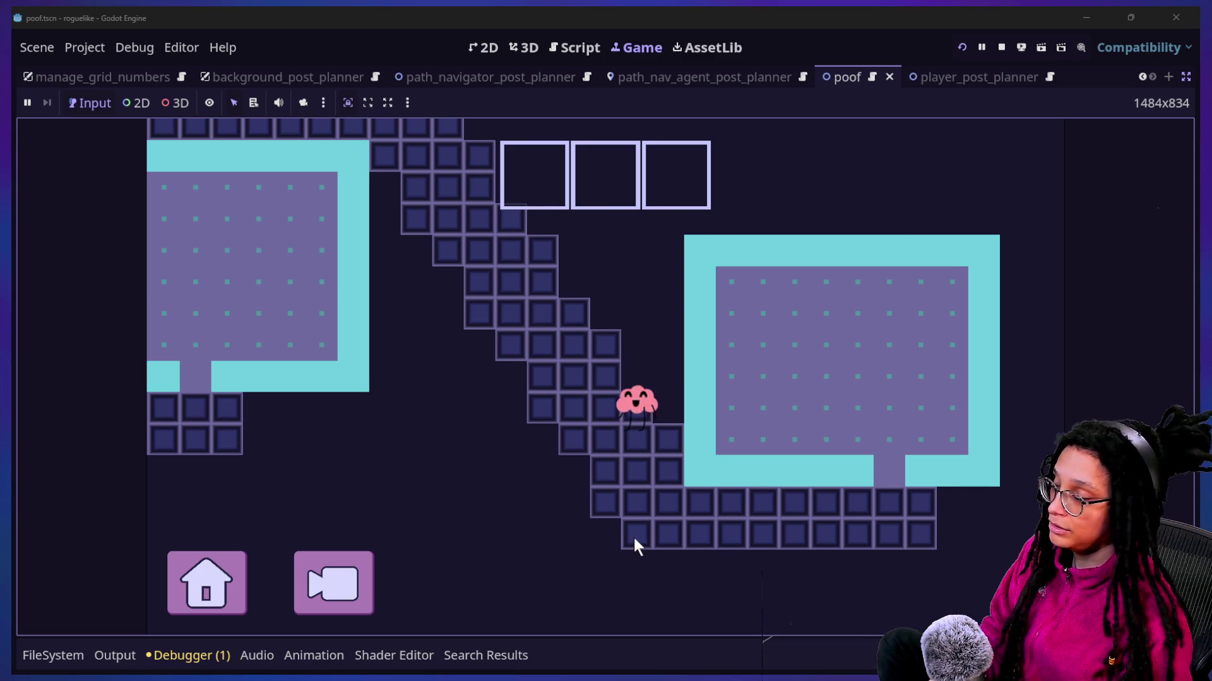
{"action": "key", "text": "super+Tab"}
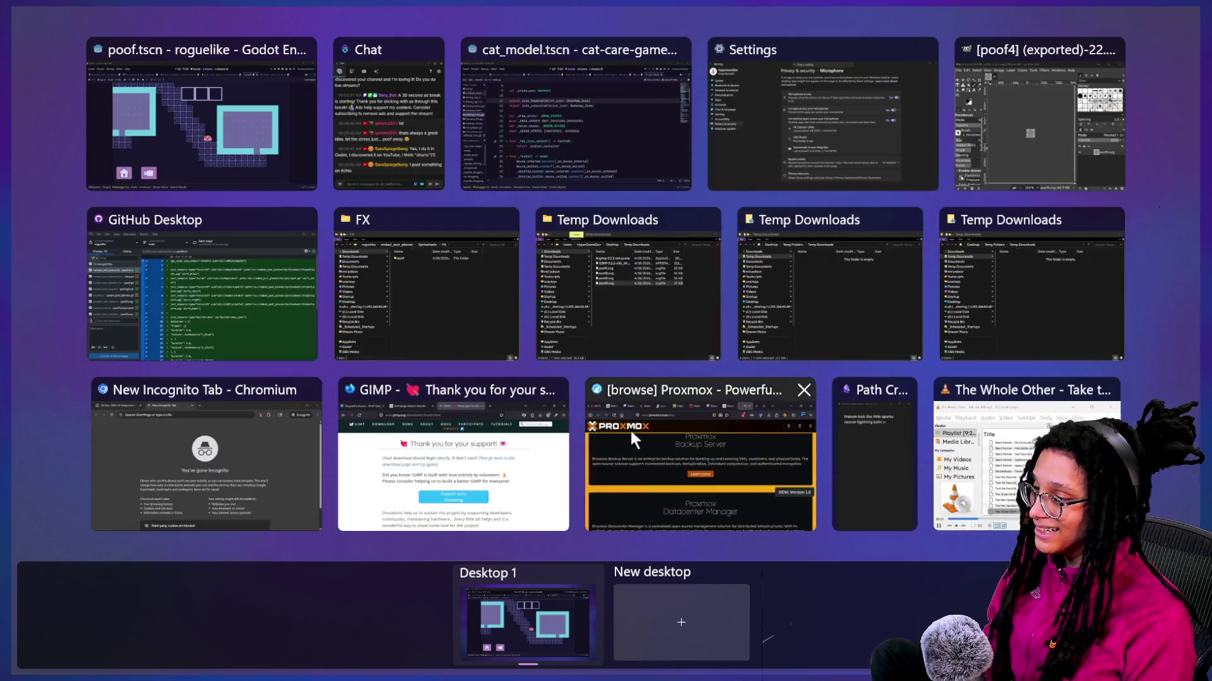
Step: Switch to the cat-care game project and run it
{"action": "left_click", "coordinate": [616, 435]}
{"action": "key", "text": "super+Tab"}
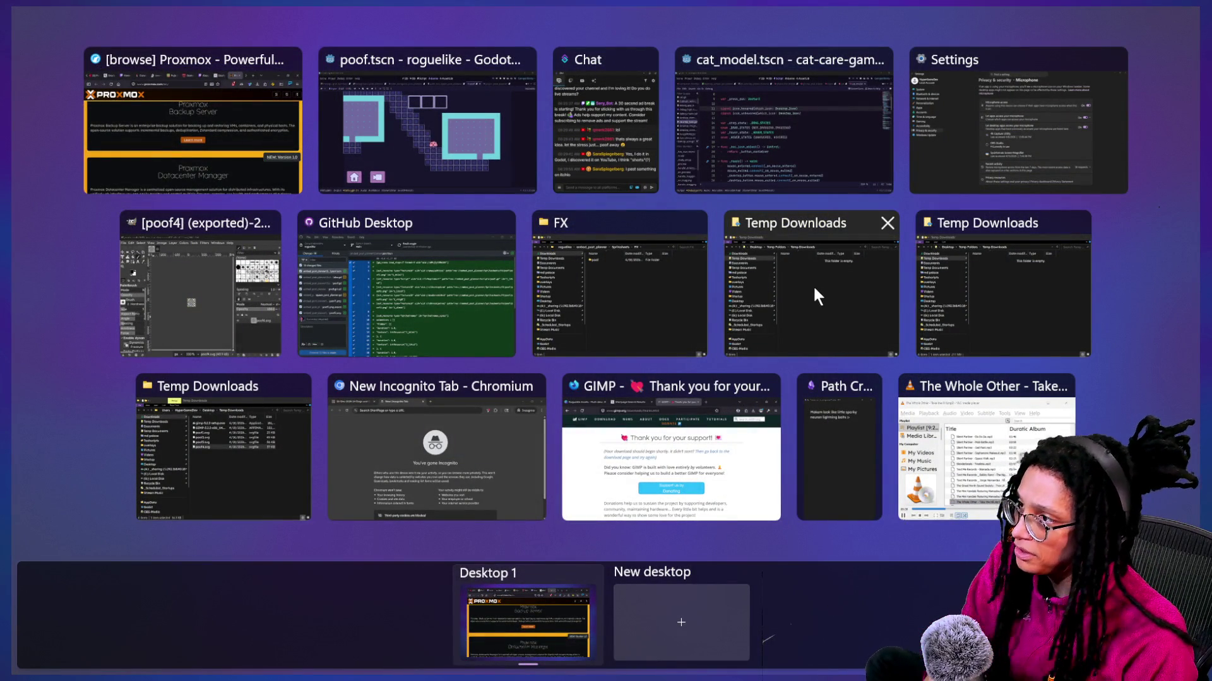
{"action": "left_click", "coordinate": [845, 108]}
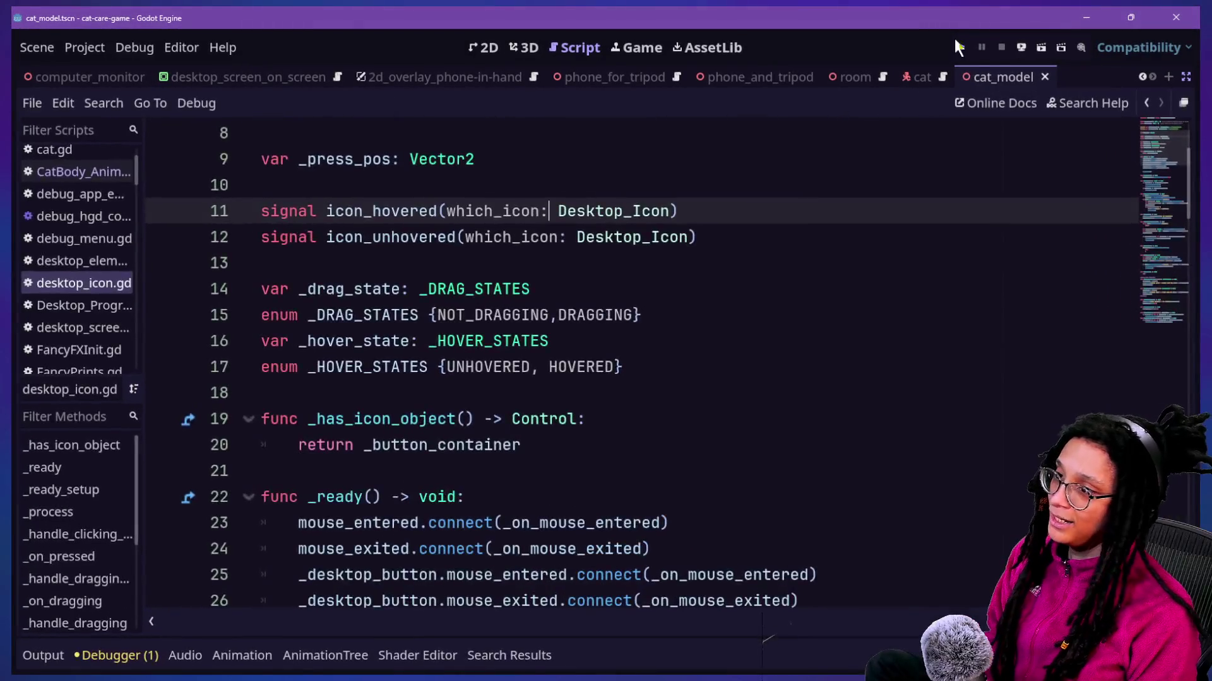
{"action": "left_click", "coordinate": [961, 48]}
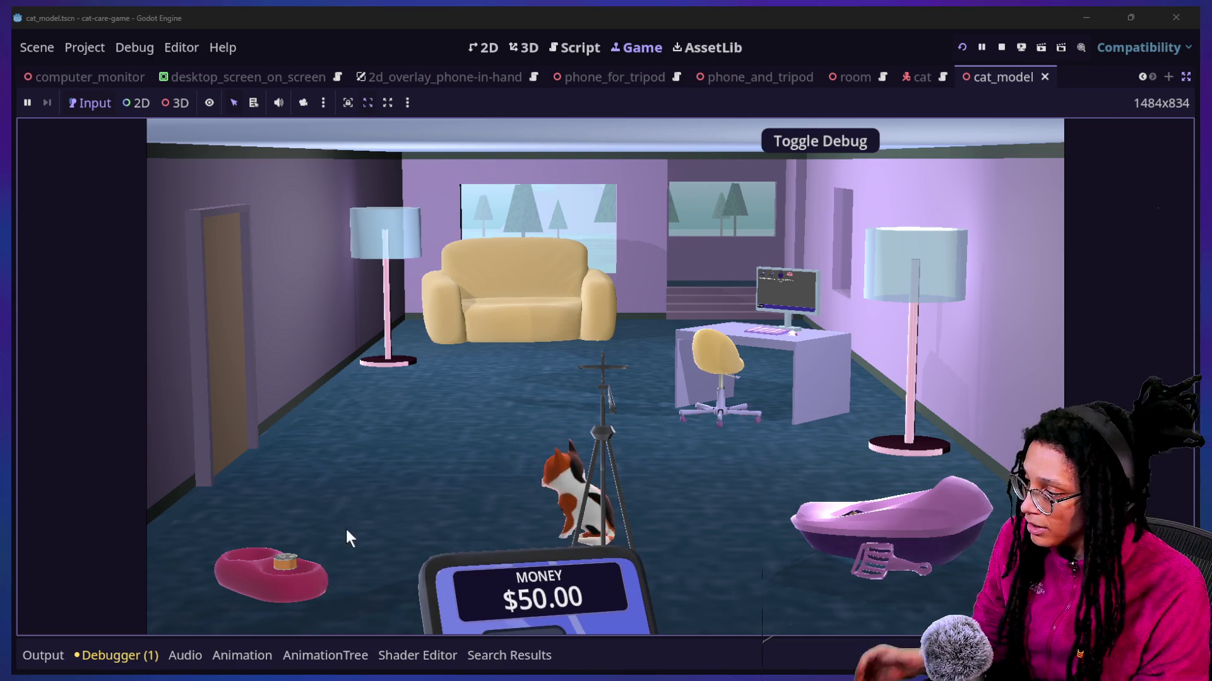
Step: Inspect the food bowl, aim the tripod phone, then zoom in on the desk computer's screen
{"action": "left_click", "coordinate": [296, 561]}
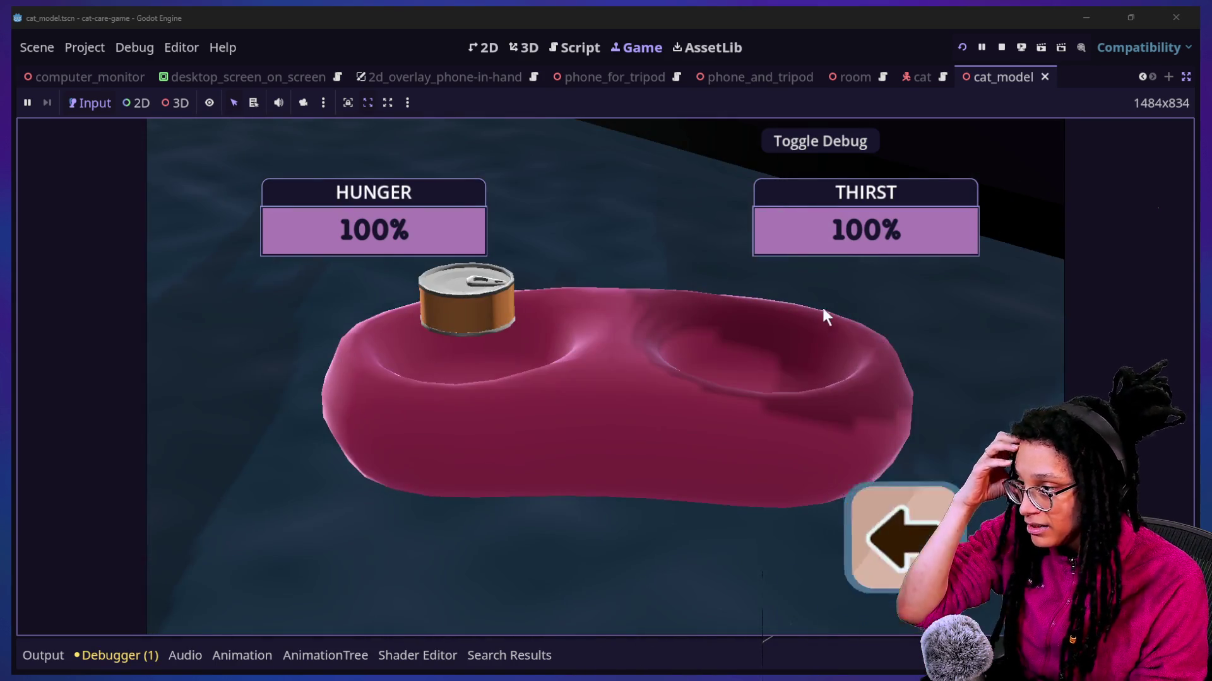
{"action": "left_click", "coordinate": [915, 524]}
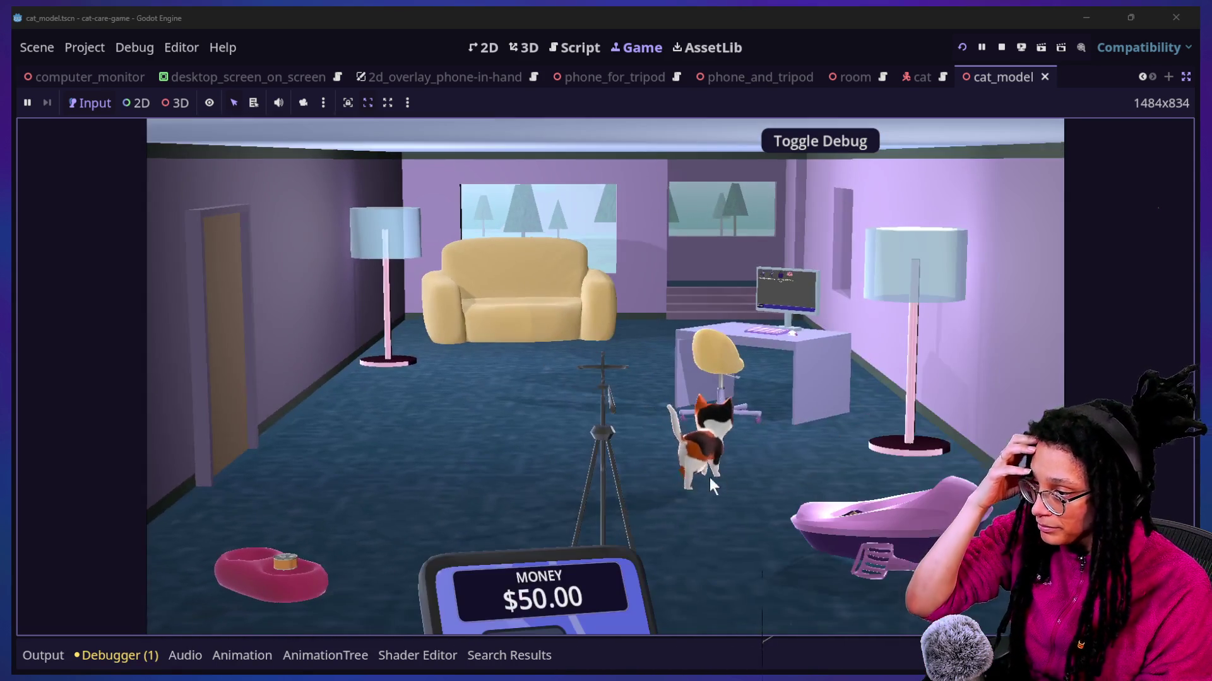
{"action": "left_click", "coordinate": [657, 480]}
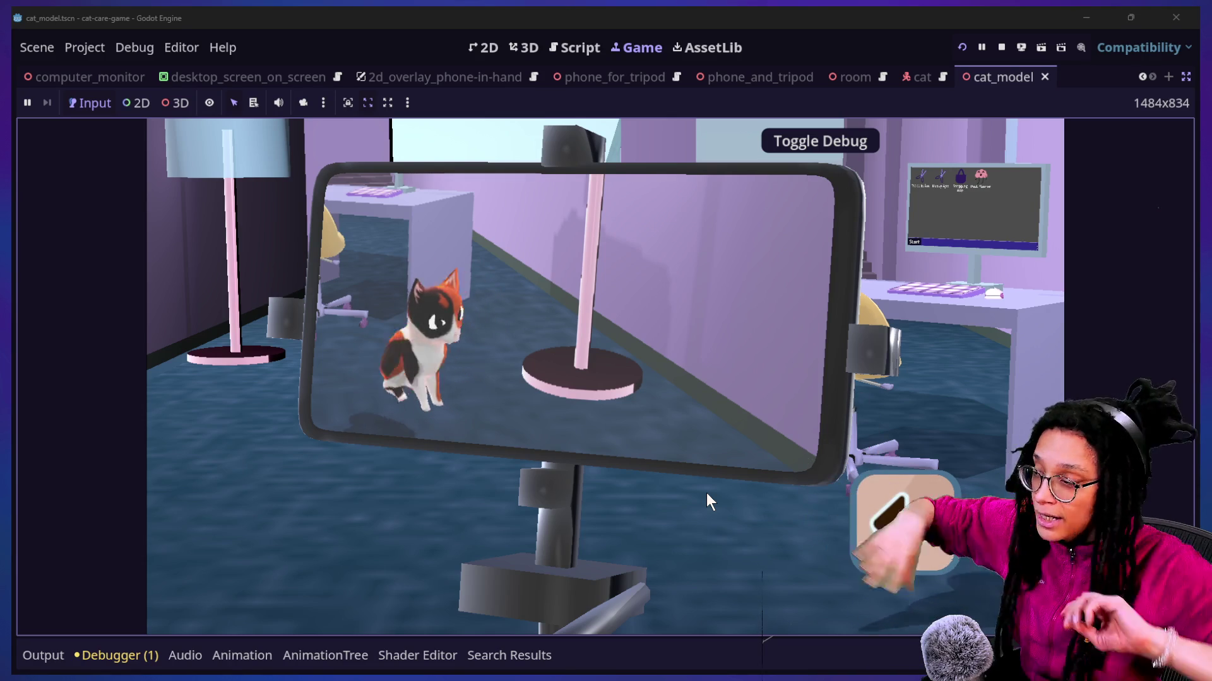
{"action": "left_click_drag", "start_coordinate": [706, 493], "coordinate": [676, 476]}
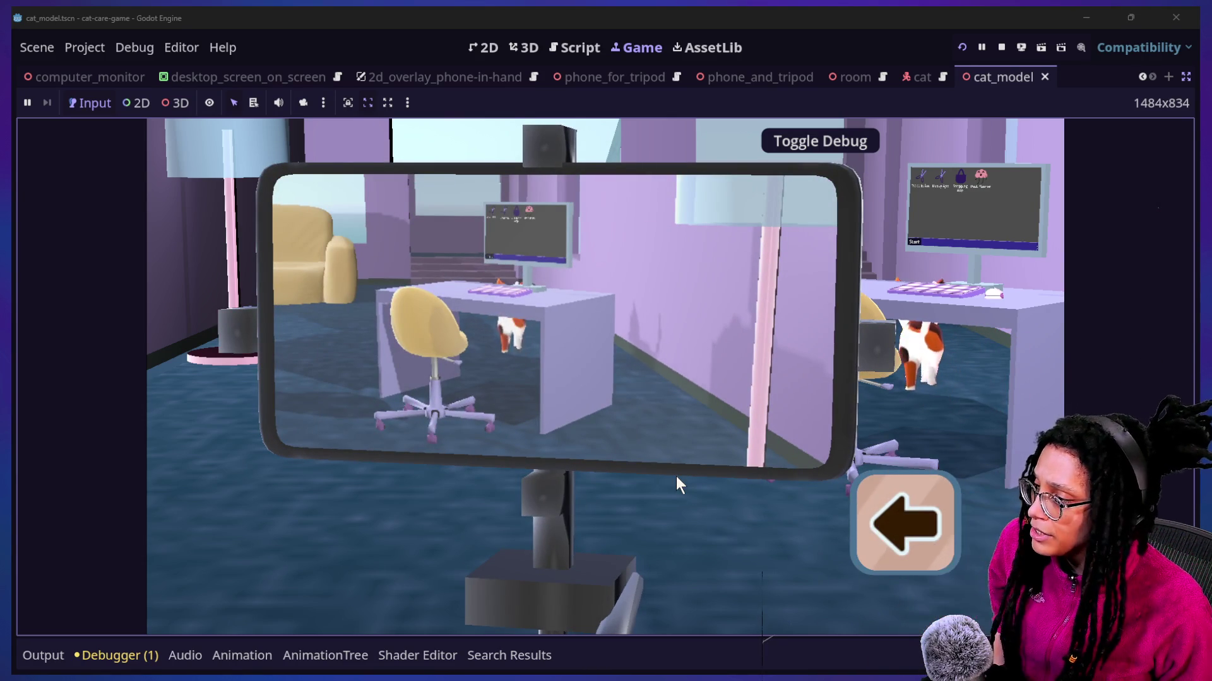
{"action": "mouse_move", "coordinate": [676, 476]}
{"action": "left_mouse_down"}
{"action": "mouse_move", "coordinate": [645, 445]}
{"action": "mouse_move", "coordinate": [671, 476]}
{"action": "mouse_move", "coordinate": [665, 464]}
{"action": "mouse_move", "coordinate": [820, 479]}
{"action": "left_mouse_up"}
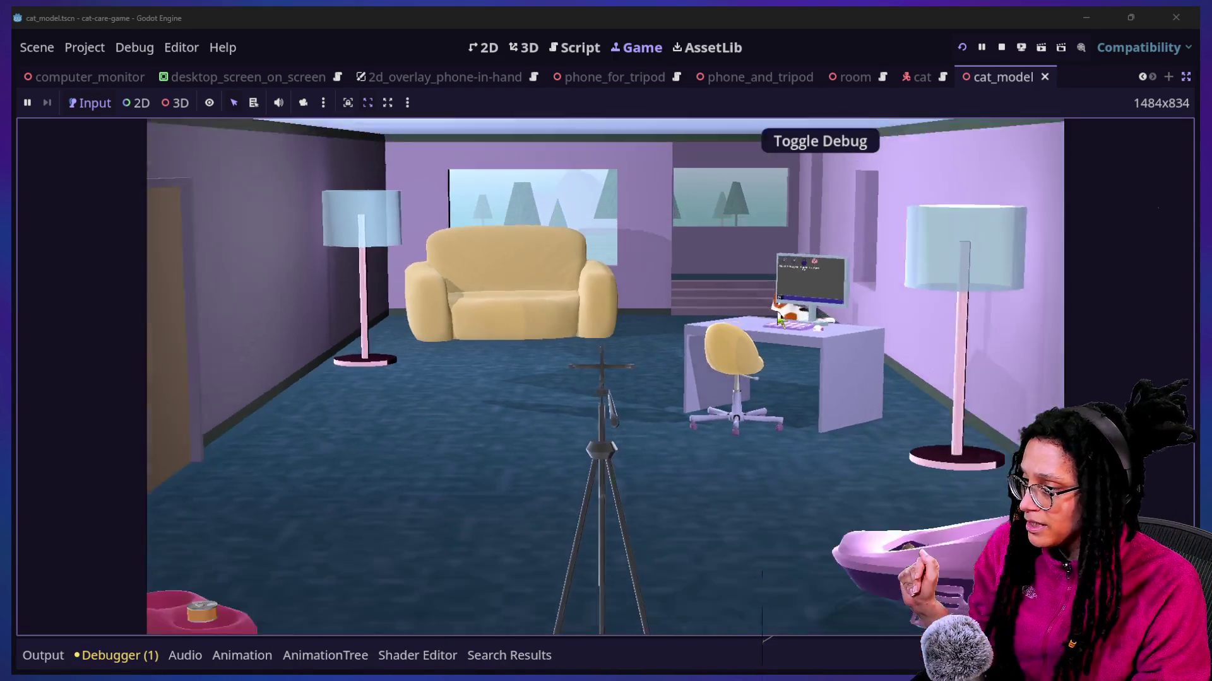
{"action": "left_click", "coordinate": [780, 317]}
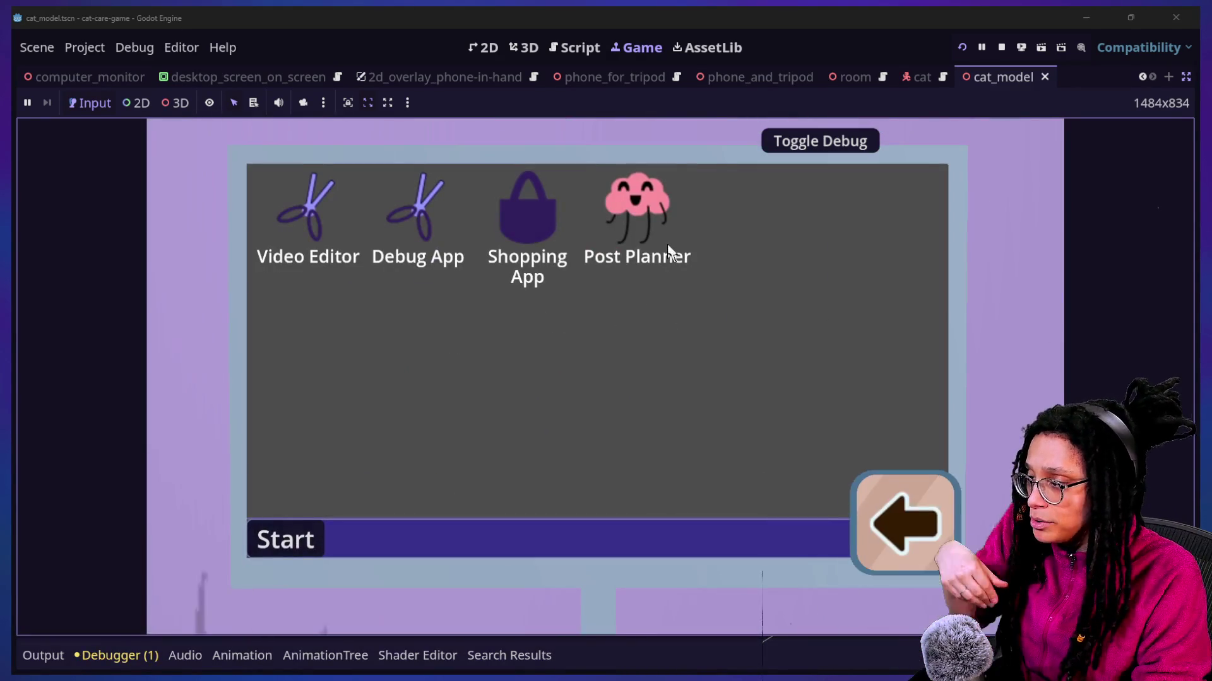
Step: Launch Post Planner on the in-game computer, start planning on a platform, then close it and leave
{"action": "double_click", "coordinate": [649, 221]}
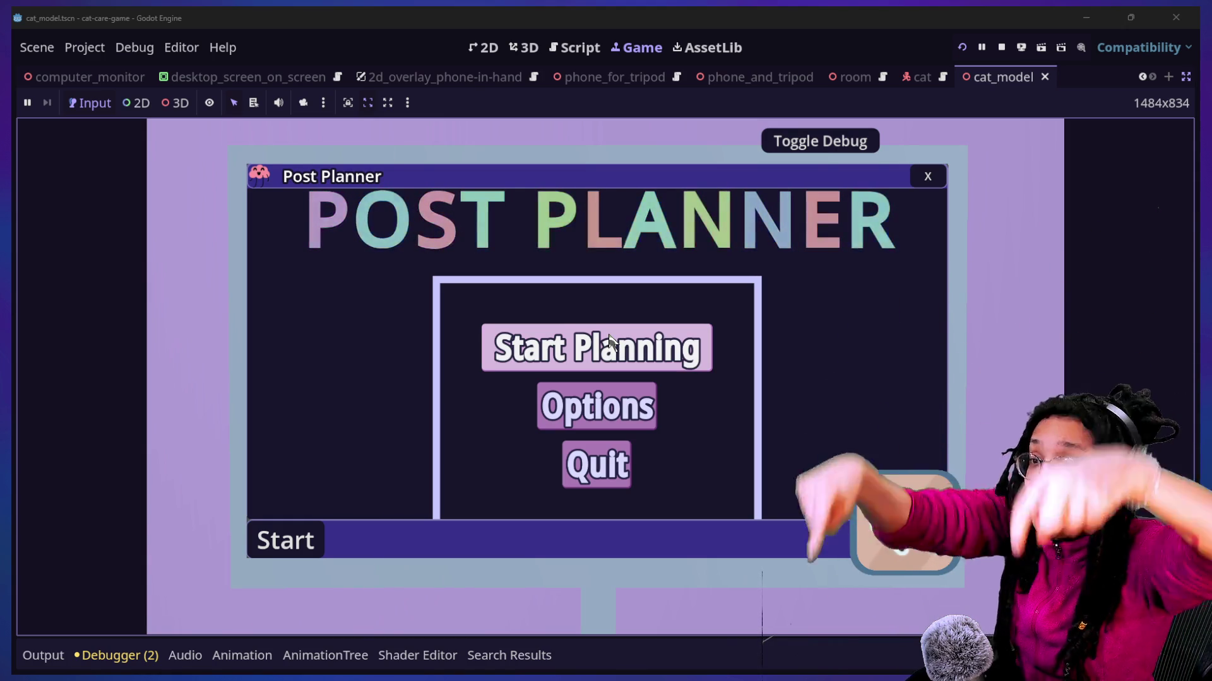
{"action": "left_click", "coordinate": [607, 343]}
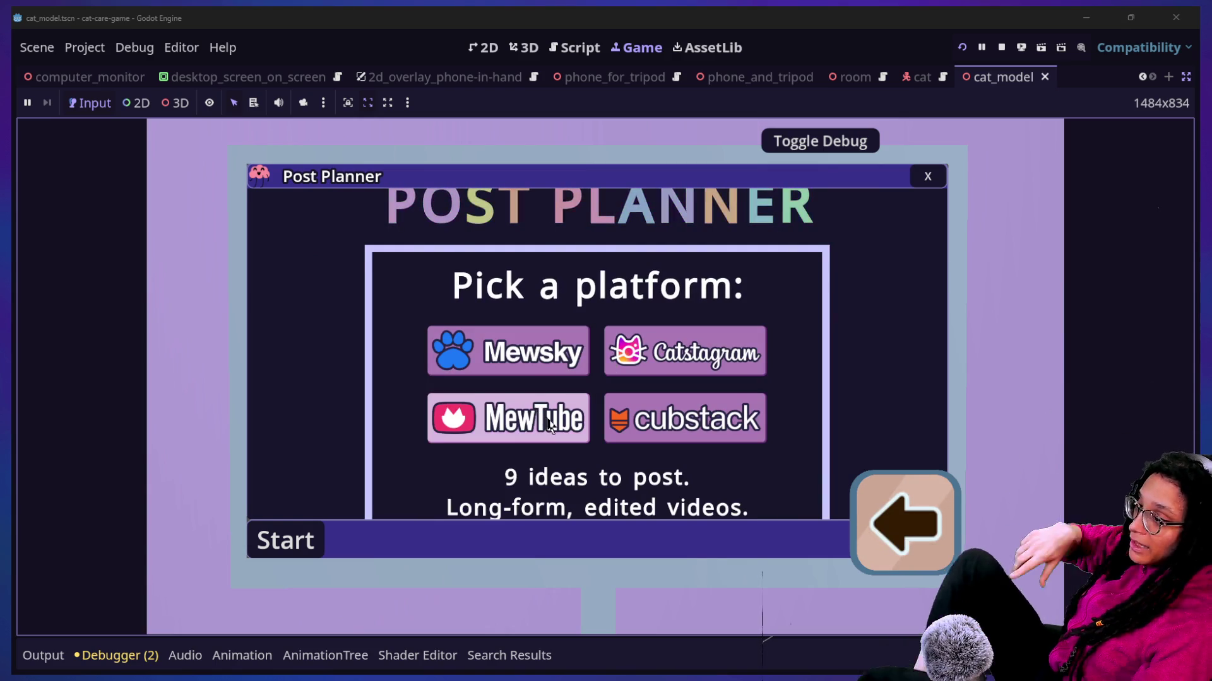
{"action": "left_click", "coordinate": [645, 362]}
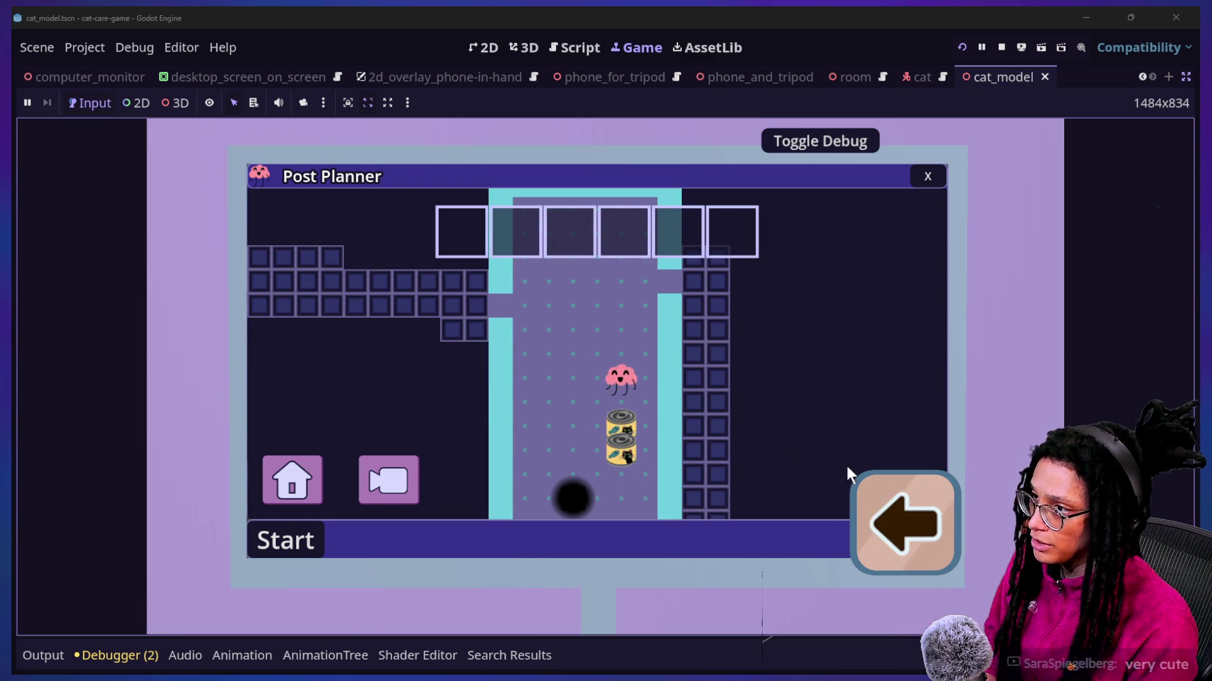
{"action": "left_click", "coordinate": [934, 179]}
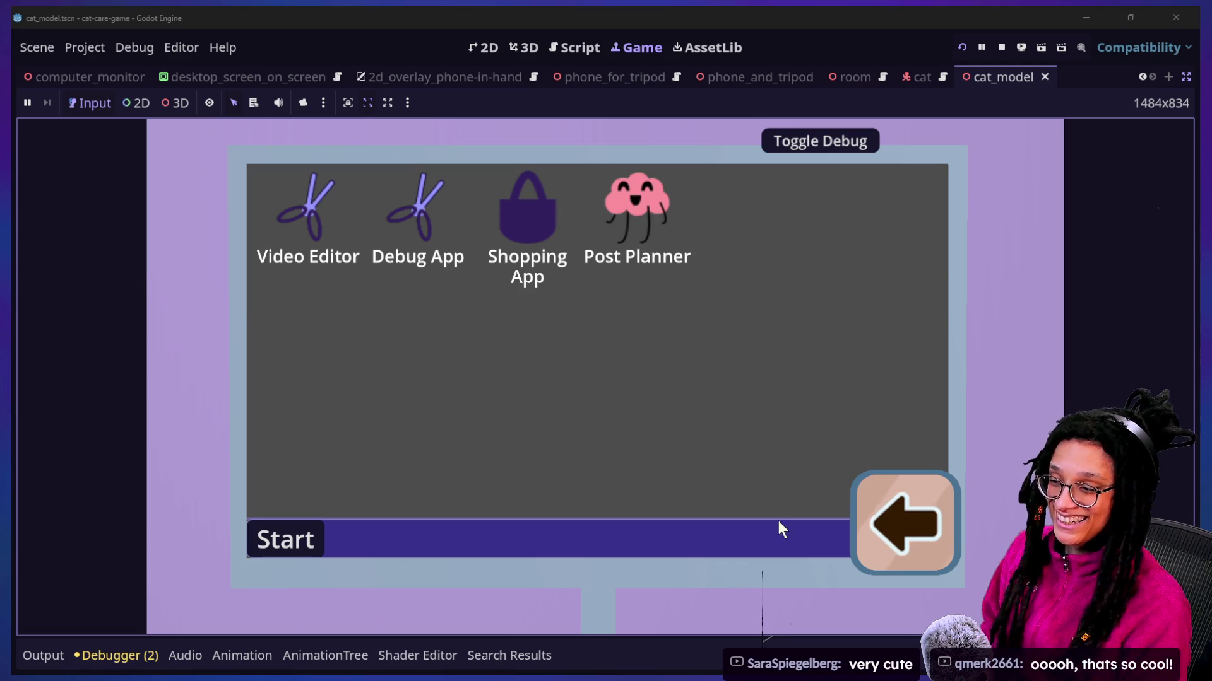
{"action": "left_click", "coordinate": [907, 508]}
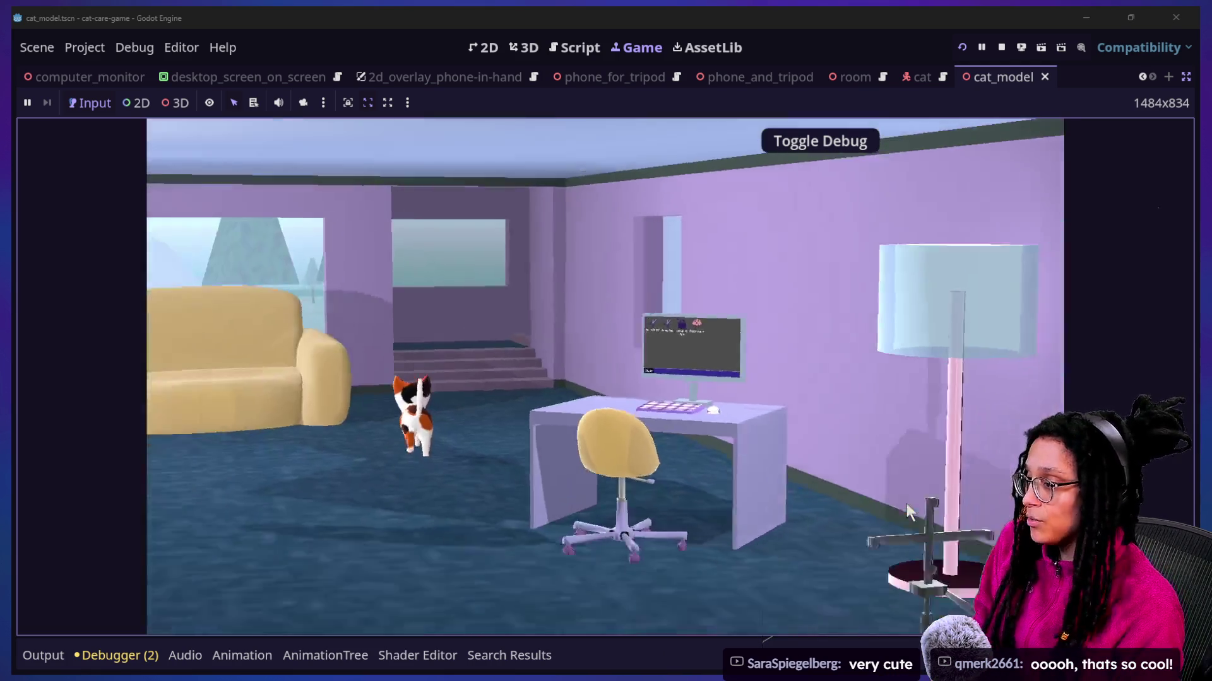
{"action": "key", "text": "super+Tab"}
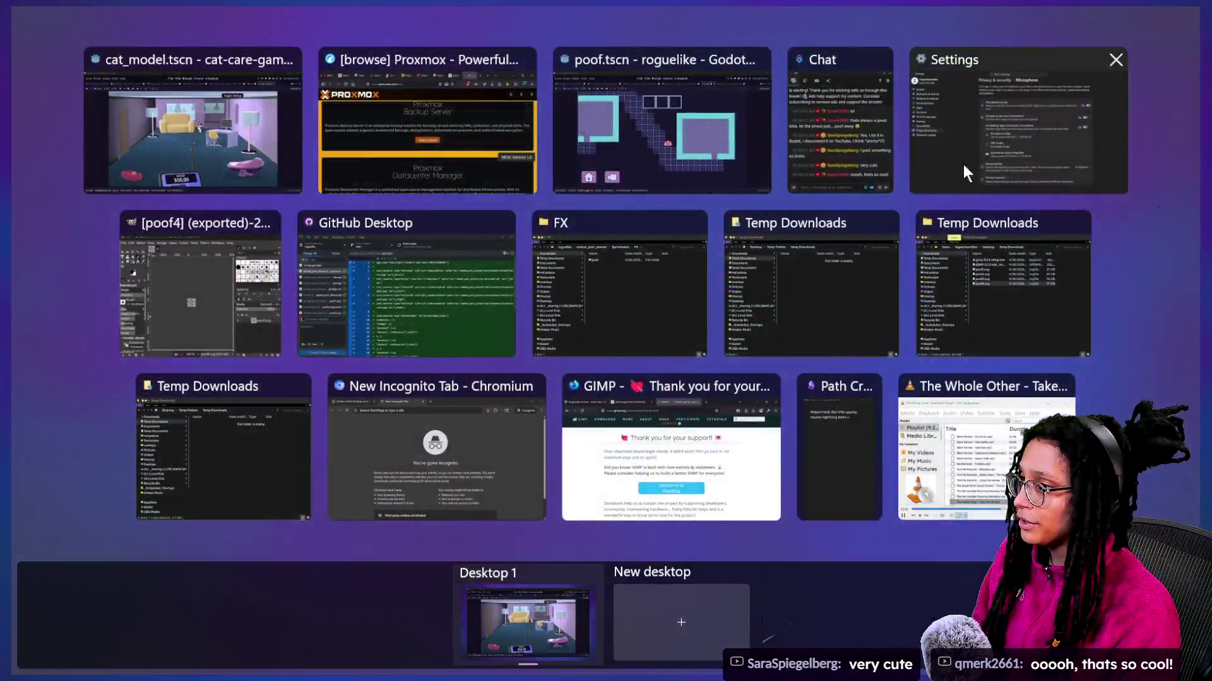
Step: In the roguelike project, export the Windows Desktop preset as a PCK/ZIP via Project > Export
{"action": "left_click", "coordinate": [578, 136]}
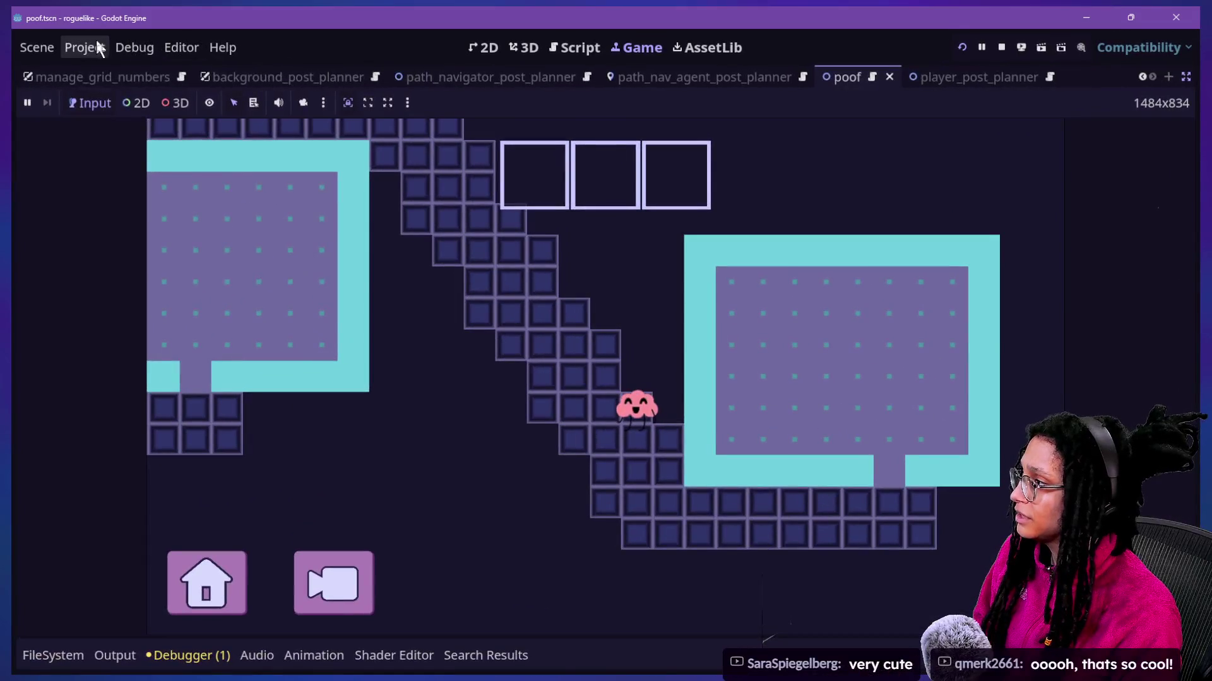
{"action": "left_click", "coordinate": [99, 47]}
{"action": "left_click", "coordinate": [1001, 48]}
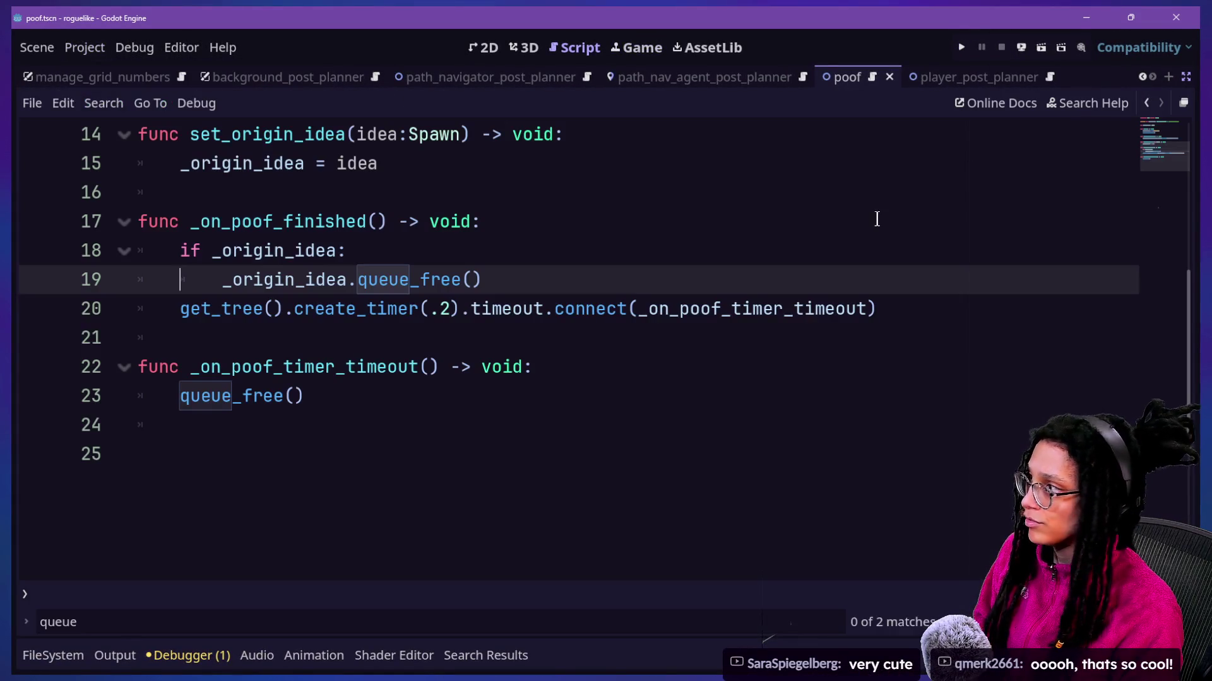
{"action": "left_click", "coordinate": [88, 46]}
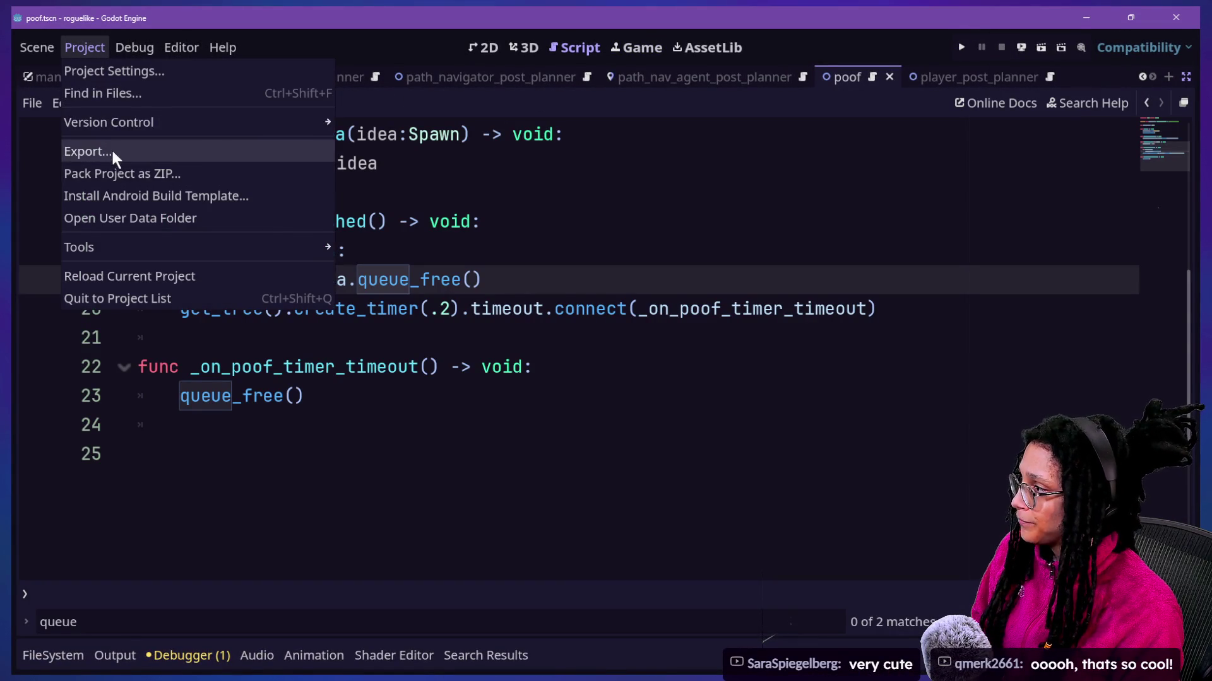
{"action": "left_click", "coordinate": [111, 152]}
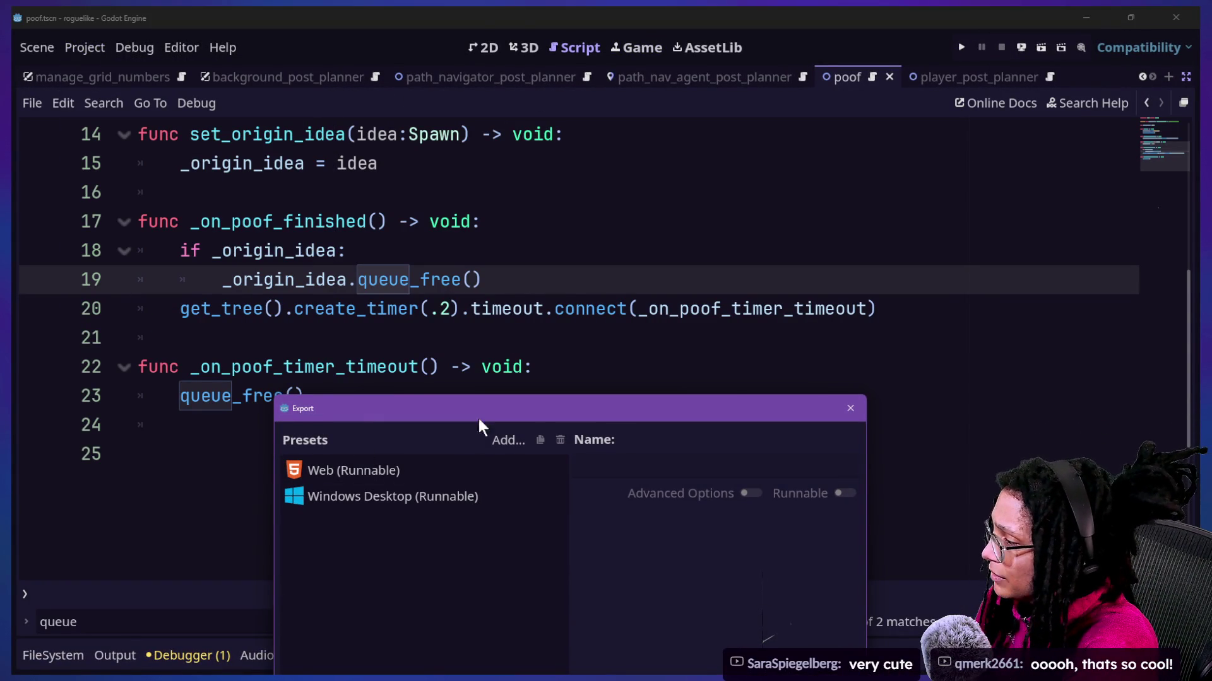
{"action": "mouse_move", "coordinate": [474, 421]}
{"action": "left_mouse_down"}
{"action": "mouse_move", "coordinate": [622, 139]}
{"action": "mouse_move", "coordinate": [527, 149]}
{"action": "mouse_move", "coordinate": [271, 97]}
{"action": "left_mouse_up"}
{"action": "left_click", "coordinate": [507, 211]}
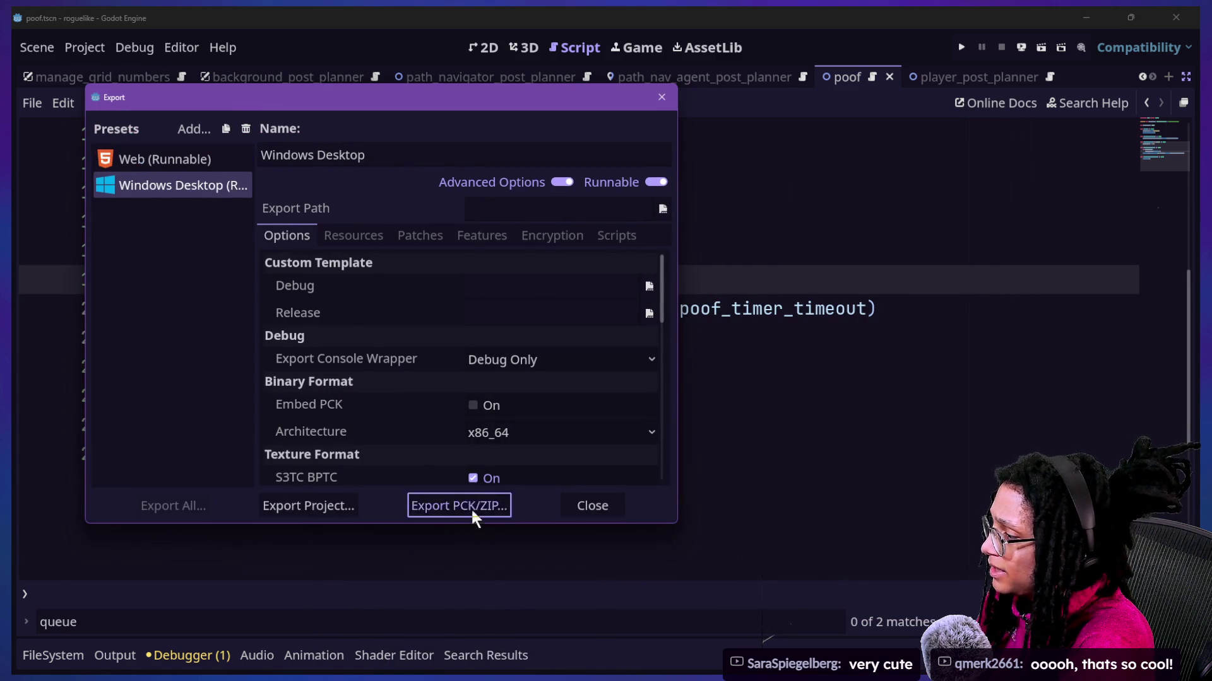
{"action": "left_click", "coordinate": [472, 508]}
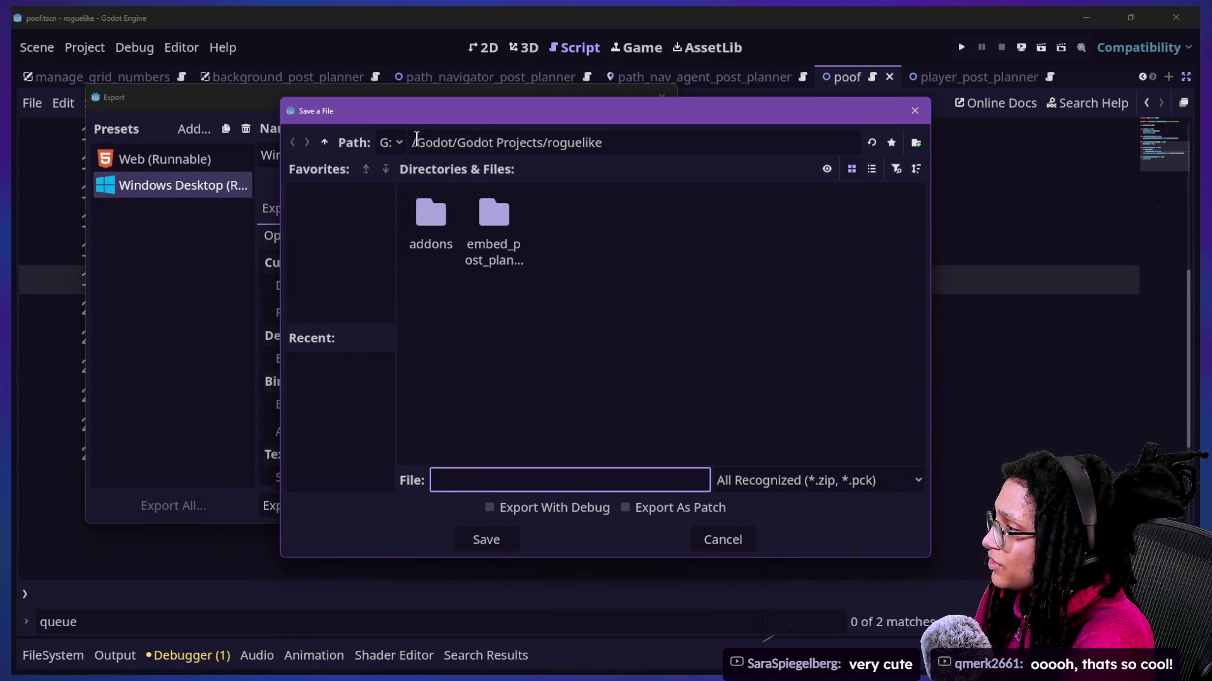
Step: In the export save dialog, browse between drive G:, Godot and Godot Projects, showing folders as a list
{"action": "left_click_drag", "start_coordinate": [472, 117], "coordinate": [507, 118]}
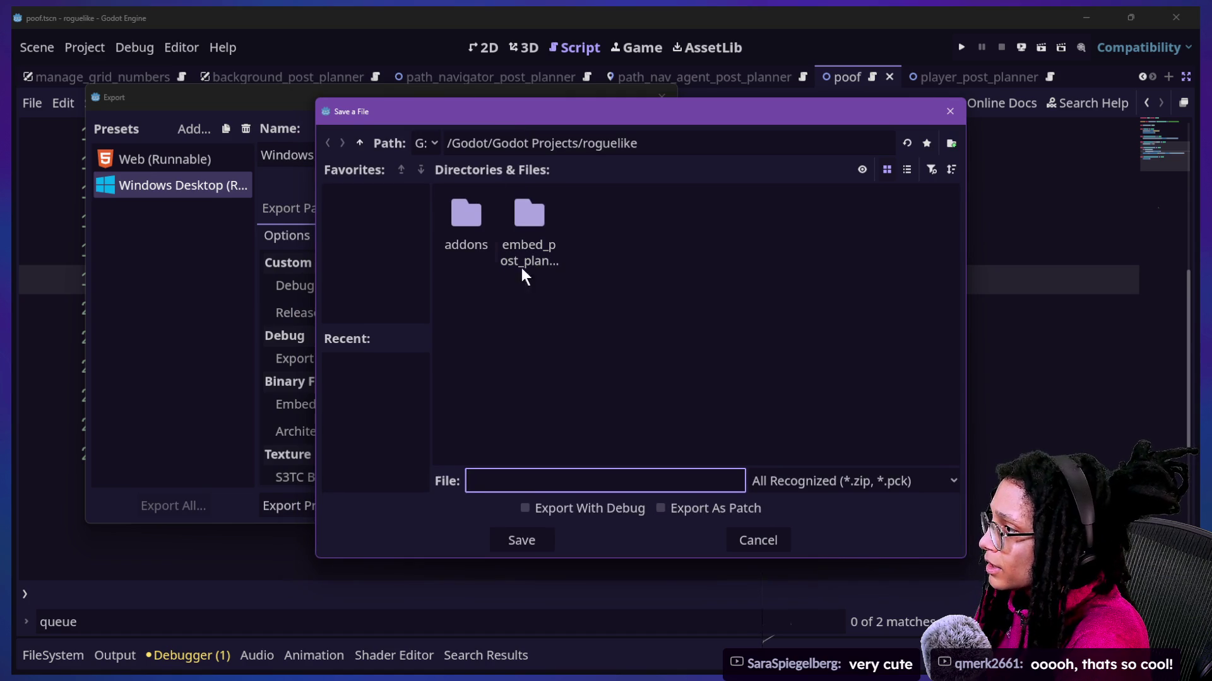
{"action": "left_click", "coordinate": [361, 141]}
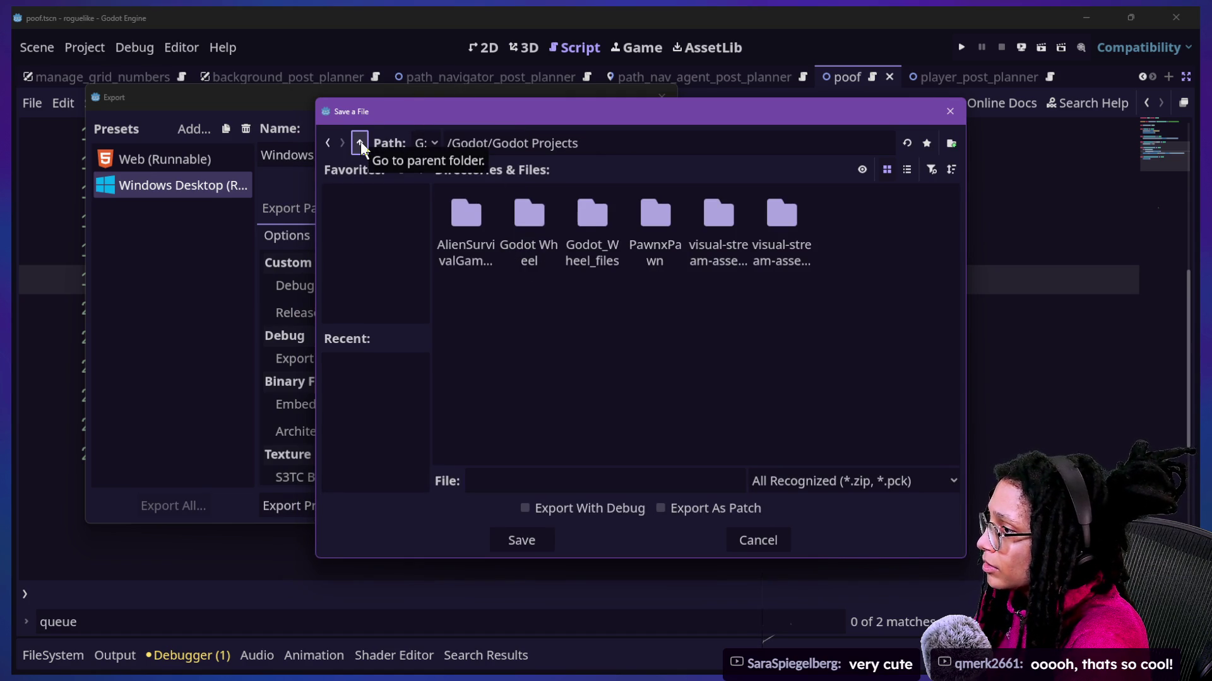
{"action": "left_click", "coordinate": [361, 141]}
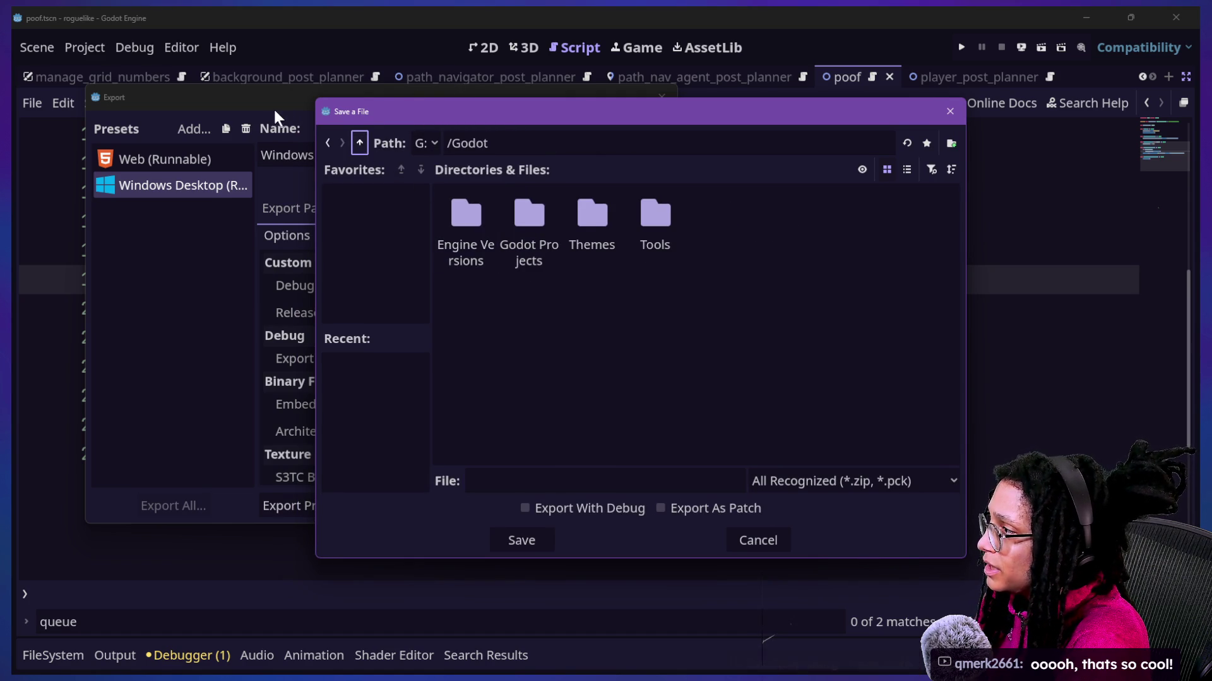
{"action": "left_click", "coordinate": [323, 142]}
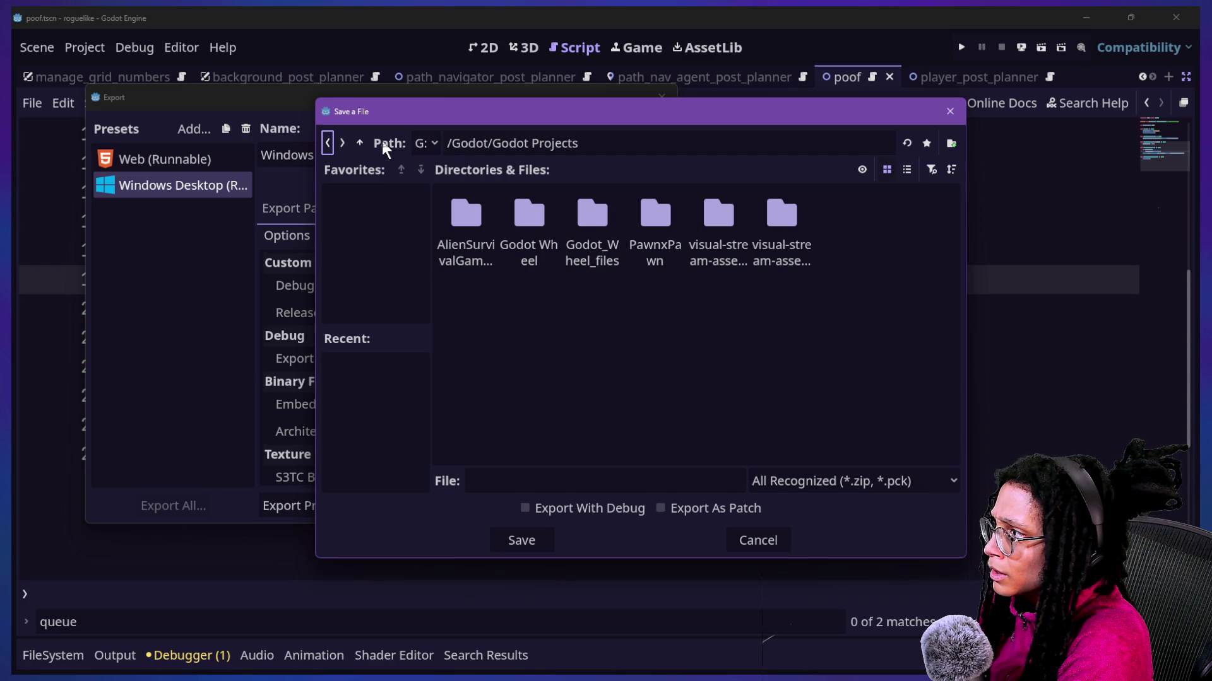
{"action": "left_click", "coordinate": [365, 138]}
{"action": "left_click", "coordinate": [365, 142]}
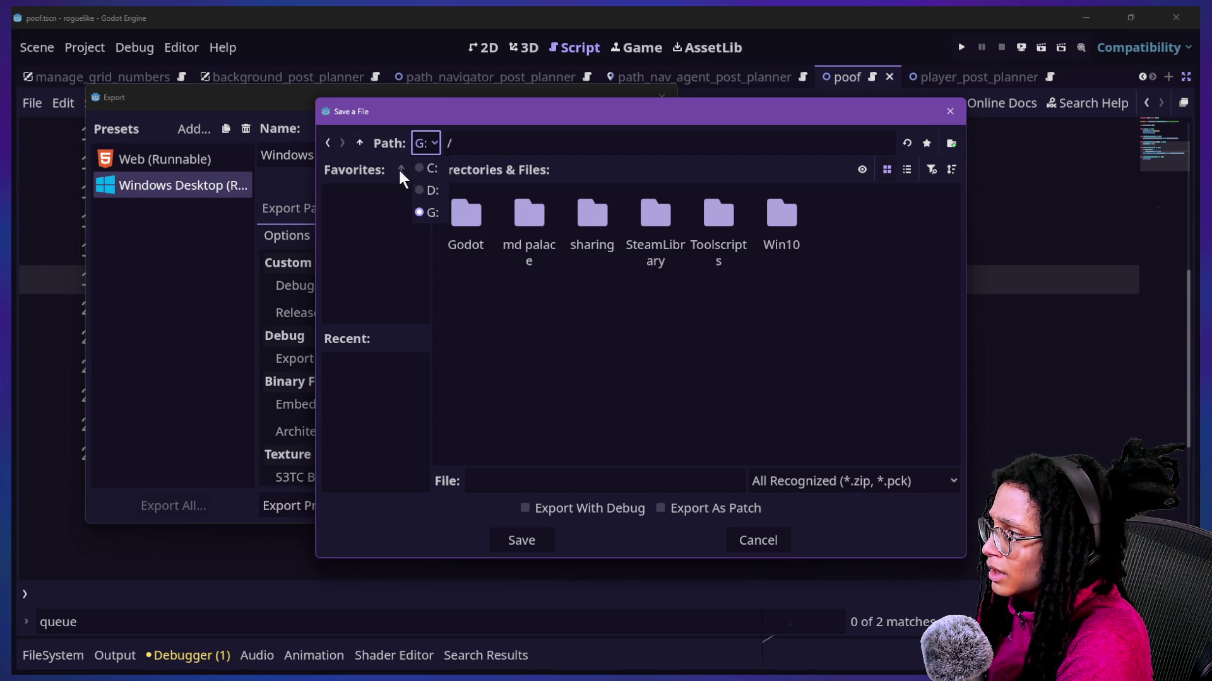
{"action": "left_click", "coordinate": [329, 146]}
{"action": "left_click", "coordinate": [327, 147]}
{"action": "left_click", "coordinate": [325, 147]}
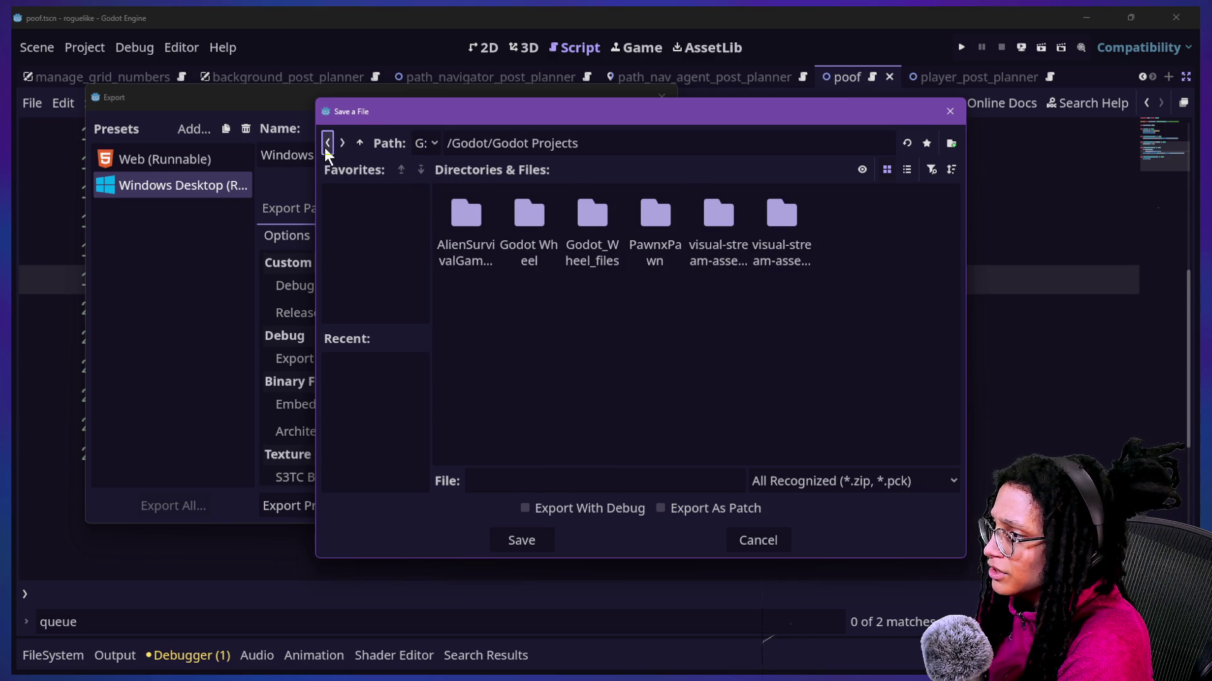
{"action": "left_click", "coordinate": [906, 171]}
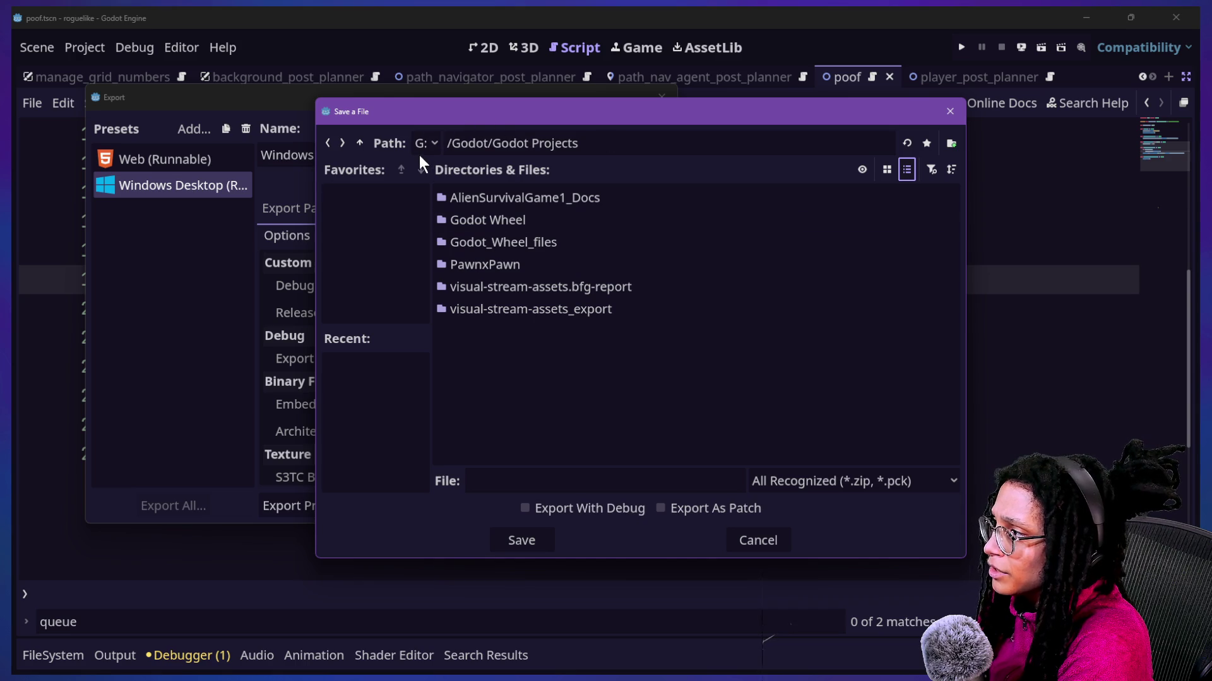
Step: Look inside the roguelike project's embed_post_planner folder, then return to Godot Projects
{"action": "left_click", "coordinate": [356, 148]}
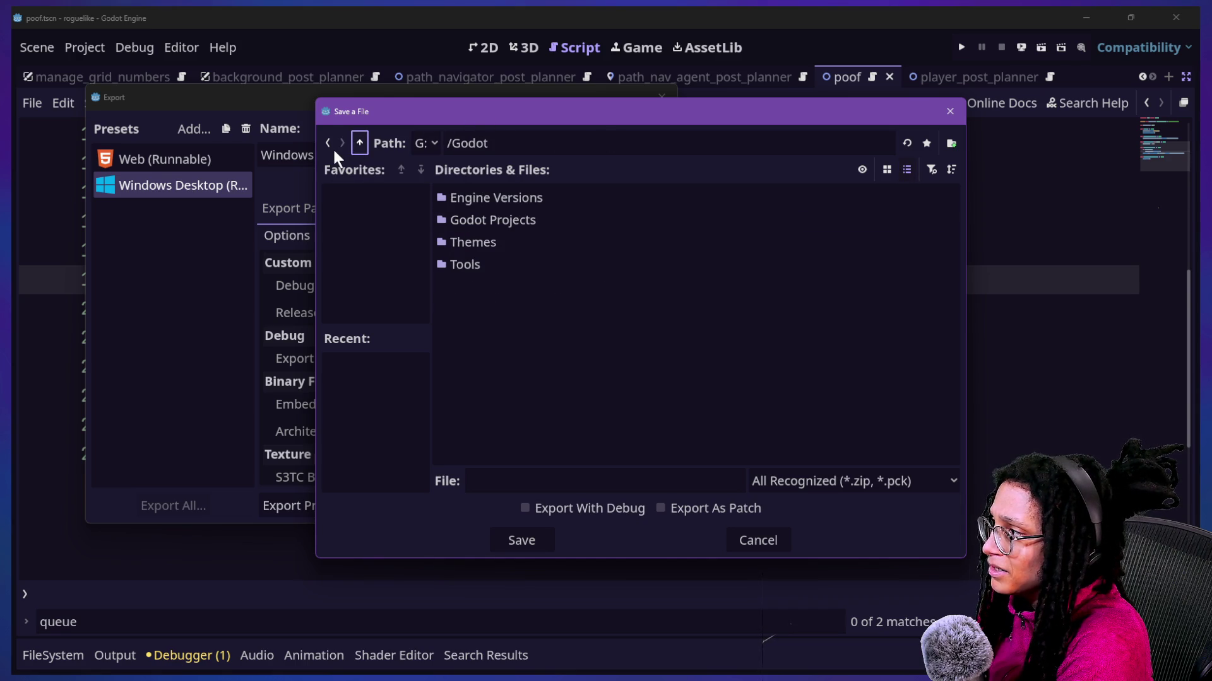
{"action": "left_click", "coordinate": [328, 150]}
{"action": "left_click", "coordinate": [328, 150]}
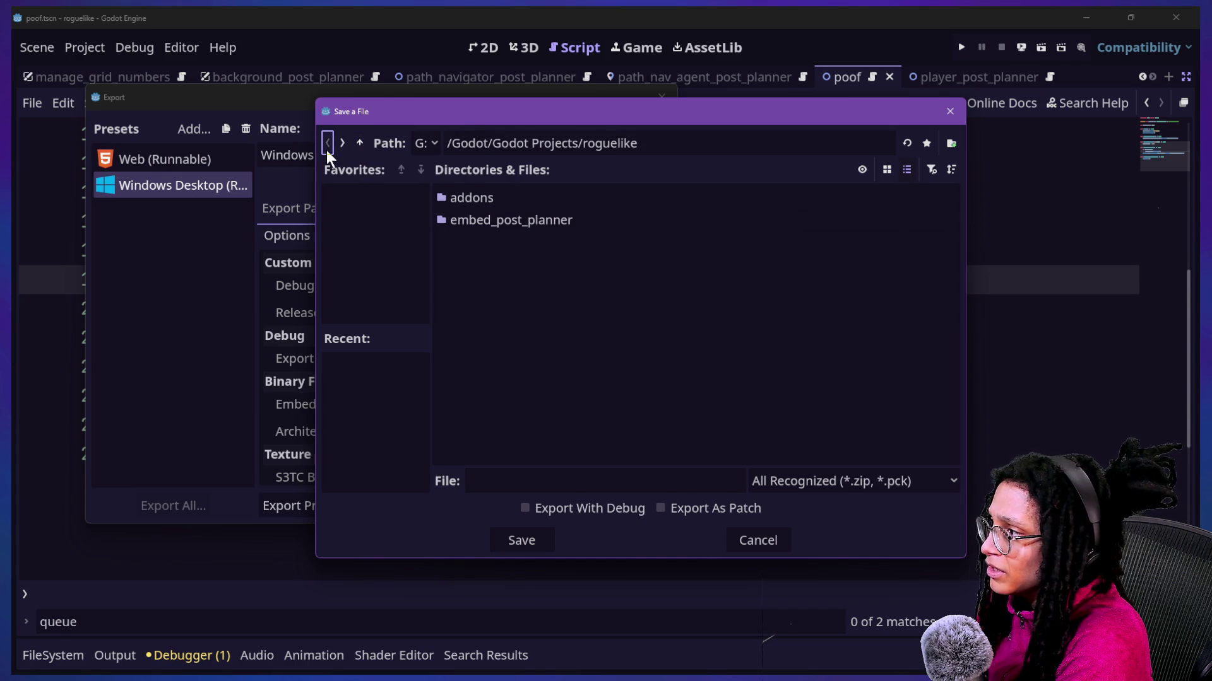
{"action": "left_click", "coordinate": [685, 273]}
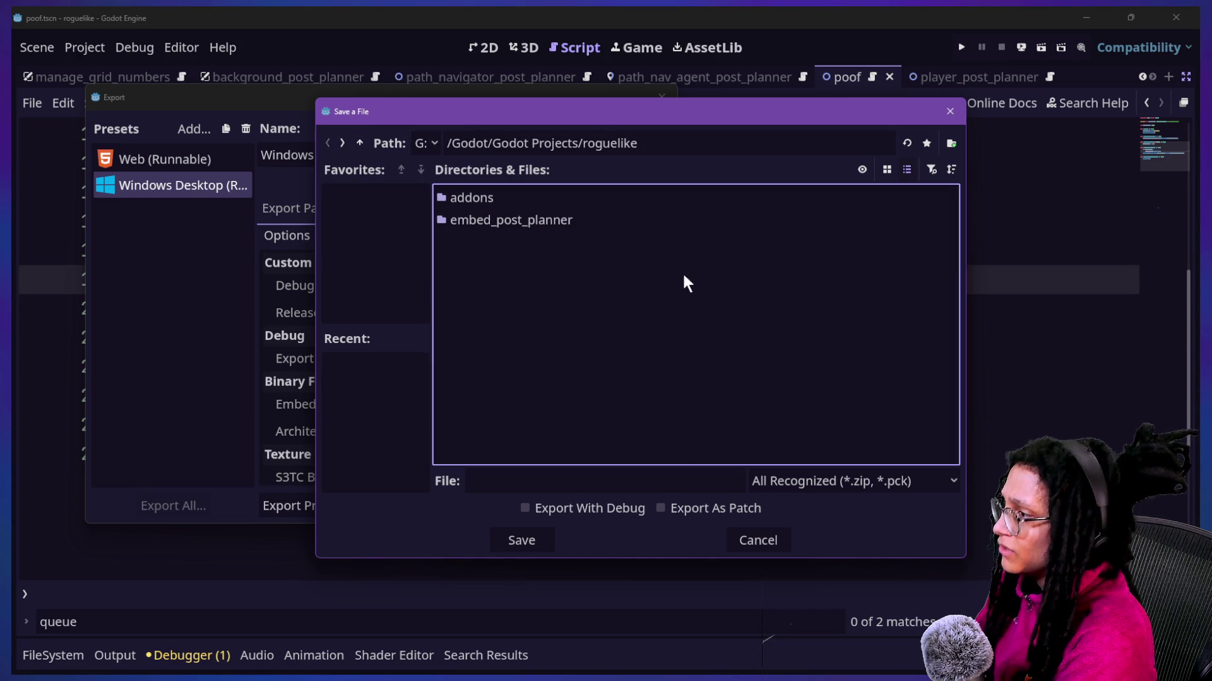
{"action": "double_click", "coordinate": [557, 221]}
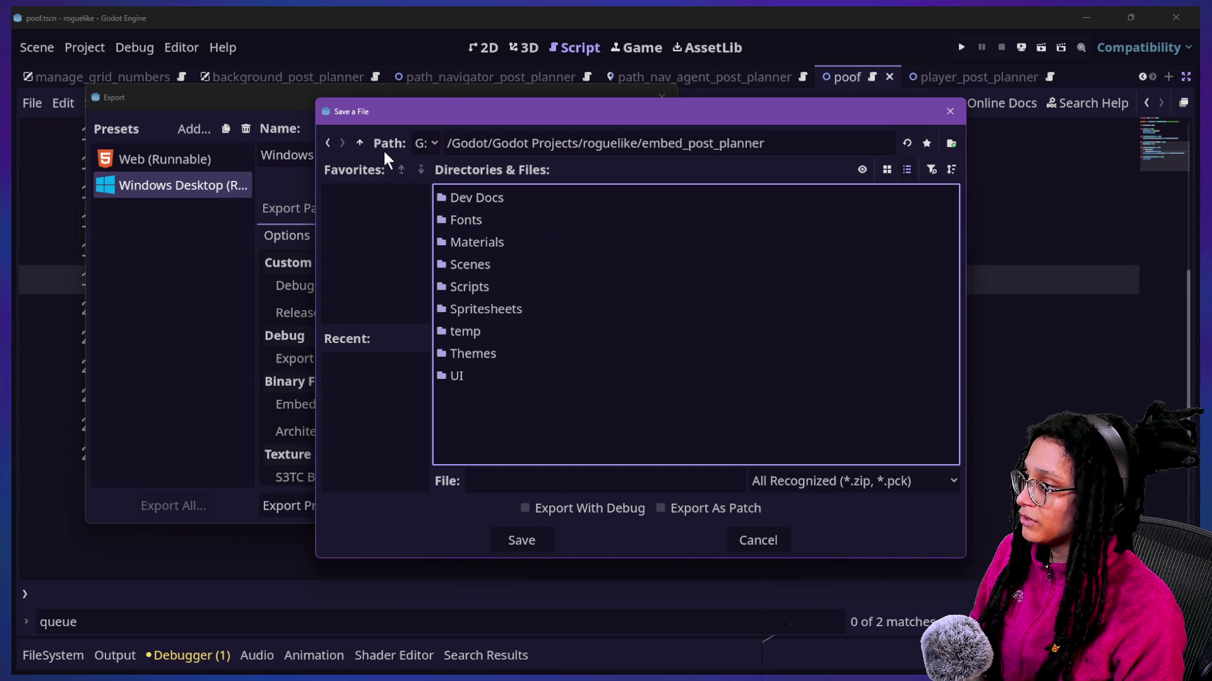
{"action": "left_click", "coordinate": [360, 143]}
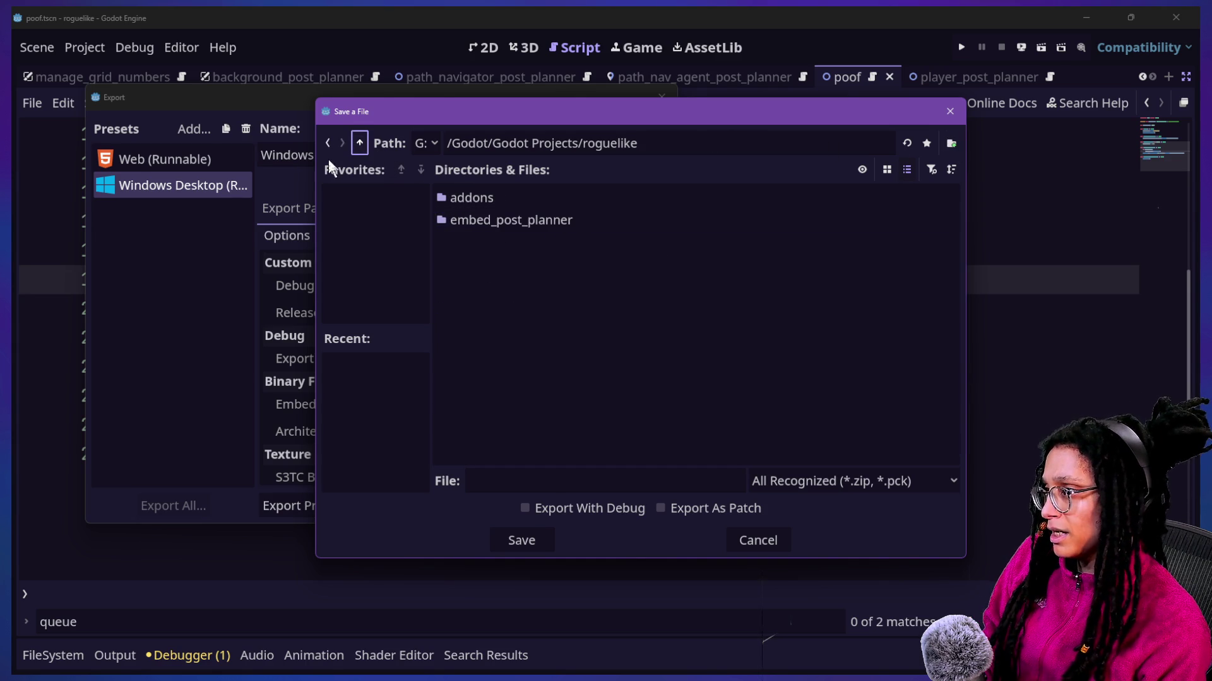
{"action": "left_click", "coordinate": [360, 145]}
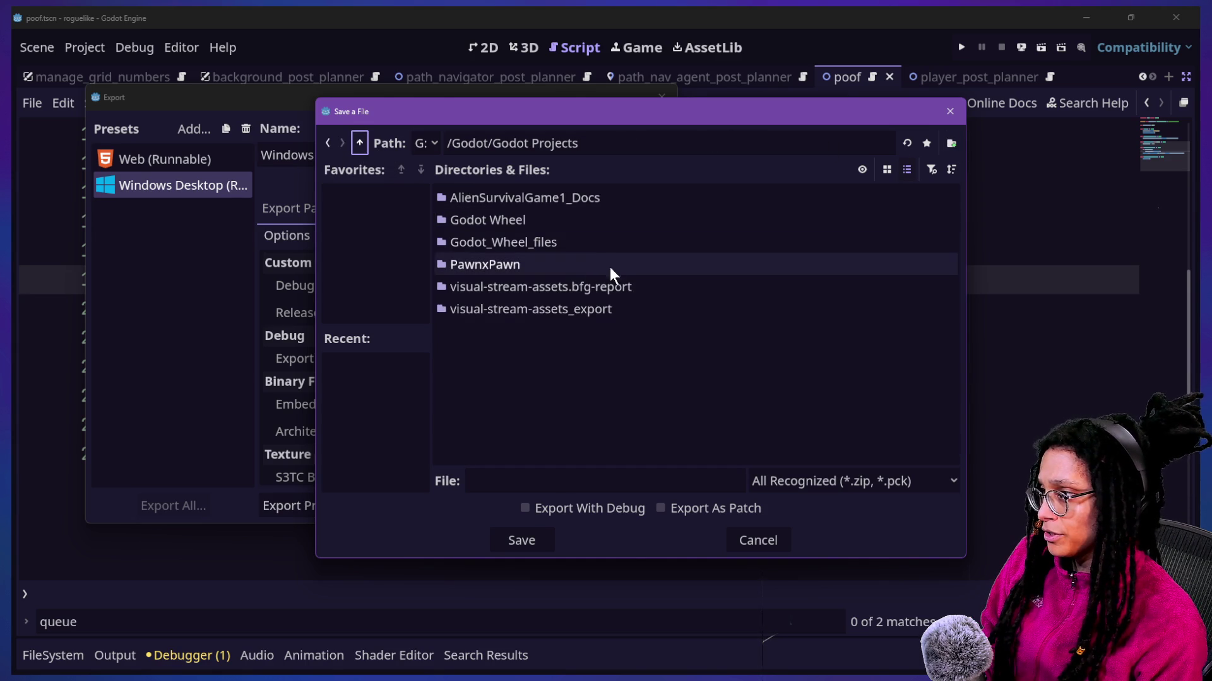
Step: Create an _EXPORTS folder and save the export there as embed_post_planner
{"action": "left_click", "coordinate": [950, 145]}
{"action": "type", "text": "S"}
{"action": "key", "text": "Return"}
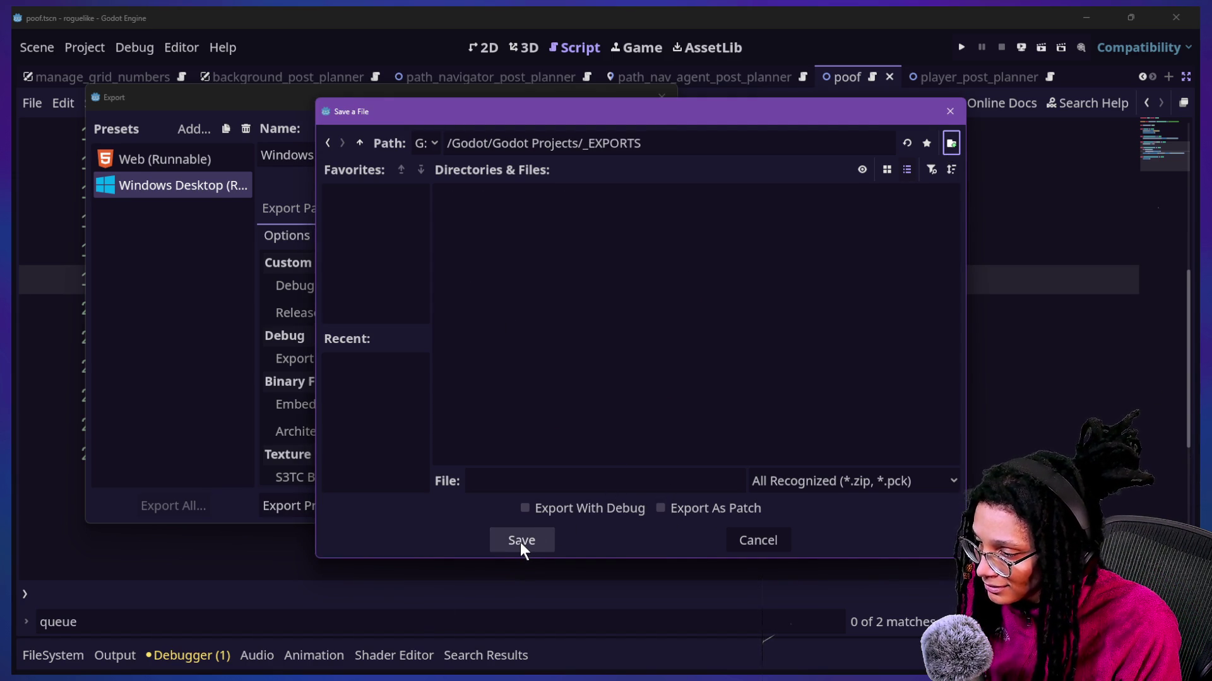
{"action": "left_click", "coordinate": [525, 485]}
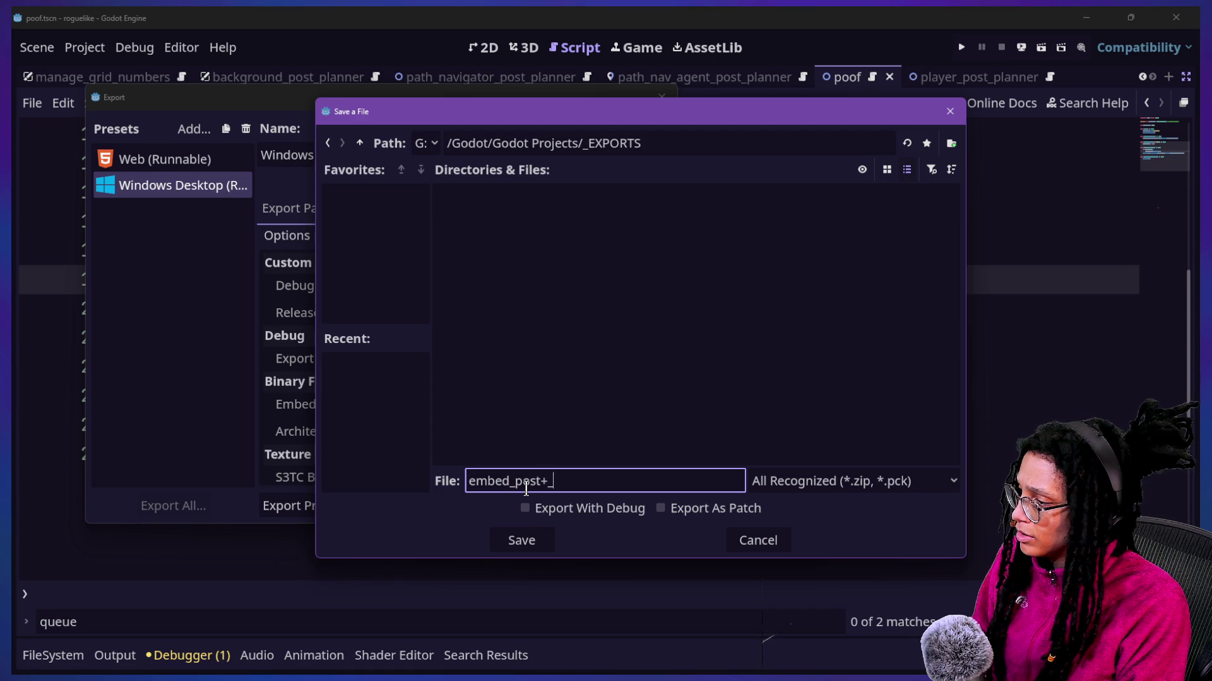
{"action": "type", "text": "nner"}
{"action": "key", "text": "Return"}
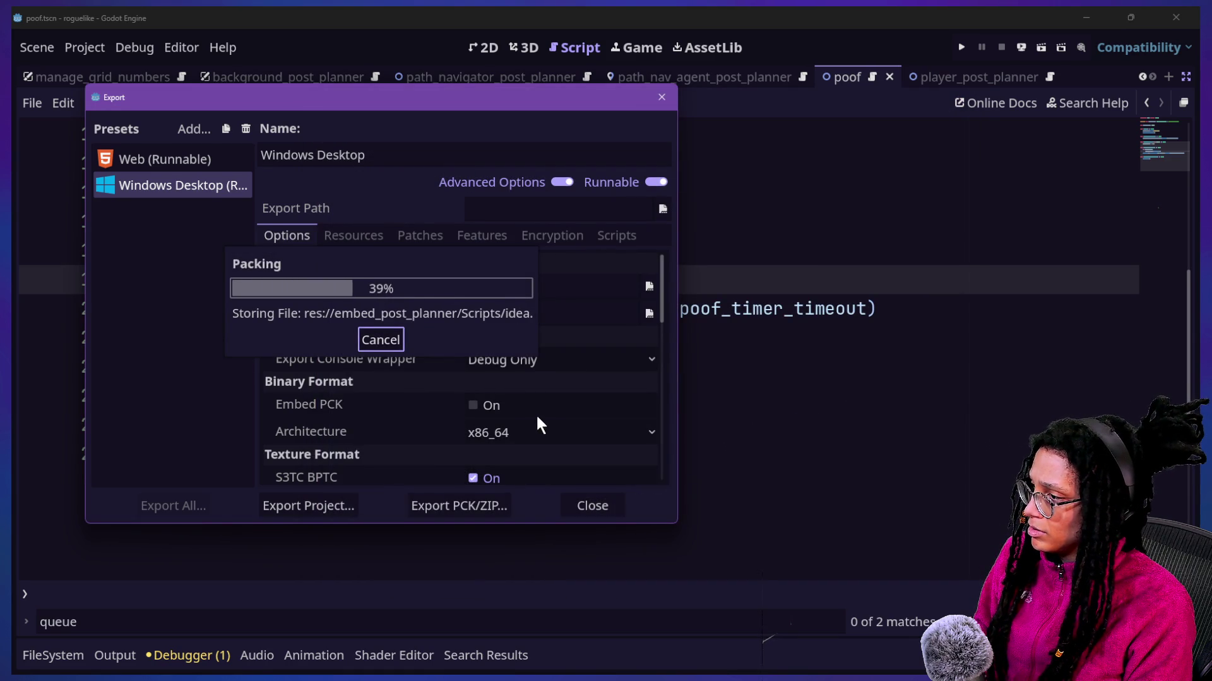
Step: Stop the running cat-care game and bring the Temp Downloads folder window forward
{"action": "key", "text": "super+Tab"}
{"action": "left_click", "coordinate": [467, 166]}
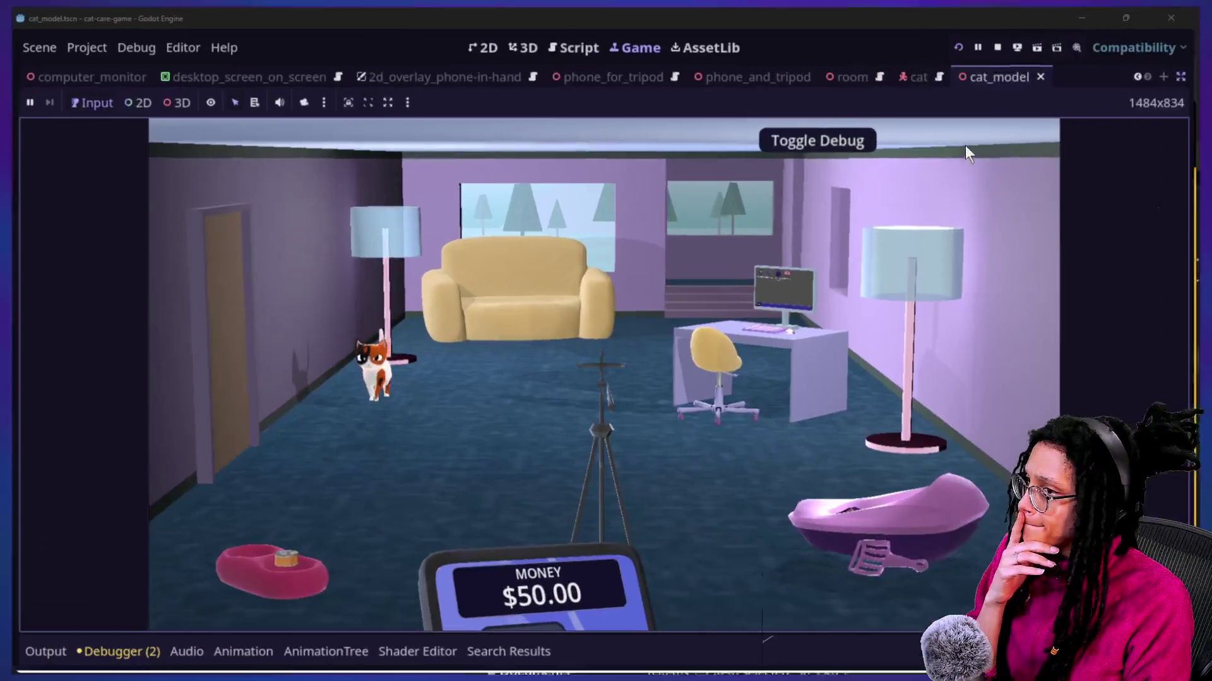
{"action": "left_click", "coordinate": [1001, 48]}
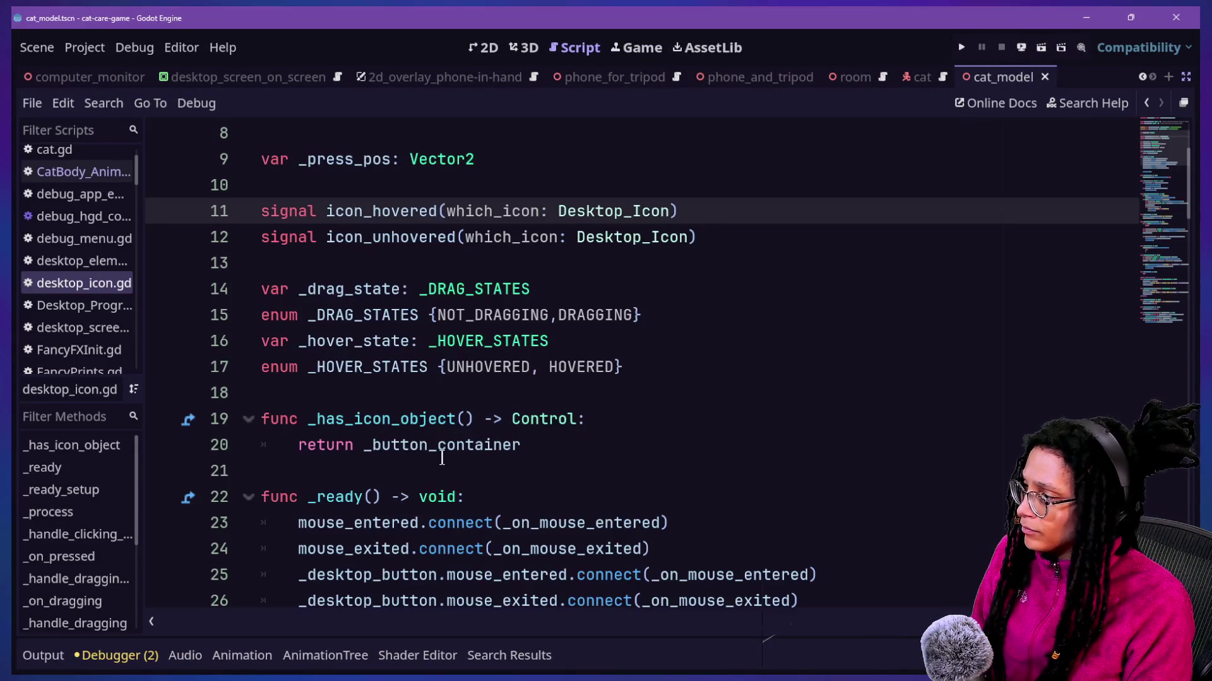
{"action": "key", "text": "super+Tab"}
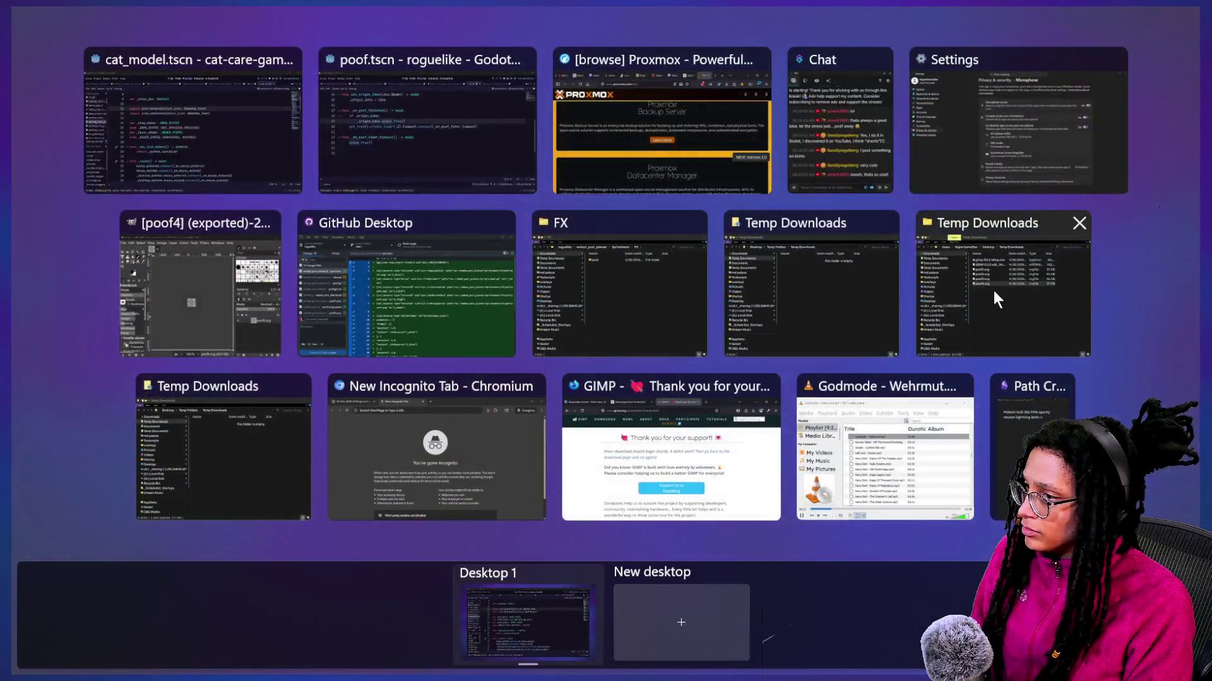
{"action": "left_click", "coordinate": [993, 296]}
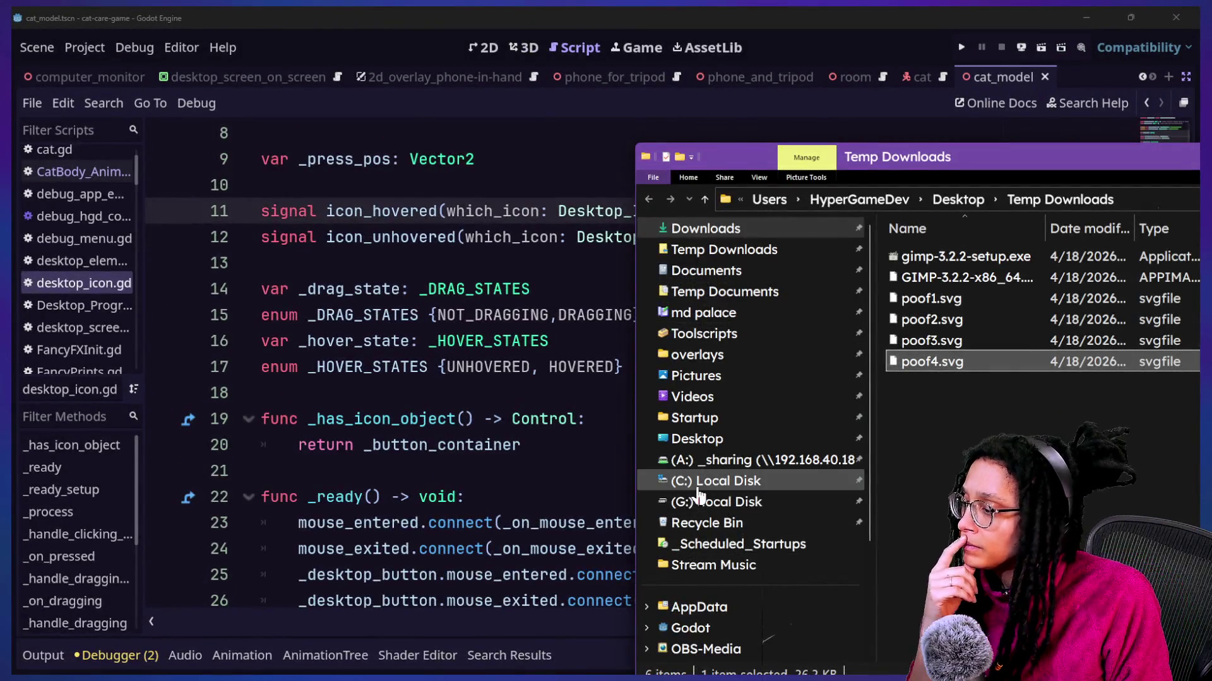
Step: Check embed_post_planner.zip in G:\Godot\Godot Projects\_EXPORTS and widen the Name column
{"action": "left_click", "coordinate": [701, 501]}
{"action": "double_click", "coordinate": [941, 255]}
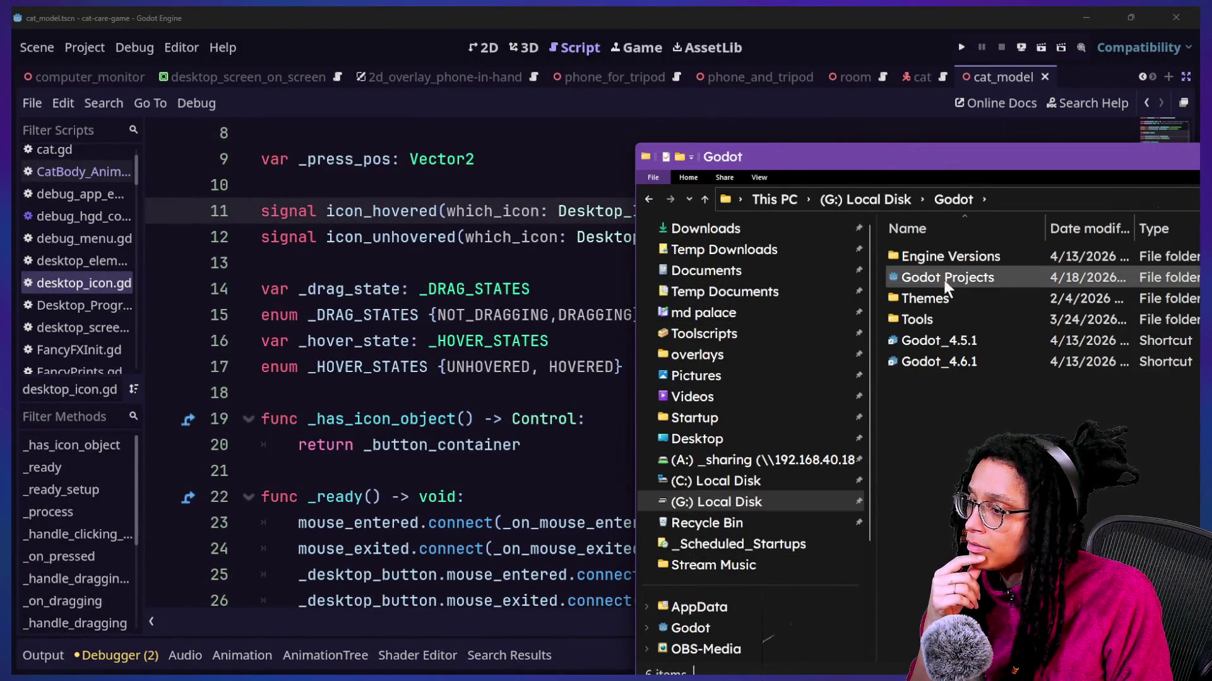
{"action": "double_click", "coordinate": [944, 281]}
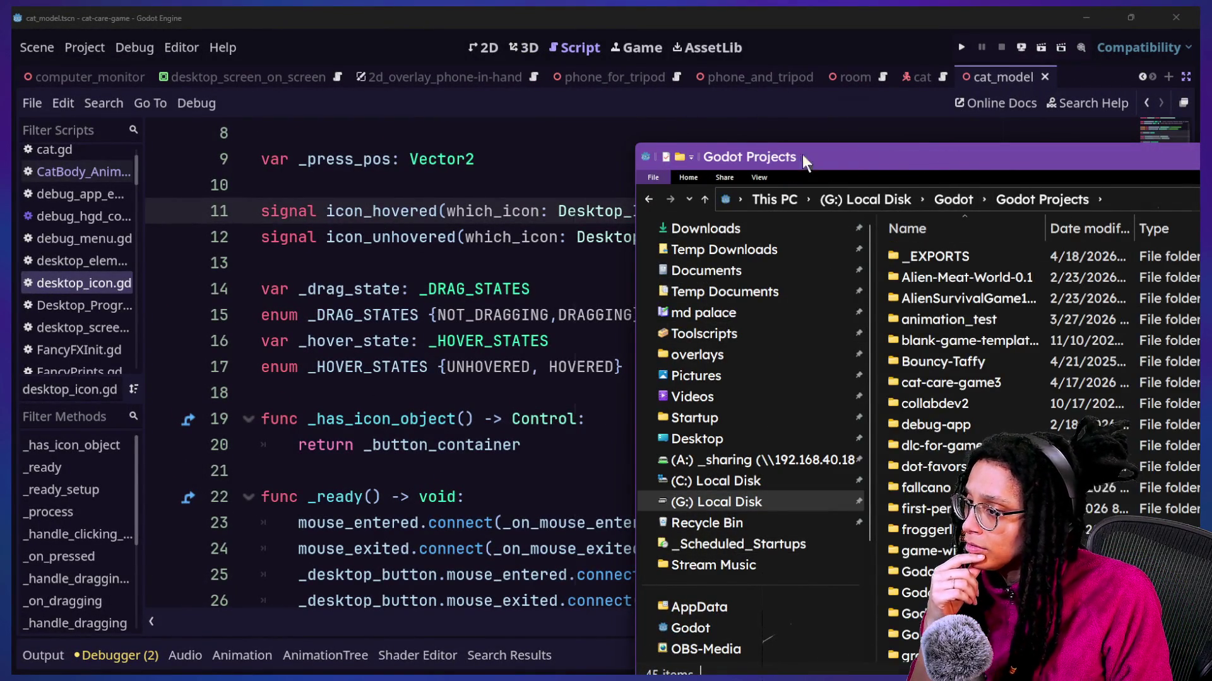
{"action": "left_click_drag", "start_coordinate": [811, 158], "coordinate": [486, 21]}
{"action": "double_click", "coordinate": [593, 120]}
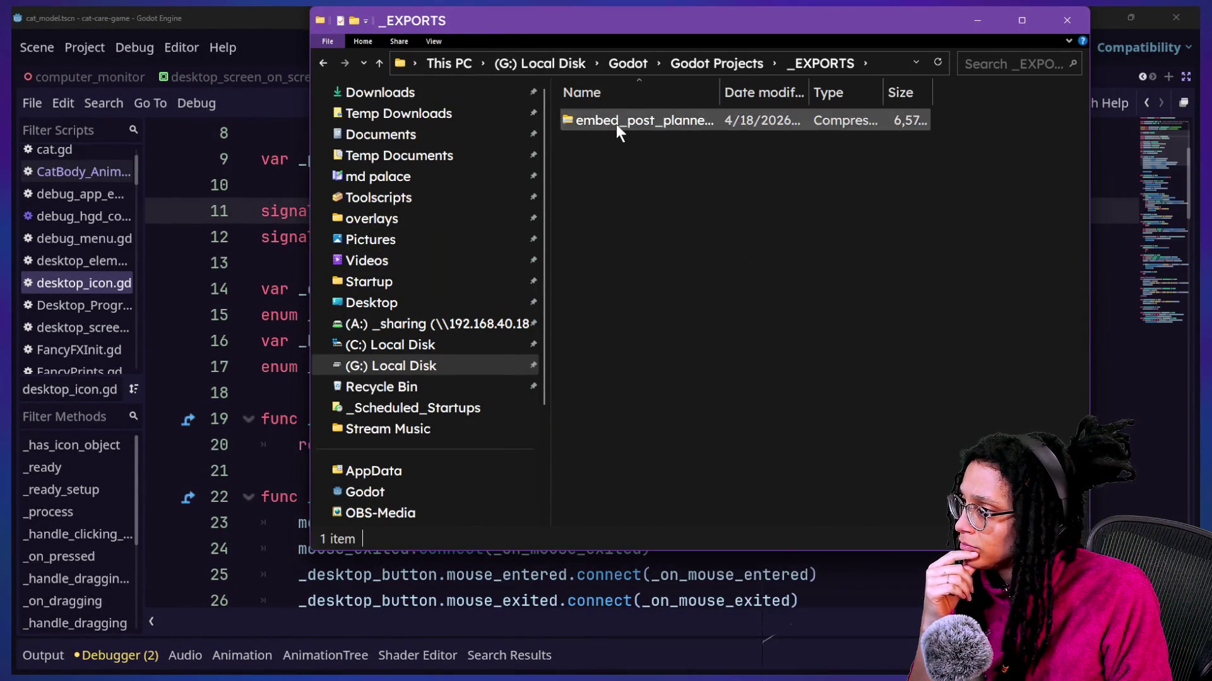
{"action": "double_click", "coordinate": [590, 124]}
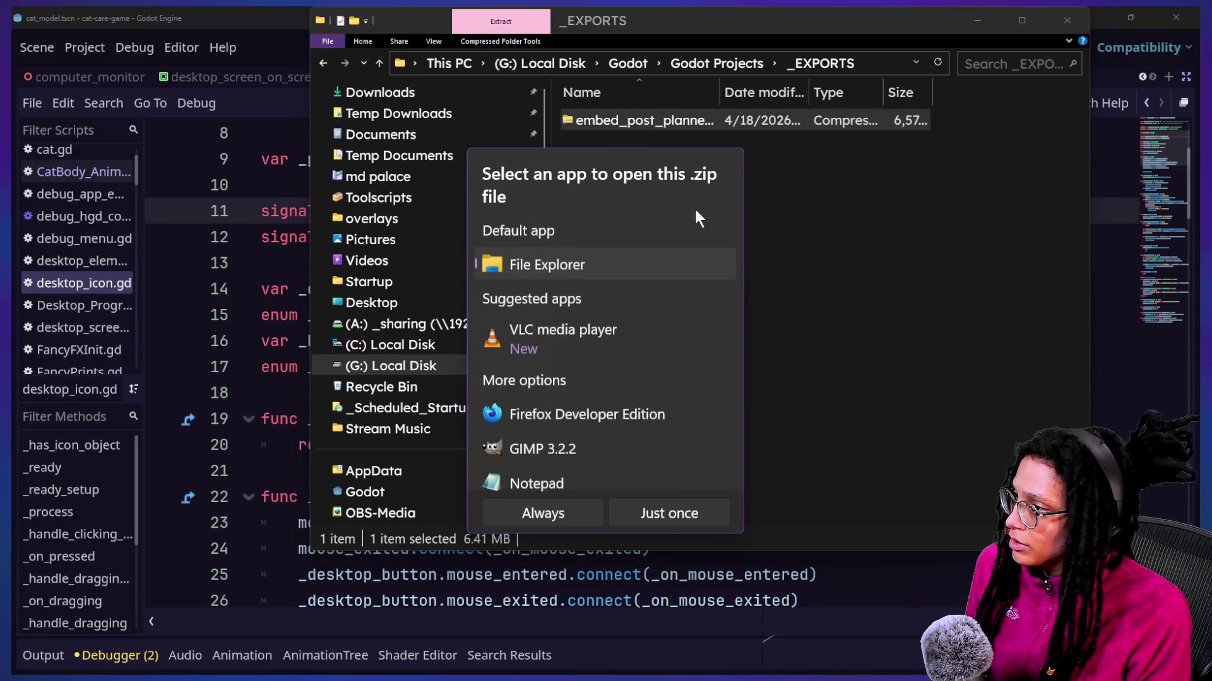
{"action": "key", "text": "Escape"}
{"action": "double_click", "coordinate": [719, 91]}
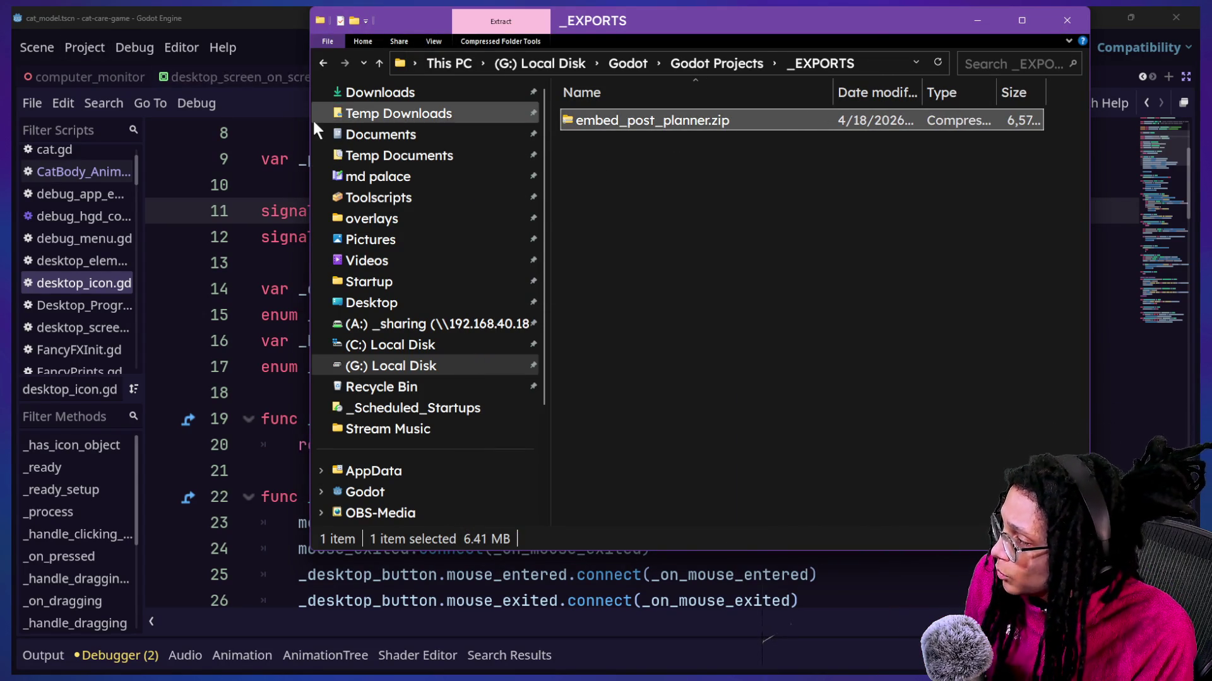
{"action": "key", "text": "super+Tab"}
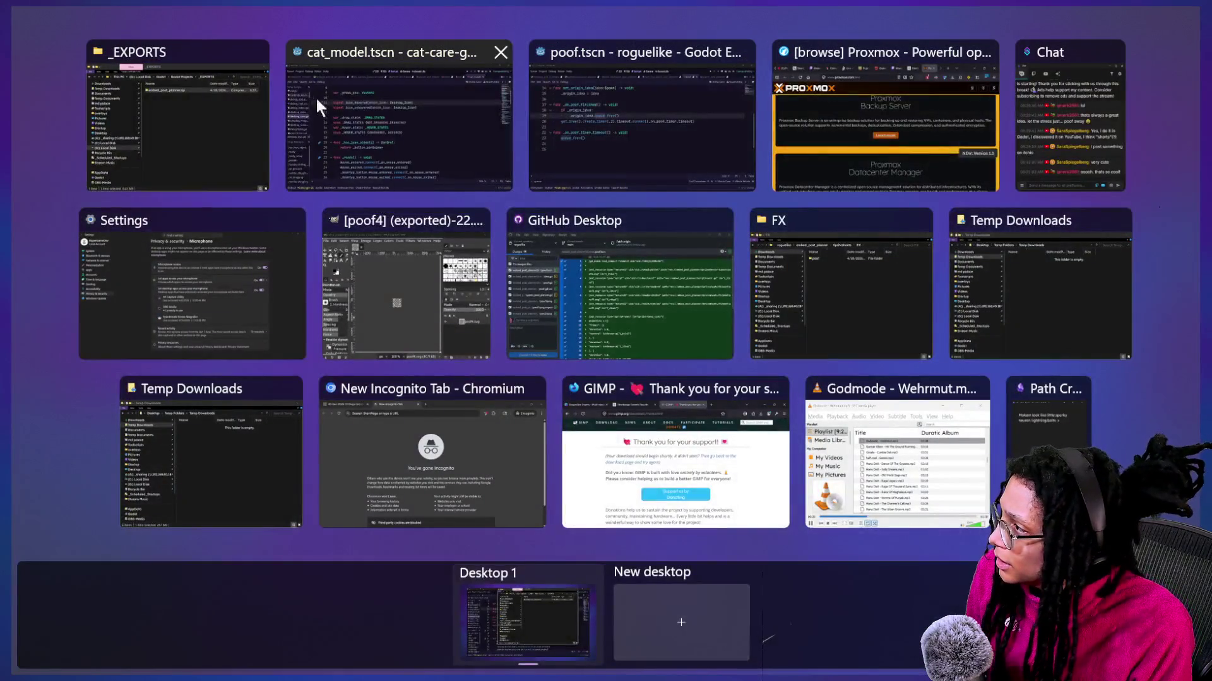
Step: In the roguelike editor, export a PCK named embed_post_planner.pck into _EXPORTS
{"action": "left_click", "coordinate": [638, 174]}
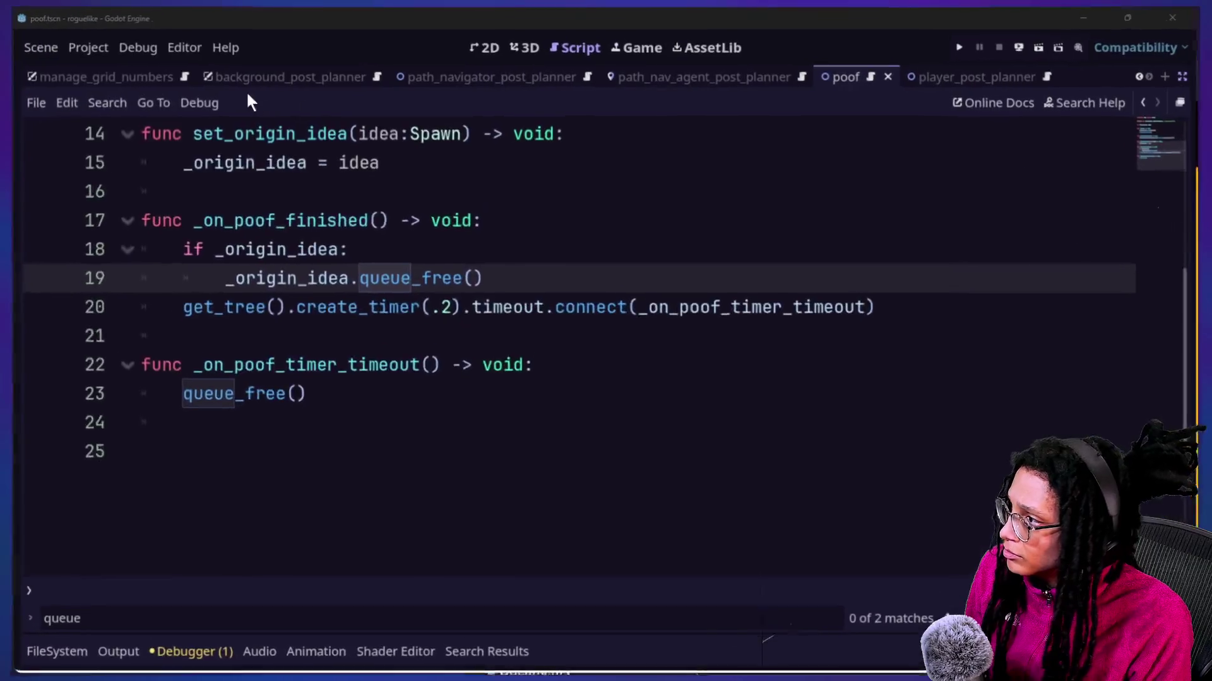
{"action": "left_click", "coordinate": [422, 506]}
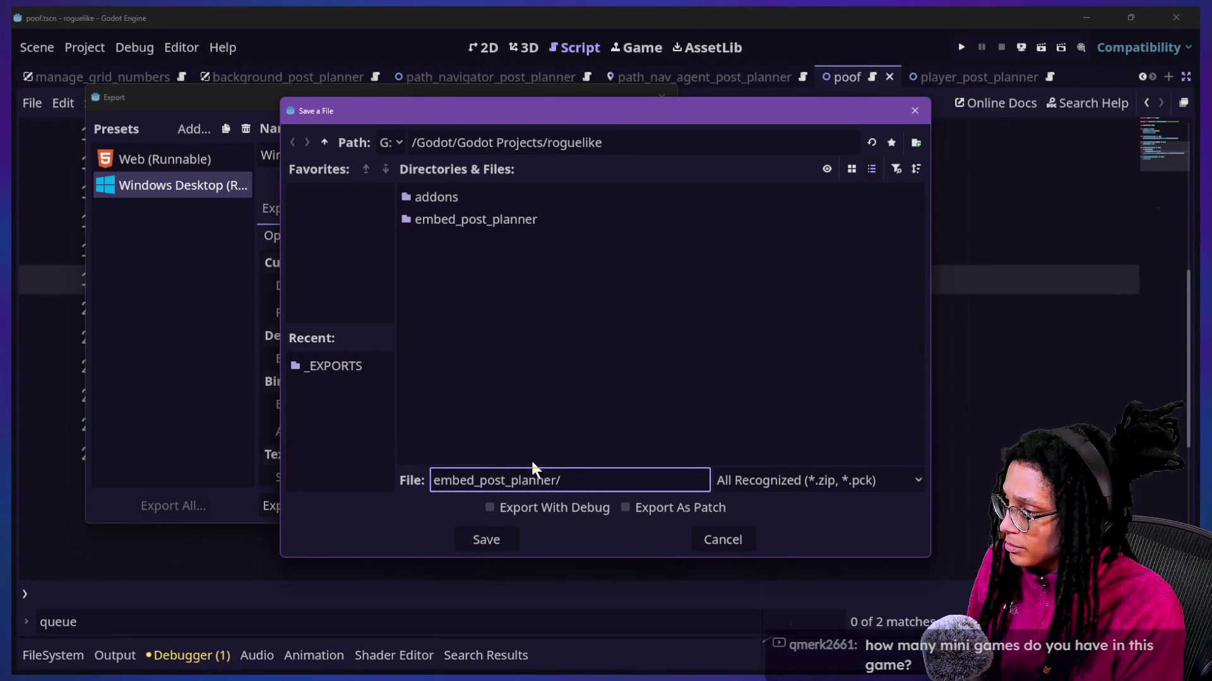
{"action": "key", "text": "BackSpace"}
{"action": "type", "text": ".pck"}
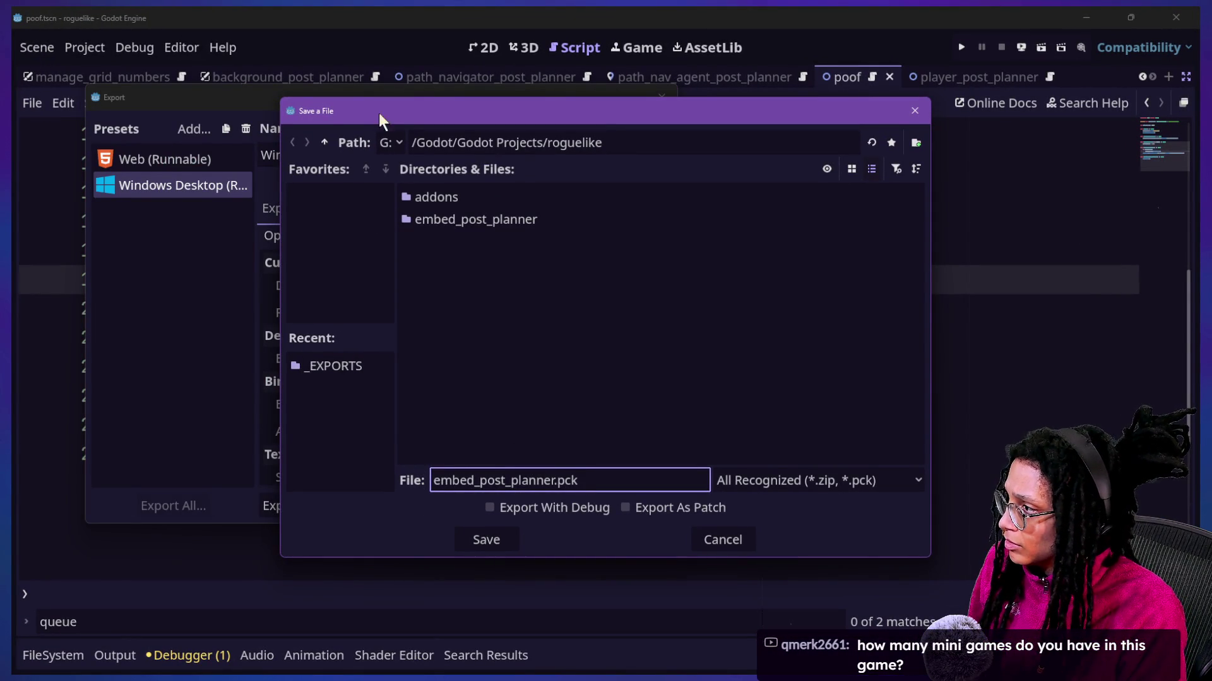
{"action": "left_click", "coordinate": [324, 142]}
{"action": "double_click", "coordinate": [457, 197]}
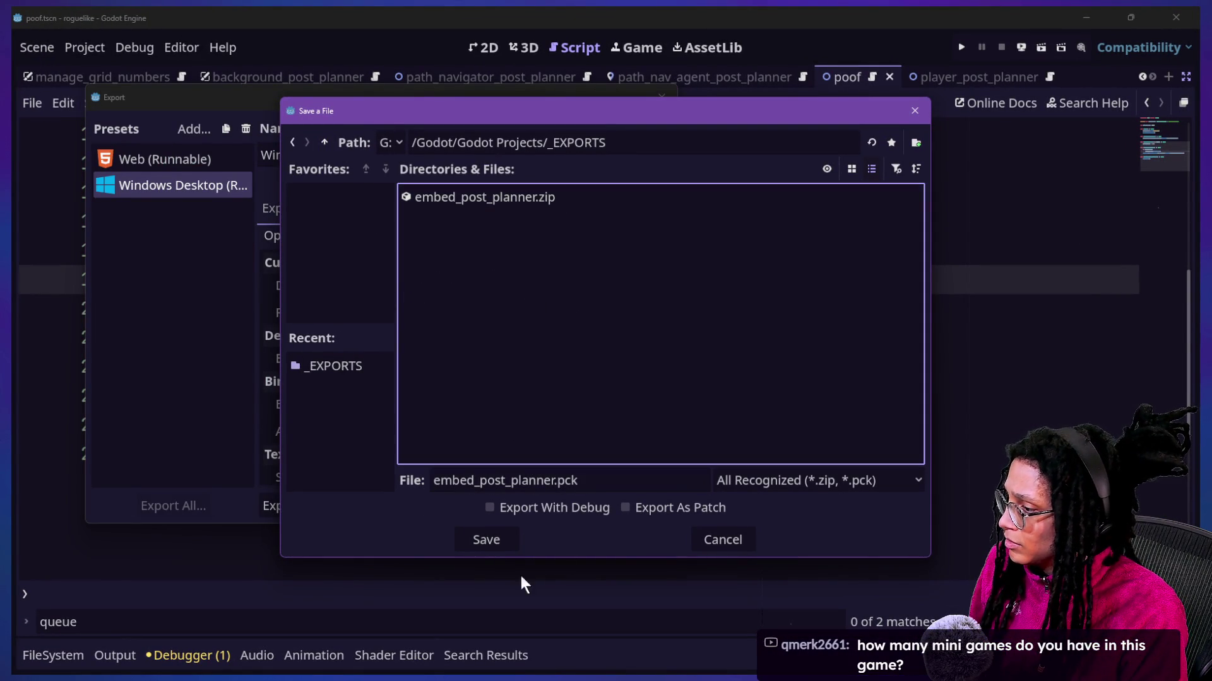
{"action": "left_click", "coordinate": [486, 541]}
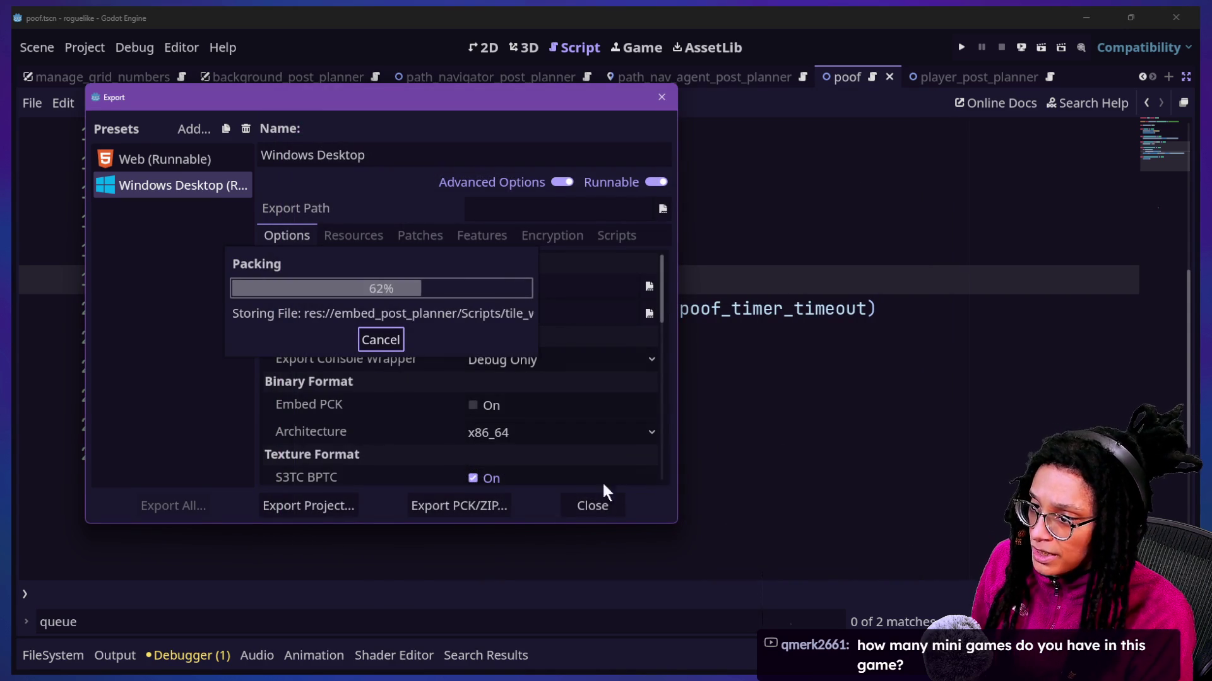
Step: Close the Export dialog and switch to the cat-care-game editor window
{"action": "left_click", "coordinate": [576, 505]}
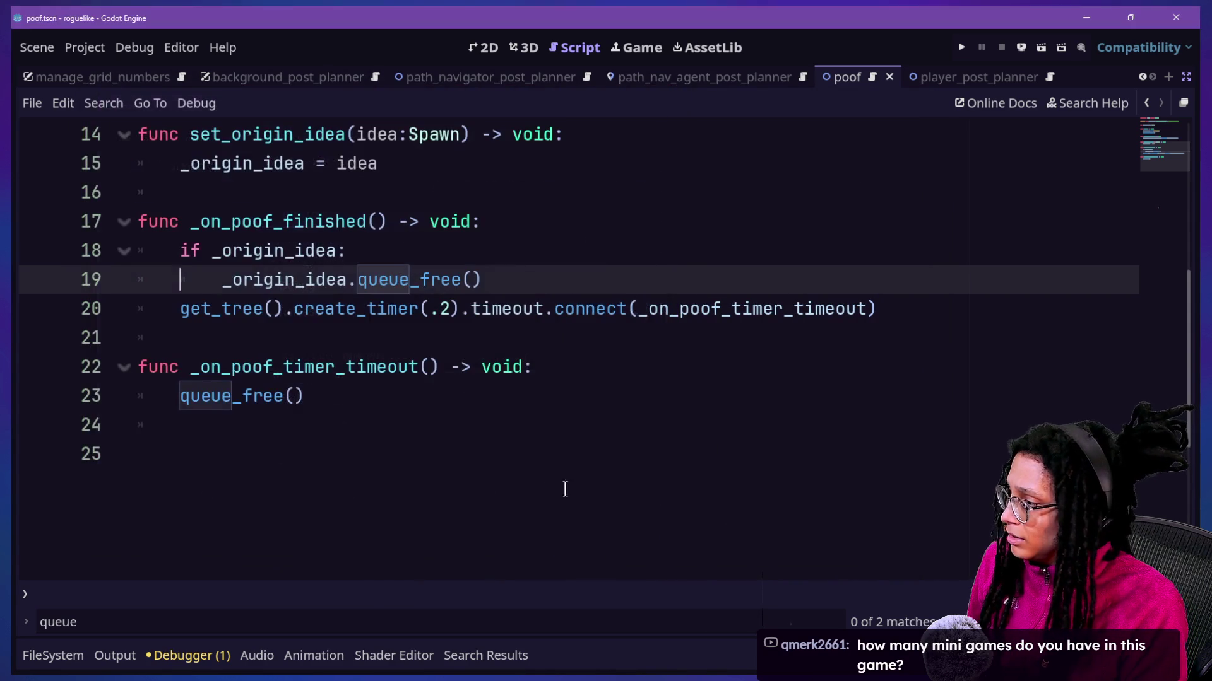
{"action": "key", "text": "super+Tab"}
{"action": "left_click", "coordinate": [635, 155]}
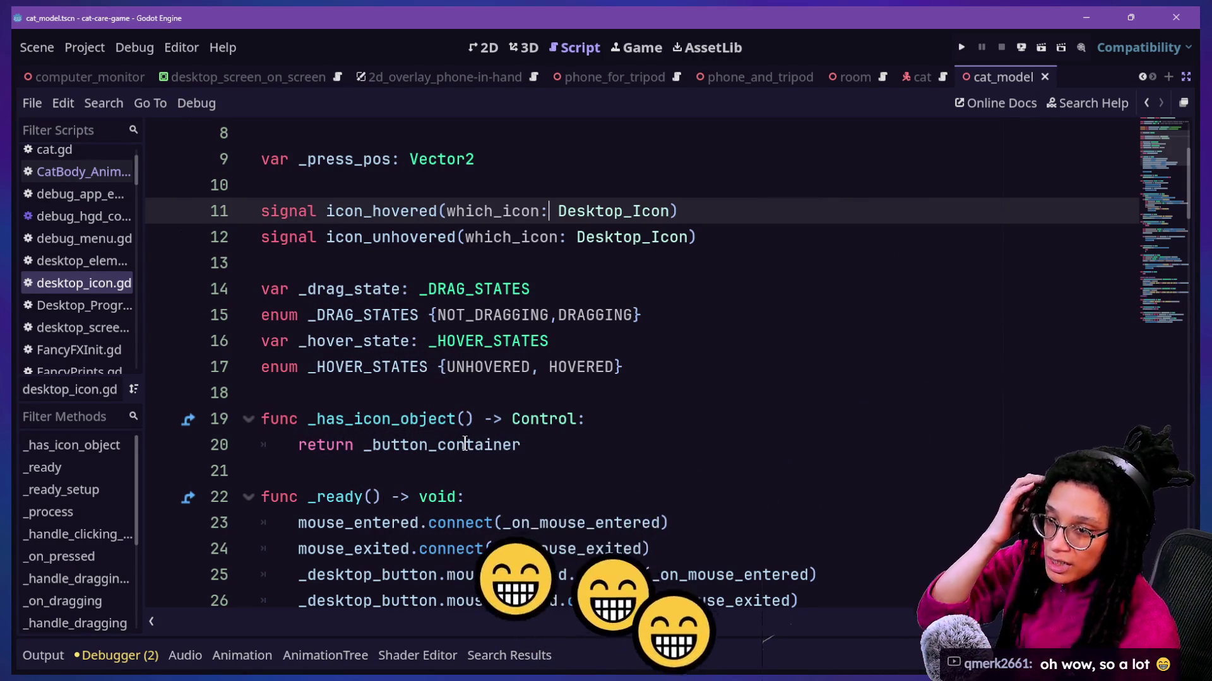
Step: Place the cursor on empty line 13 of desktop_icon.gd, then show the open-windows overview
{"action": "mouse_move", "coordinate": [465, 444]}
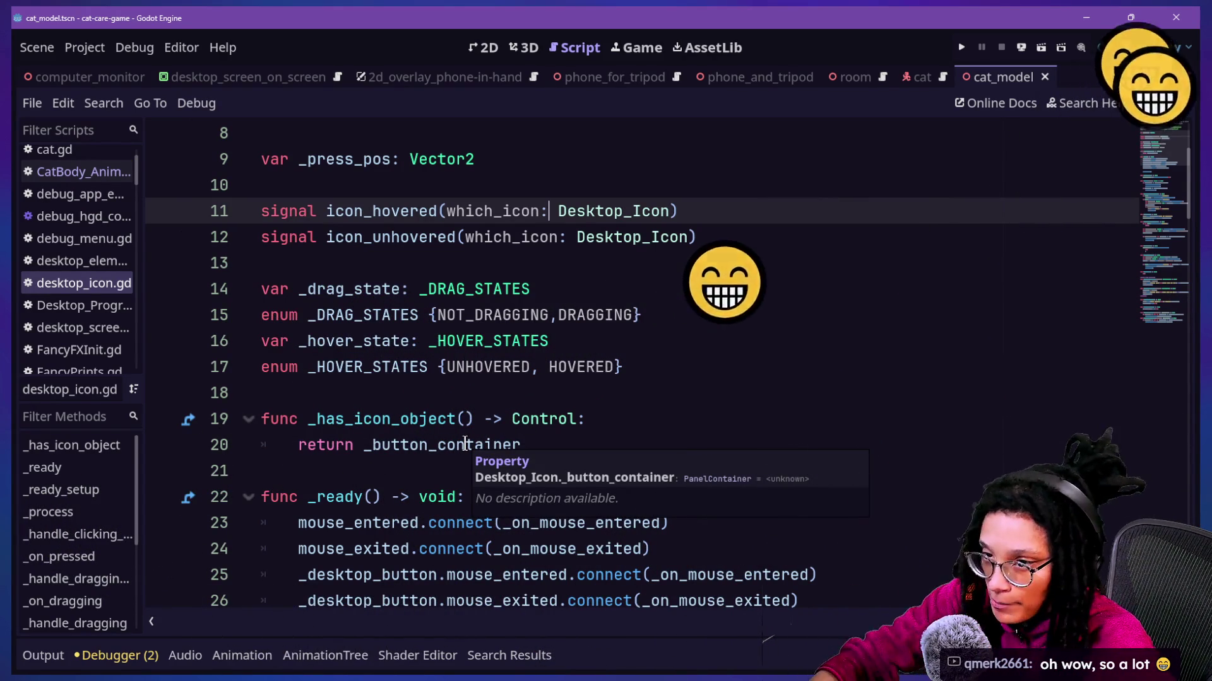
{"action": "left_click", "coordinate": [600, 254]}
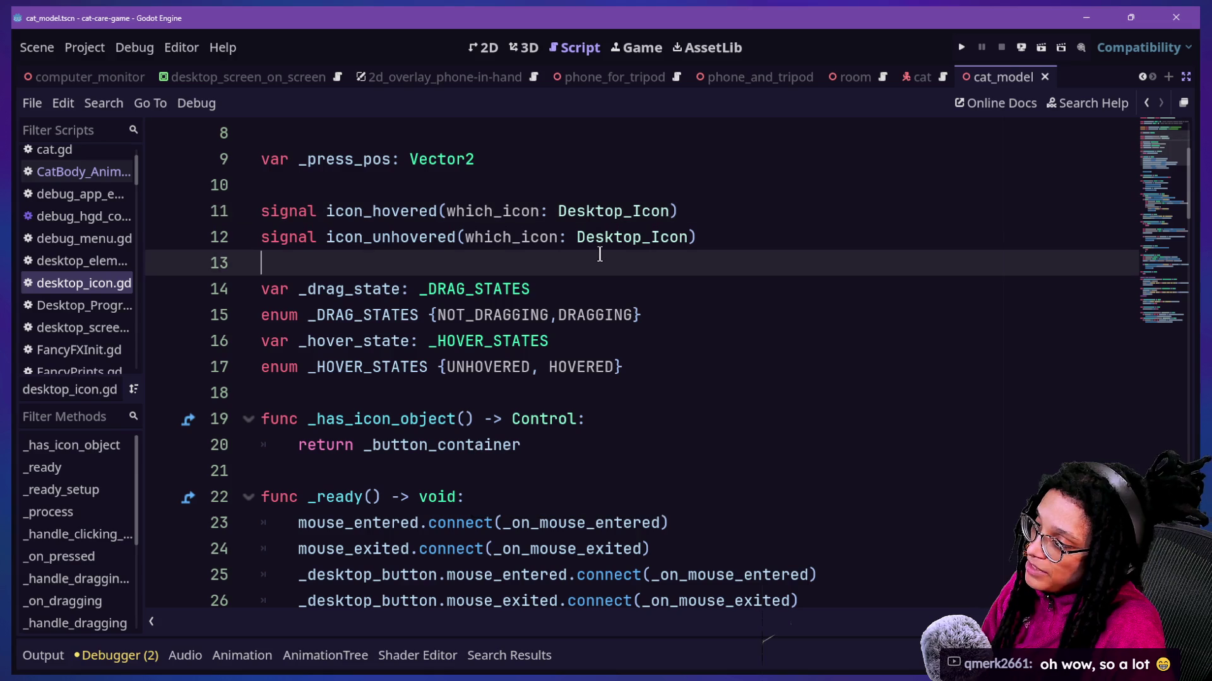
{"action": "key", "text": "Down"}
{"action": "key", "text": "Up"}
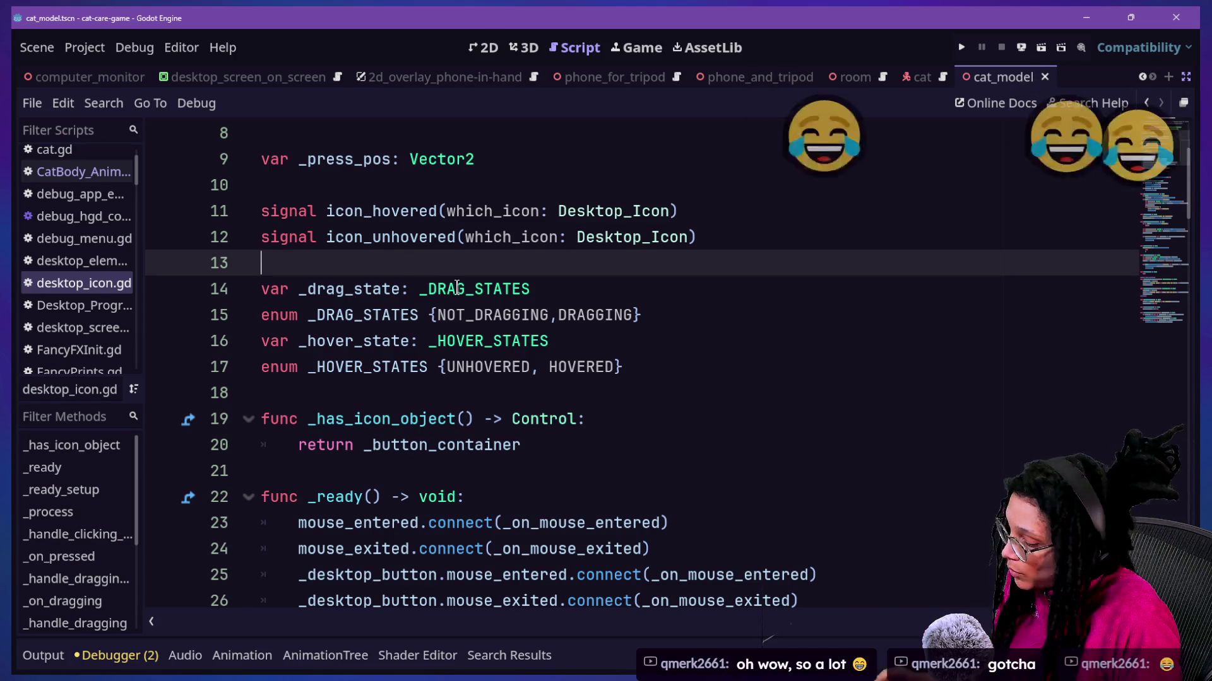
{"action": "key", "text": "super+Tab"}
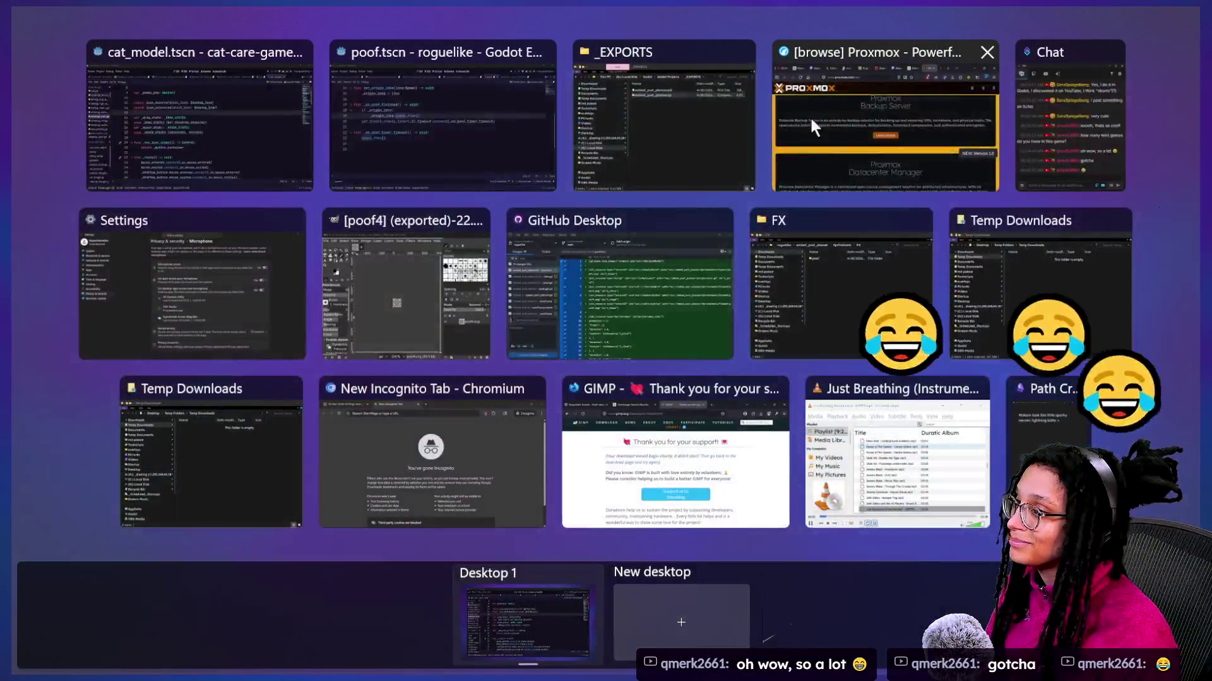
Step: Select the new embed_post_planner.pck, check the roguelike project's embed_post_planner folder, and return to Godot Projects
{"action": "left_click", "coordinate": [703, 129]}
{"action": "left_click", "coordinate": [703, 122]}
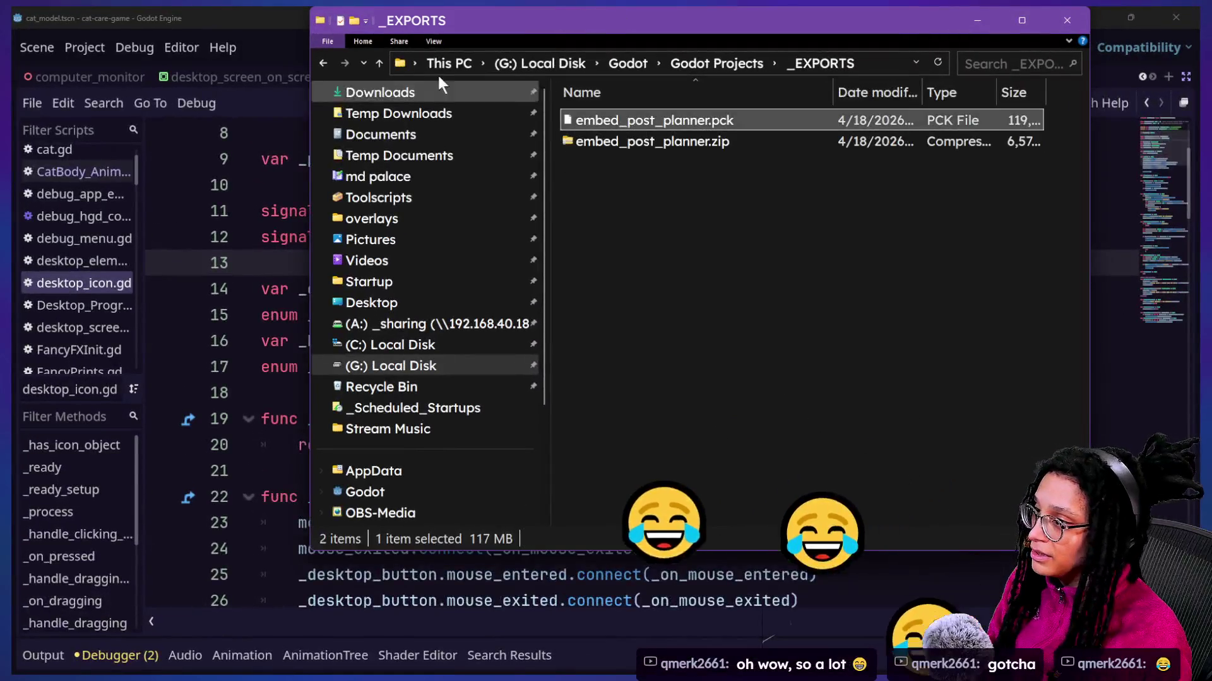
{"action": "left_click", "coordinate": [379, 64]}
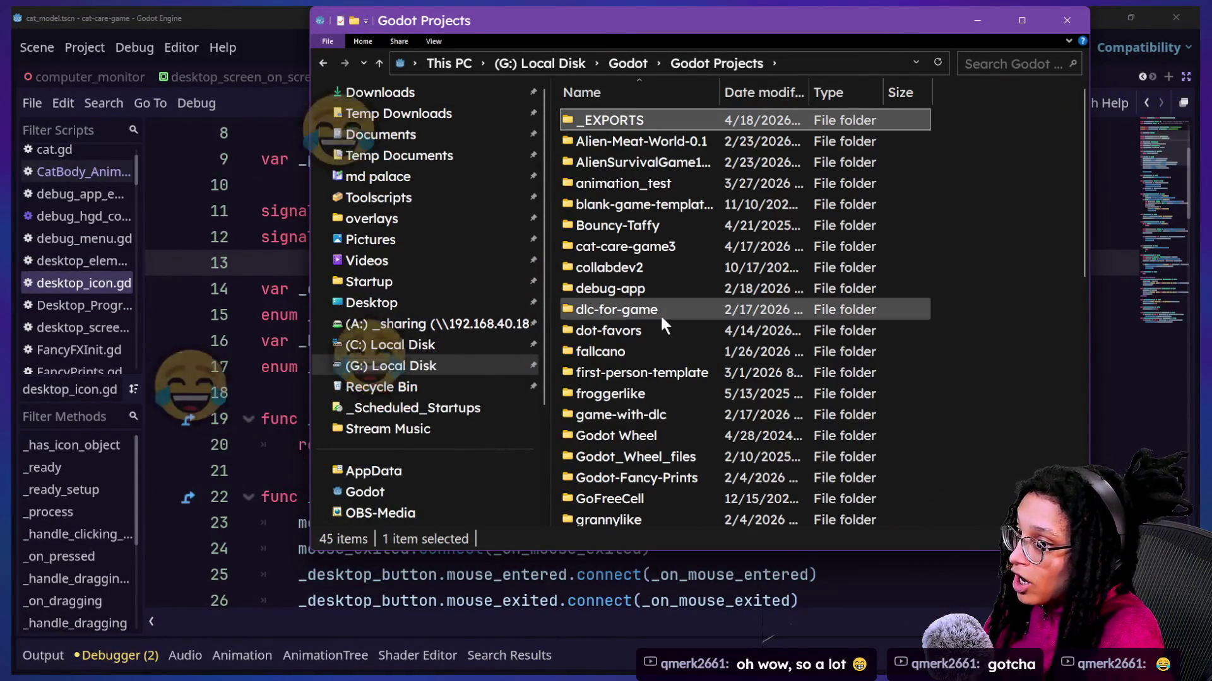
{"action": "scroll", "coordinate": [664, 351], "scroll_direction": "down", "scroll_amount": 8}
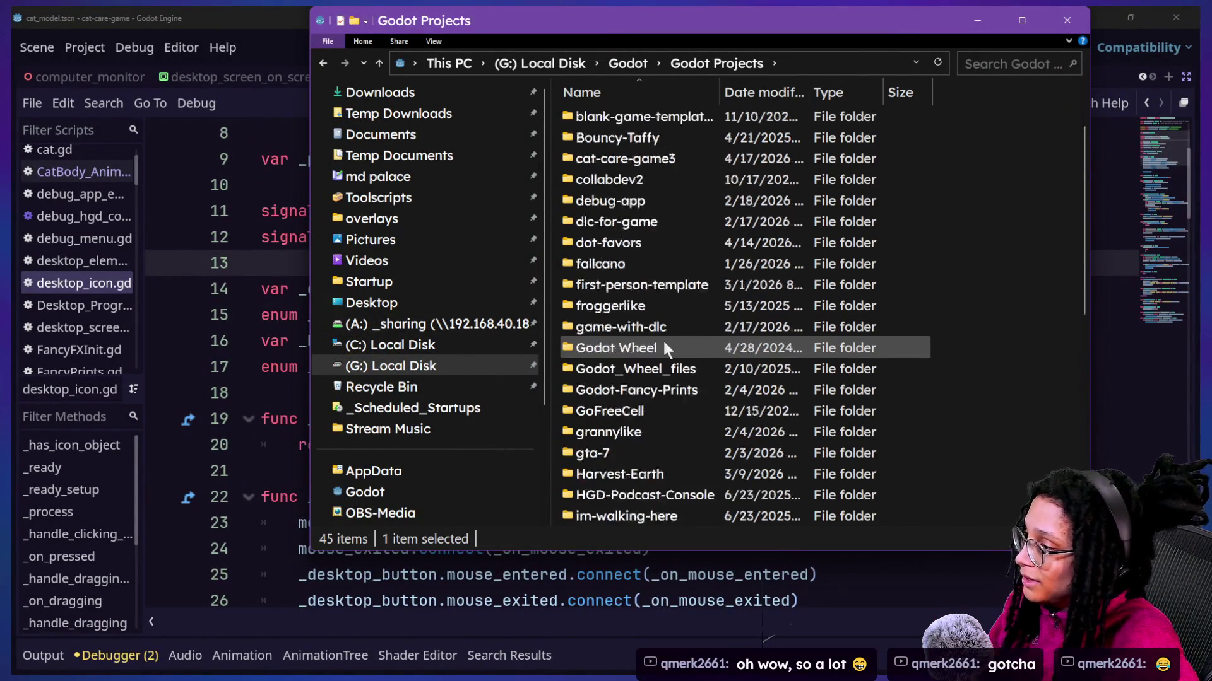
{"action": "scroll", "coordinate": [662, 377], "scroll_direction": "up", "scroll_amount": 1}
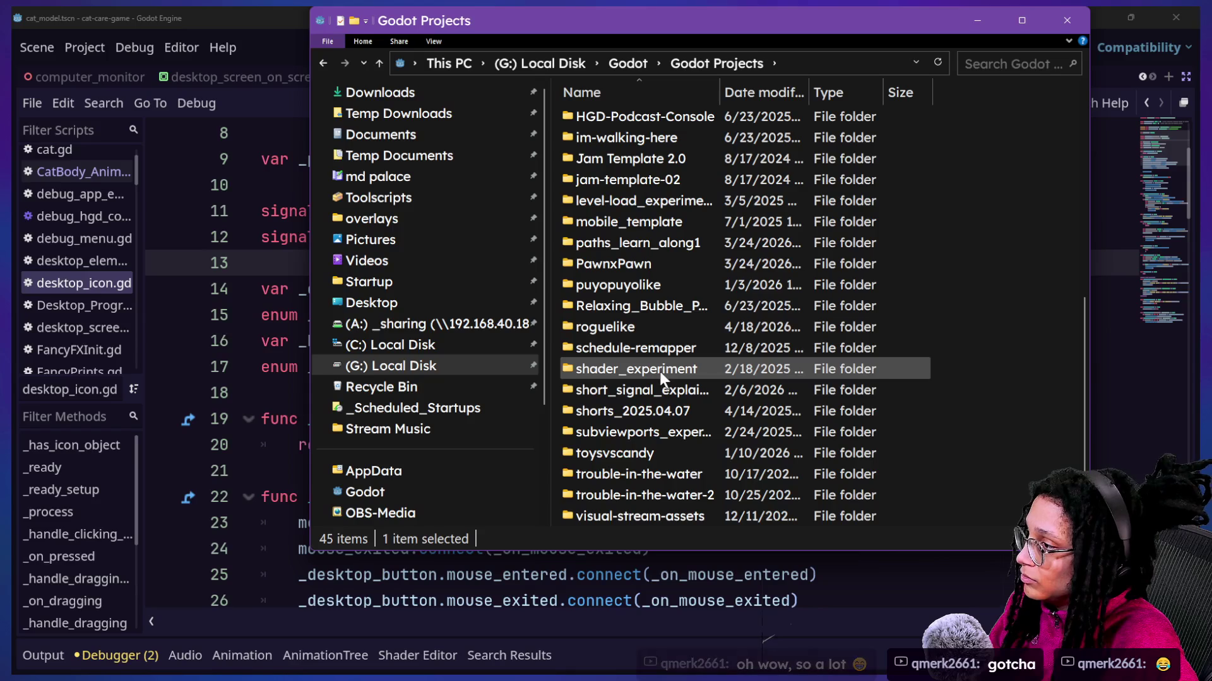
{"action": "double_click", "coordinate": [659, 327]}
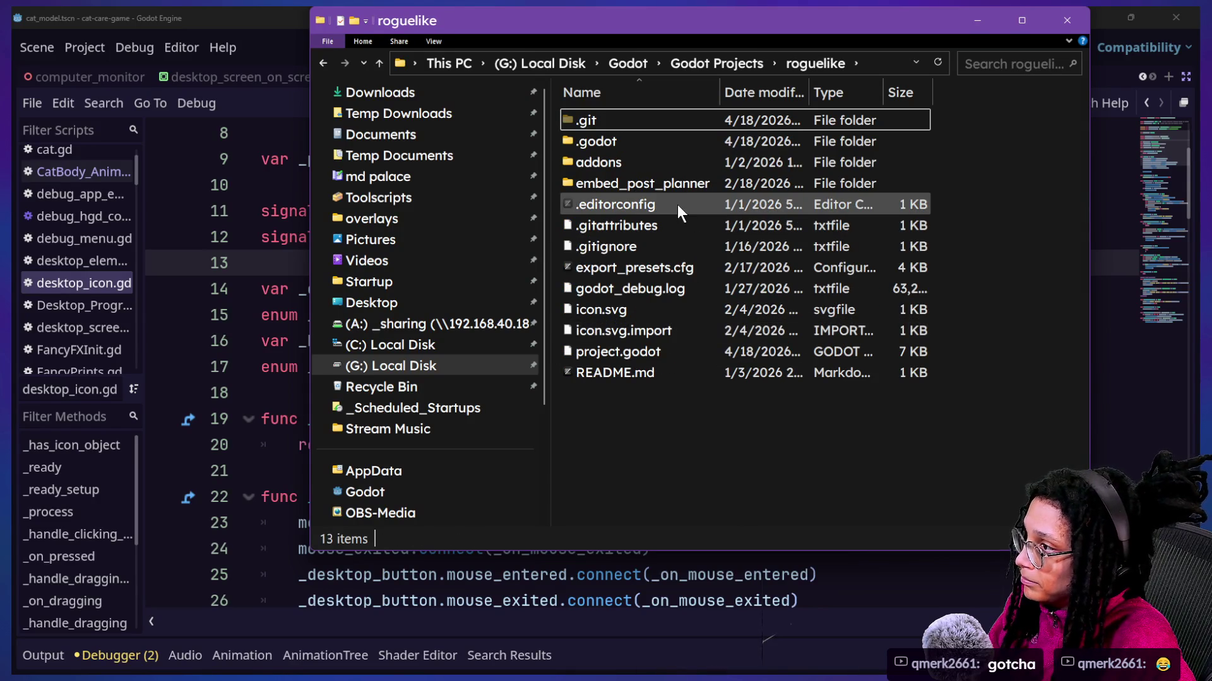
{"action": "left_click", "coordinate": [683, 185]}
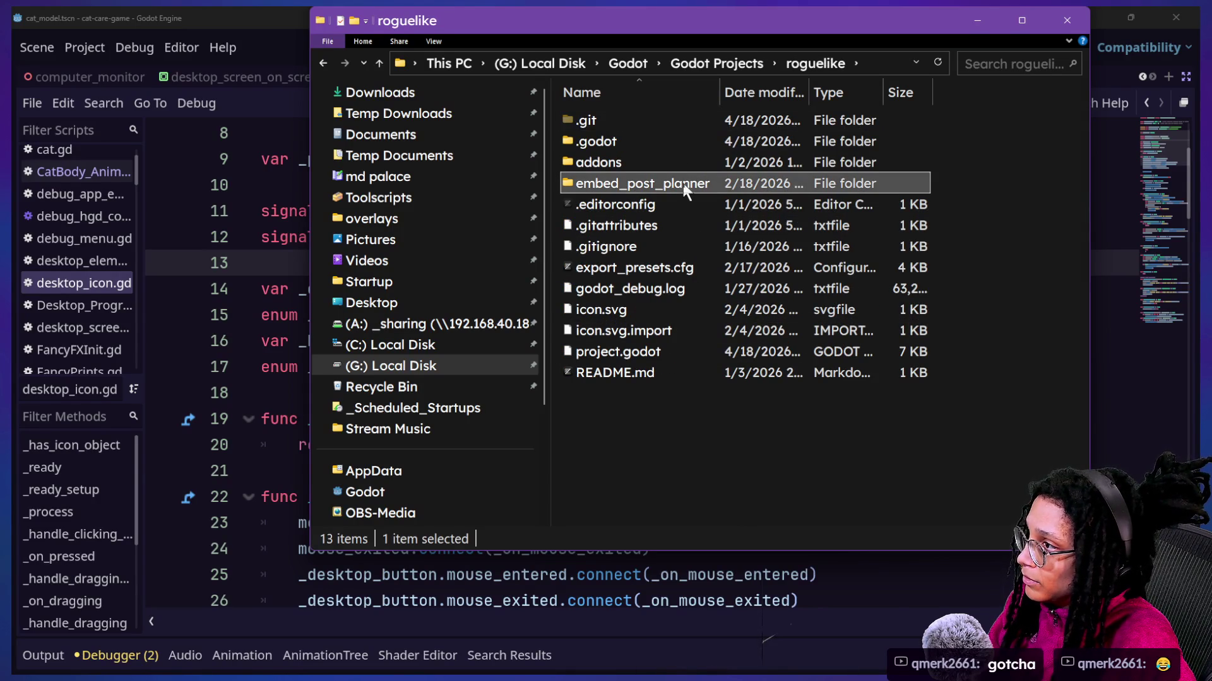
{"action": "left_click", "coordinate": [378, 60]}
{"action": "scroll", "coordinate": [616, 278], "scroll_direction": "up", "scroll_amount": 5}
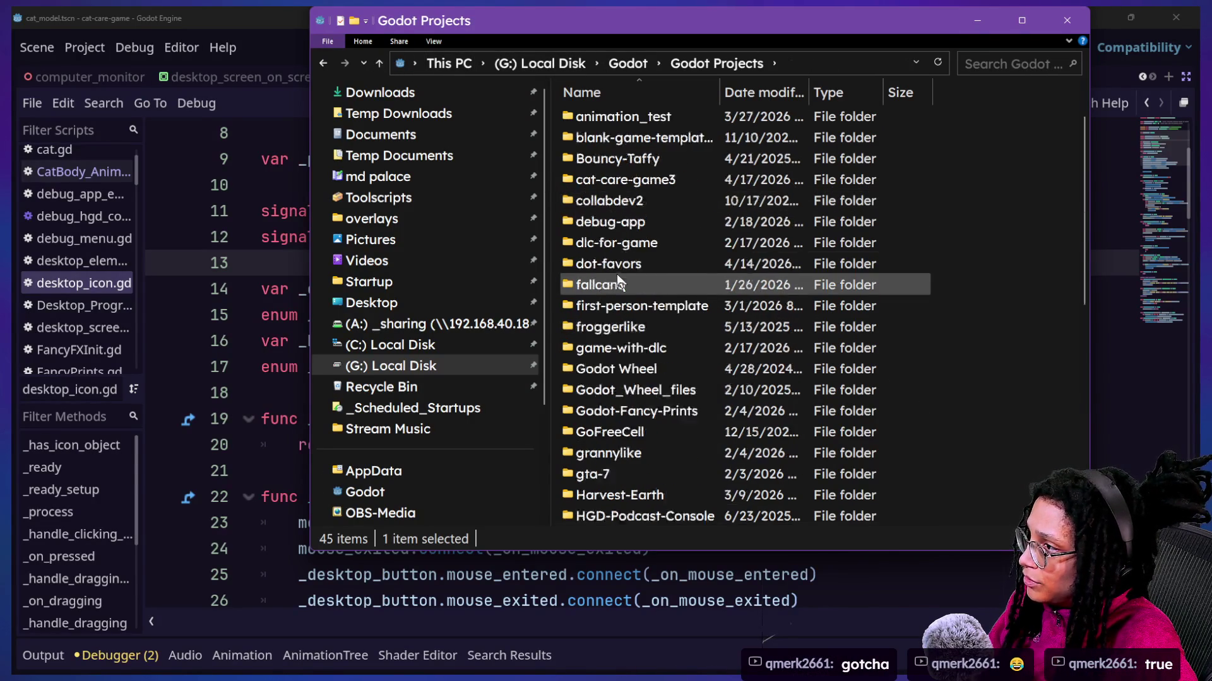
Step: Open cat-care-game3 > Embedded Games > post_planner and widen the Name column
{"action": "double_click", "coordinate": [633, 248]}
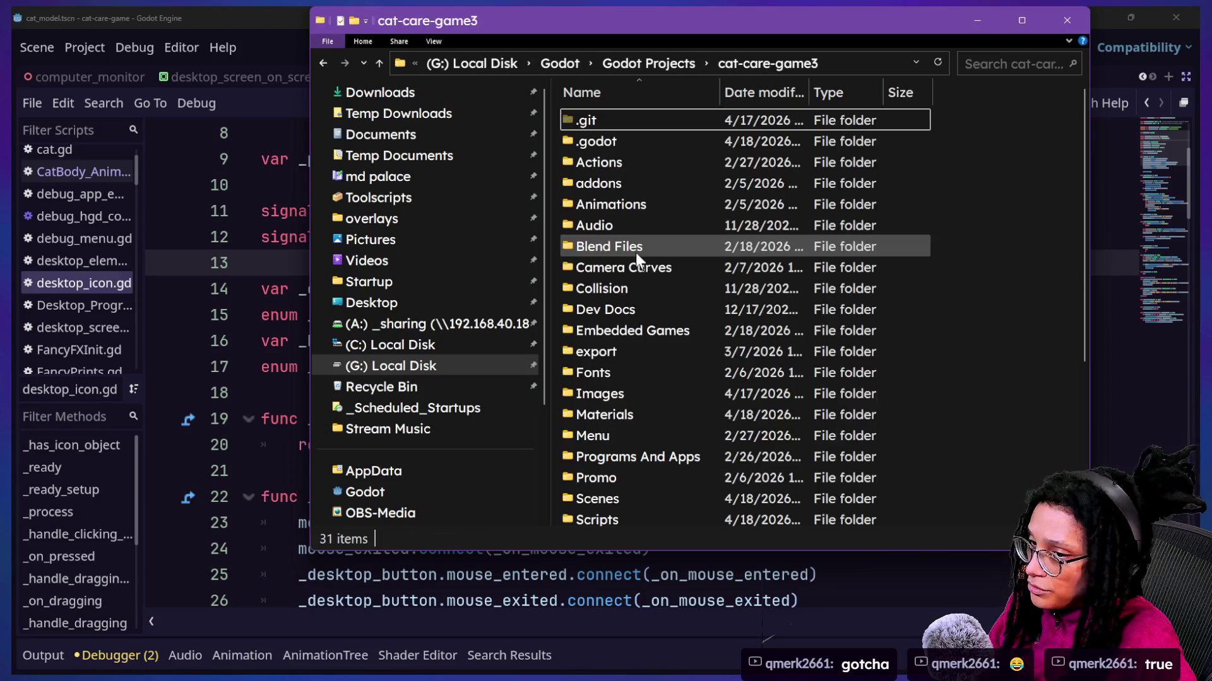
{"action": "scroll", "coordinate": [653, 268], "scroll_direction": "down", "scroll_amount": 3}
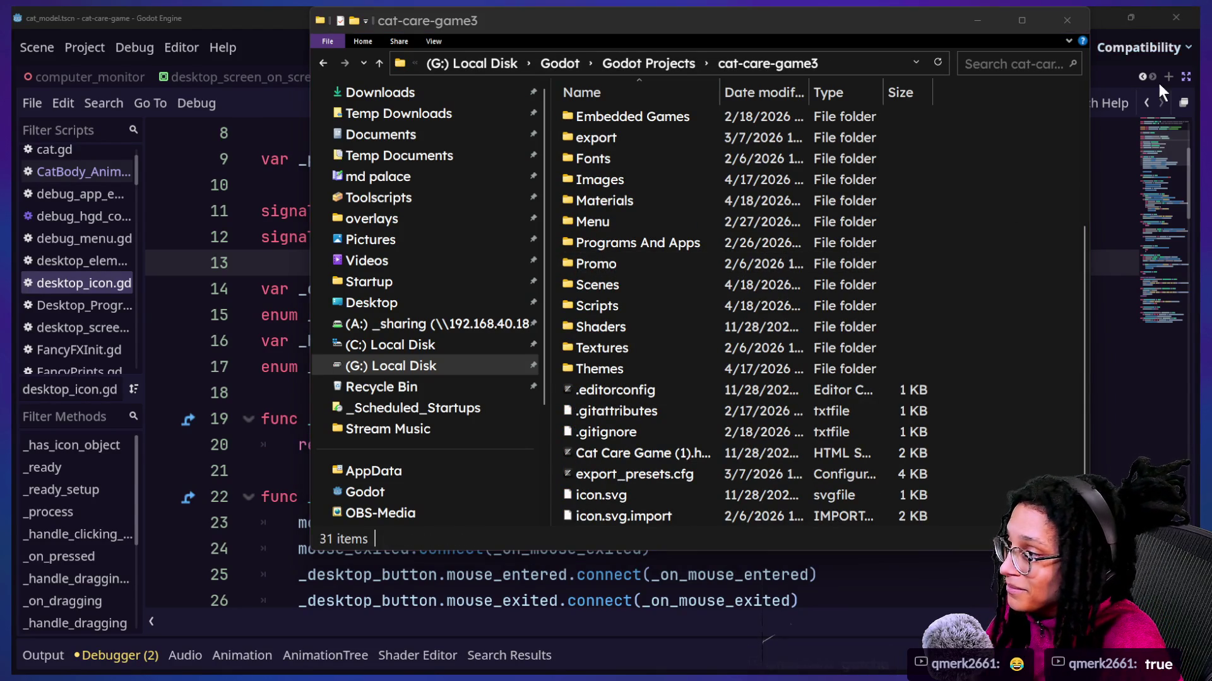
{"action": "scroll", "coordinate": [648, 348], "scroll_direction": "up", "scroll_amount": 3}
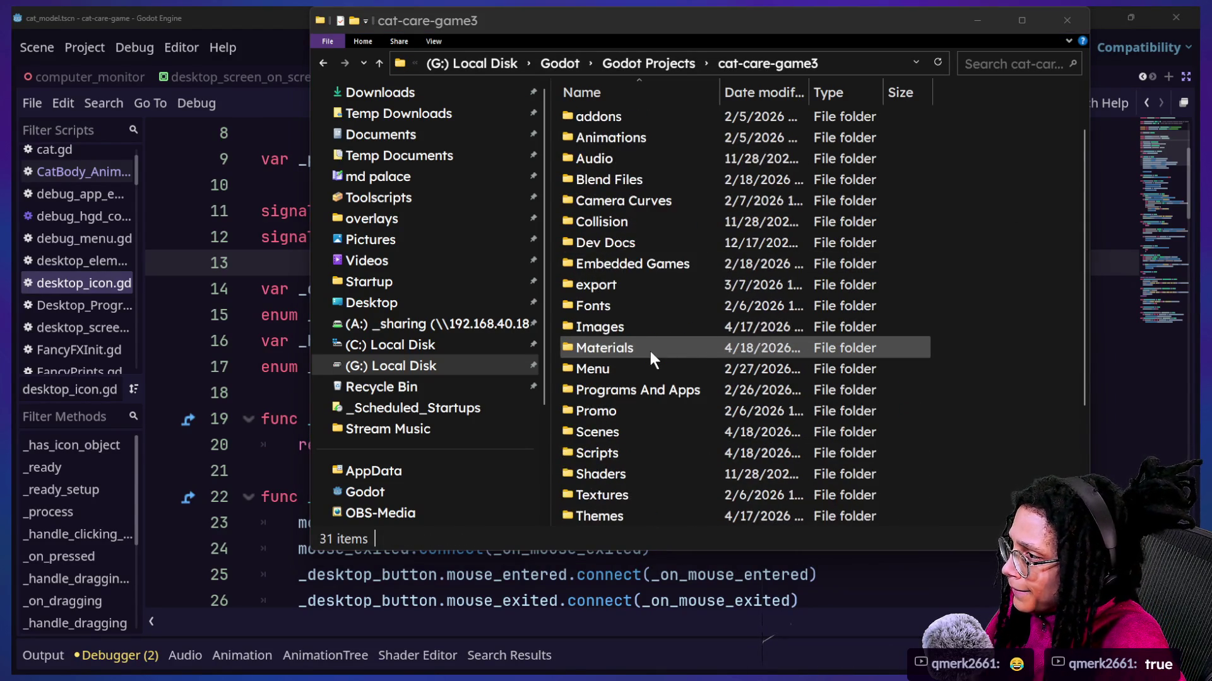
{"action": "left_click", "coordinate": [654, 265]}
{"action": "double_click", "coordinate": [654, 266]}
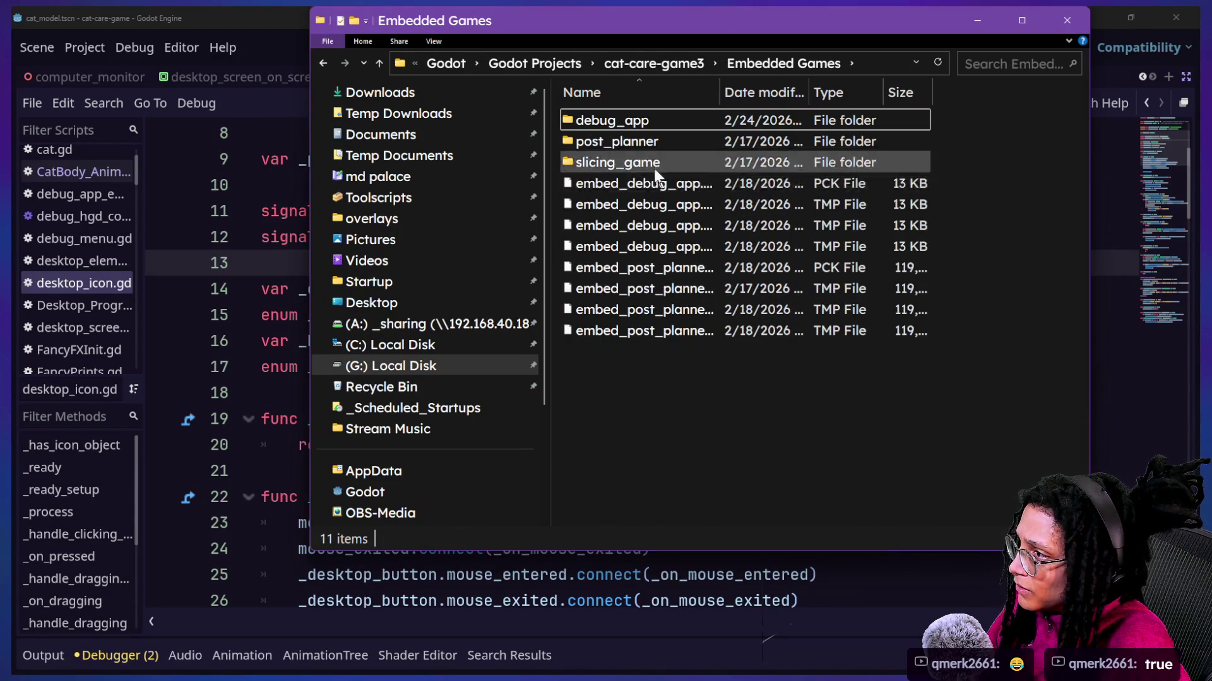
{"action": "double_click", "coordinate": [650, 146]}
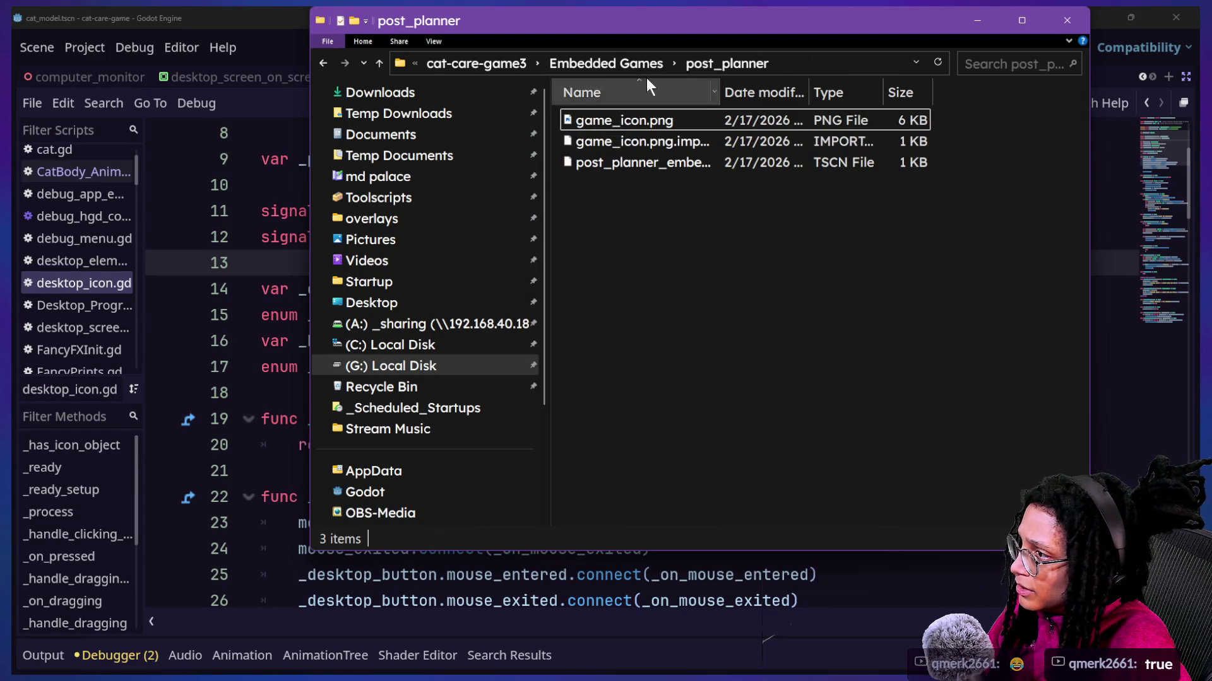
{"action": "mouse_move", "coordinate": [719, 92]}
{"action": "left_mouse_down"}
{"action": "mouse_move", "coordinate": [861, 92]}
{"action": "mouse_move", "coordinate": [898, 130]}
{"action": "left_mouse_up"}
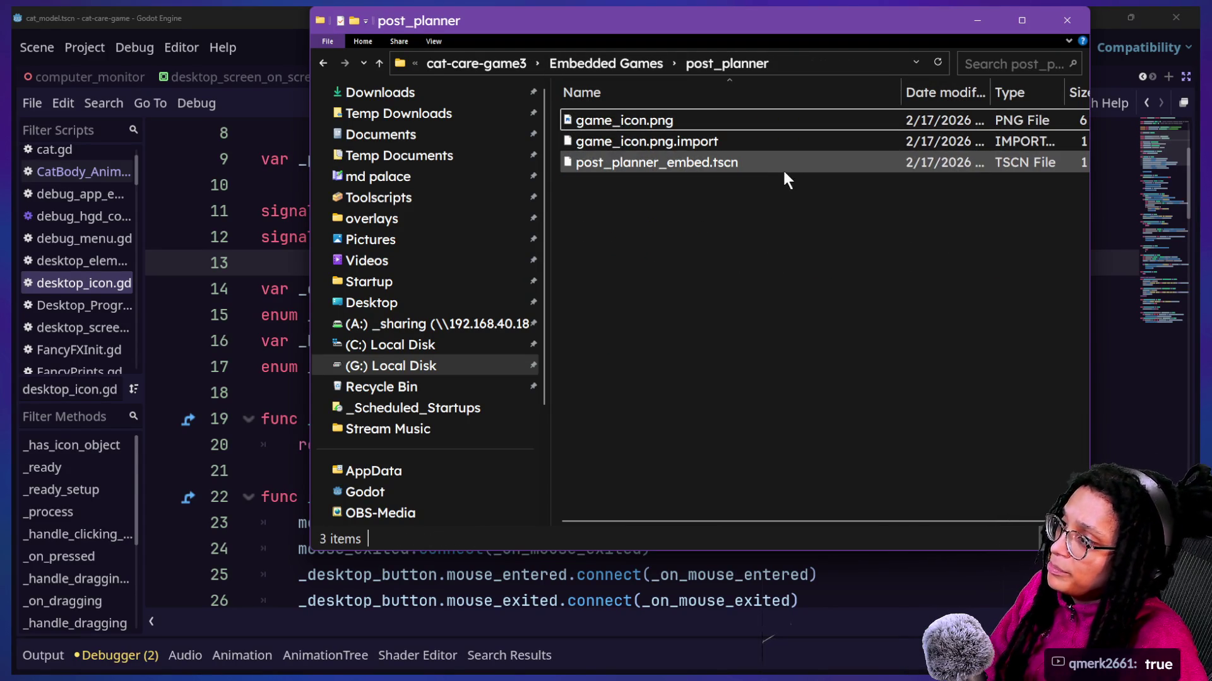
Step: Go up to cat-care-game3 and start a search in the project folder
{"action": "left_click", "coordinate": [376, 62]}
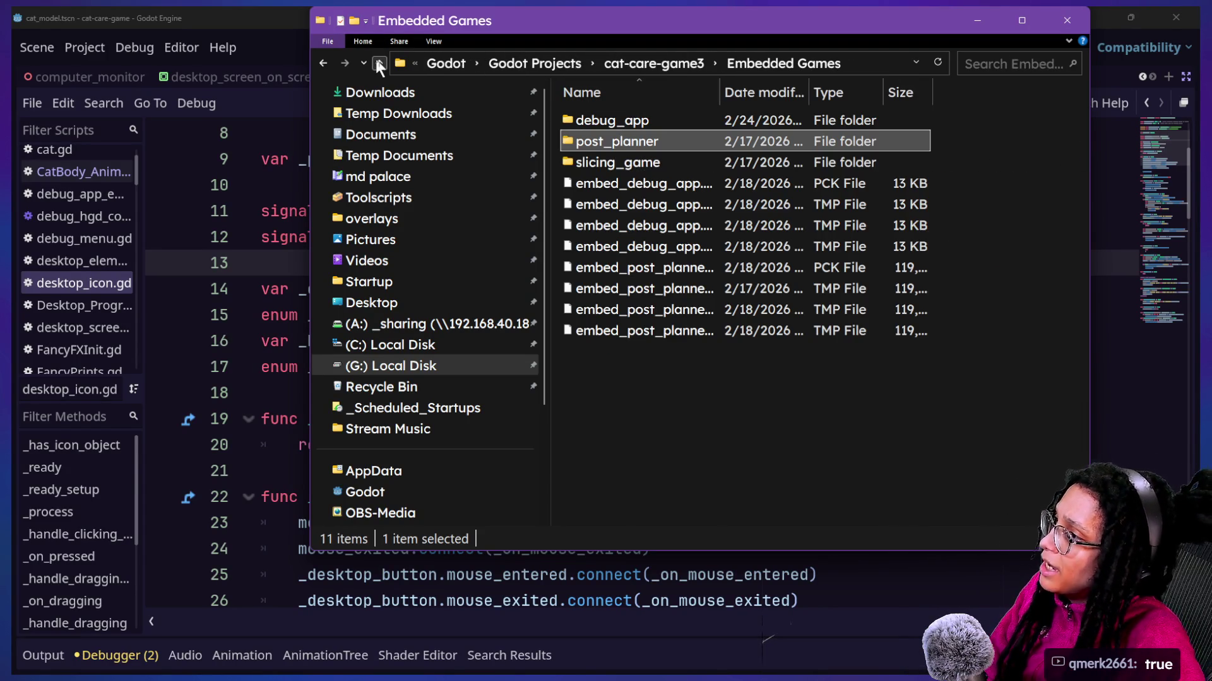
{"action": "left_click", "coordinate": [373, 60]}
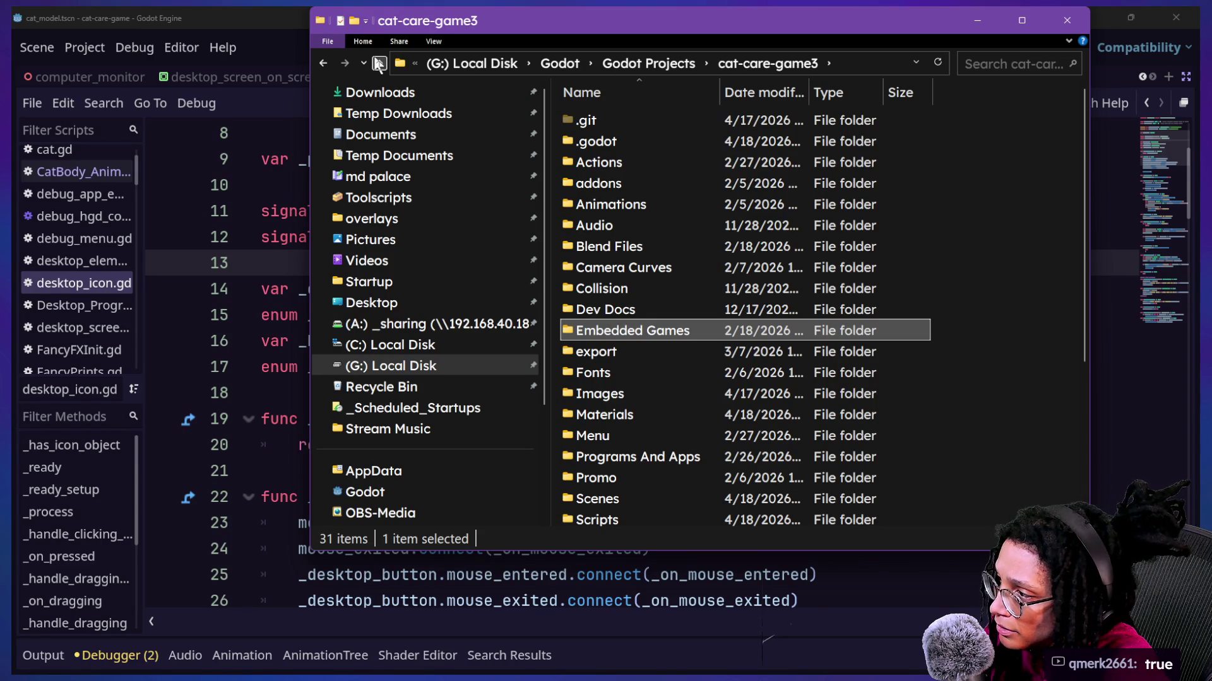
{"action": "scroll", "coordinate": [766, 413], "scroll_direction": "down", "scroll_amount": 4}
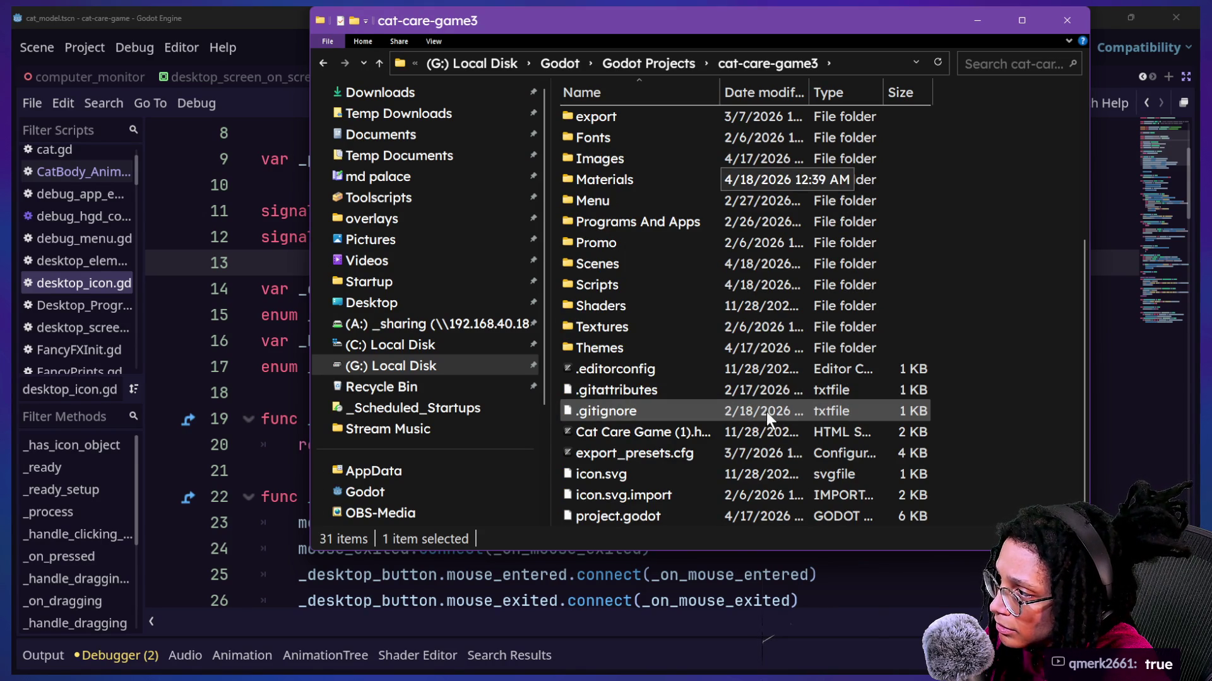
{"action": "scroll", "coordinate": [694, 278], "scroll_direction": "up", "scroll_amount": 4}
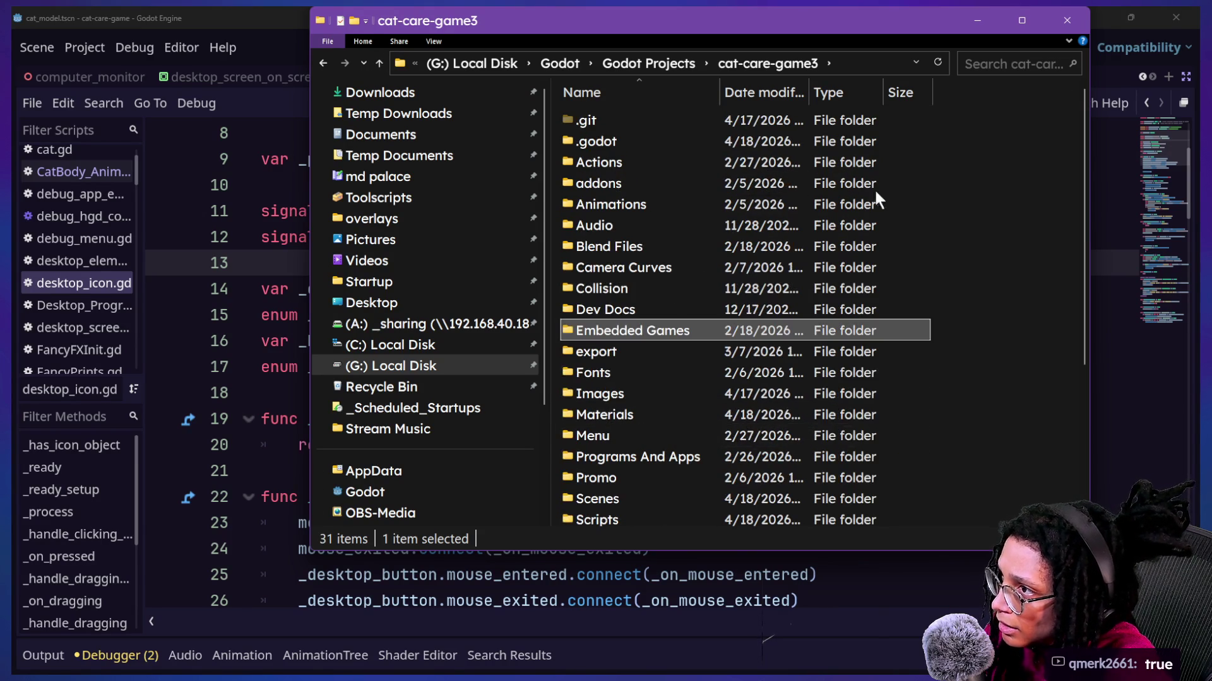
{"action": "left_click", "coordinate": [982, 57]}
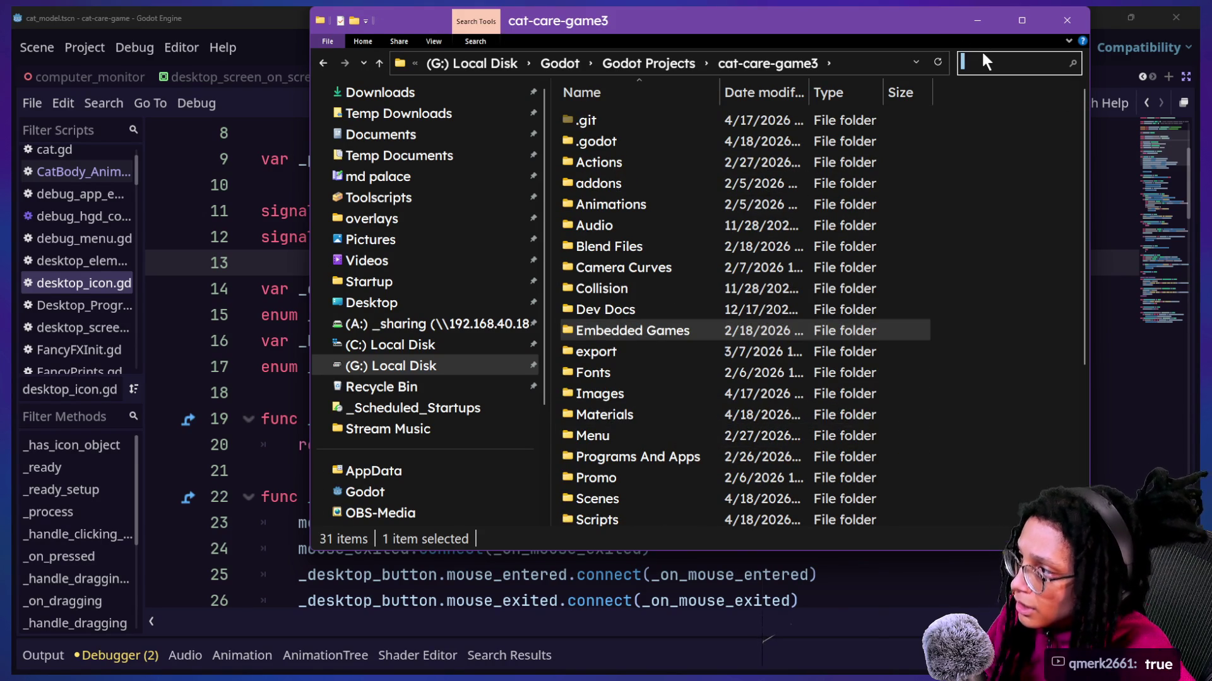
Step: Search for 'pck' and show the results in Details view with wide Name and Folder columns
{"action": "type", "text": "p;ck"}
{"action": "key", "text": "BackSpace"}
{"action": "key", "text": "BackSpace"}
{"action": "key", "text": "BackSpace"}
{"action": "type", "text": "ck"}
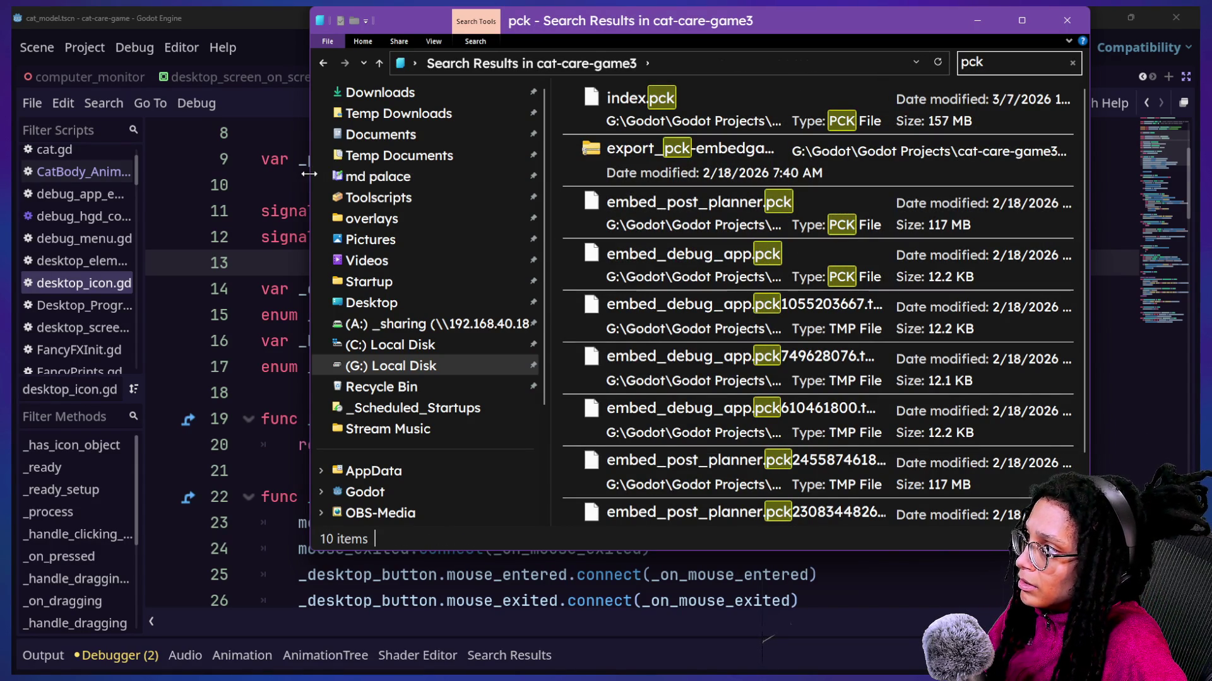
{"action": "left_click_drag", "start_coordinate": [311, 174], "coordinate": [11, 213]}
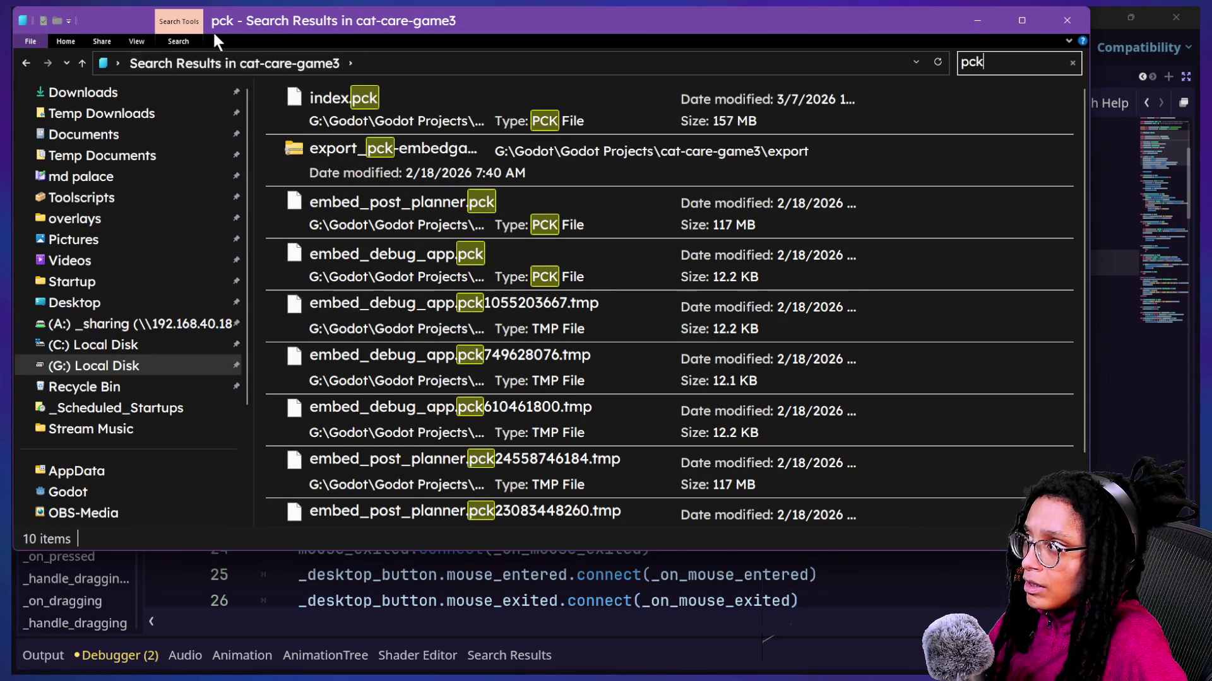
{"action": "left_click", "coordinate": [136, 41]}
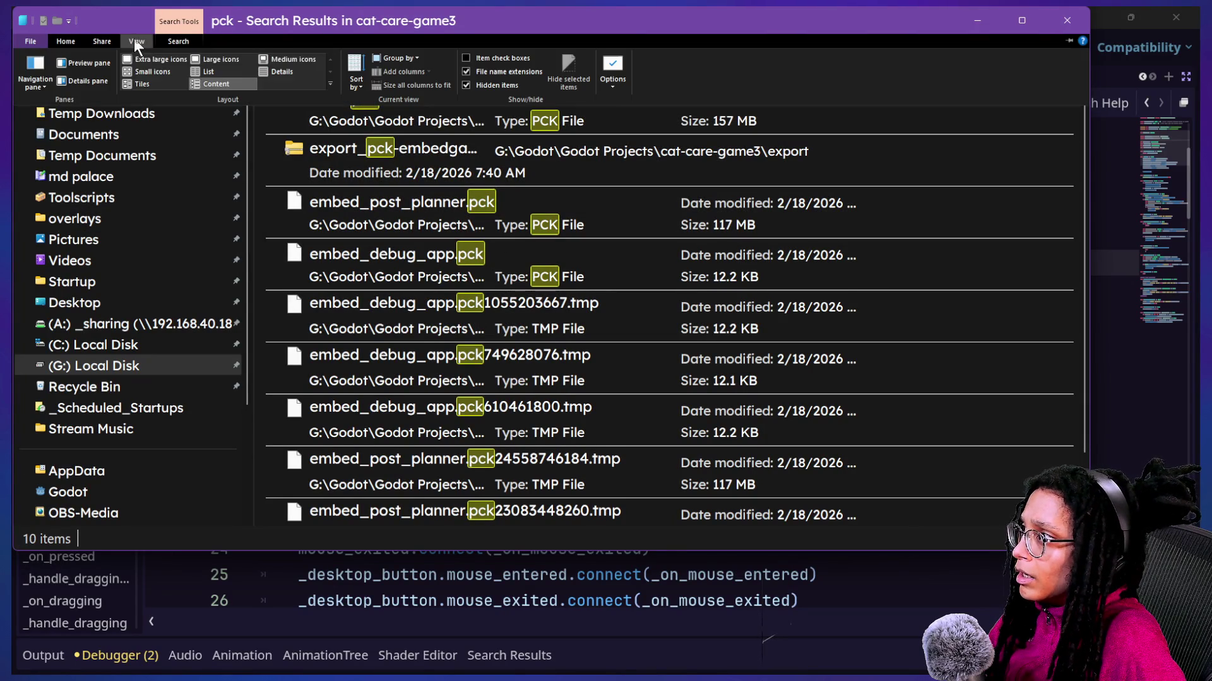
{"action": "left_click", "coordinate": [279, 72]}
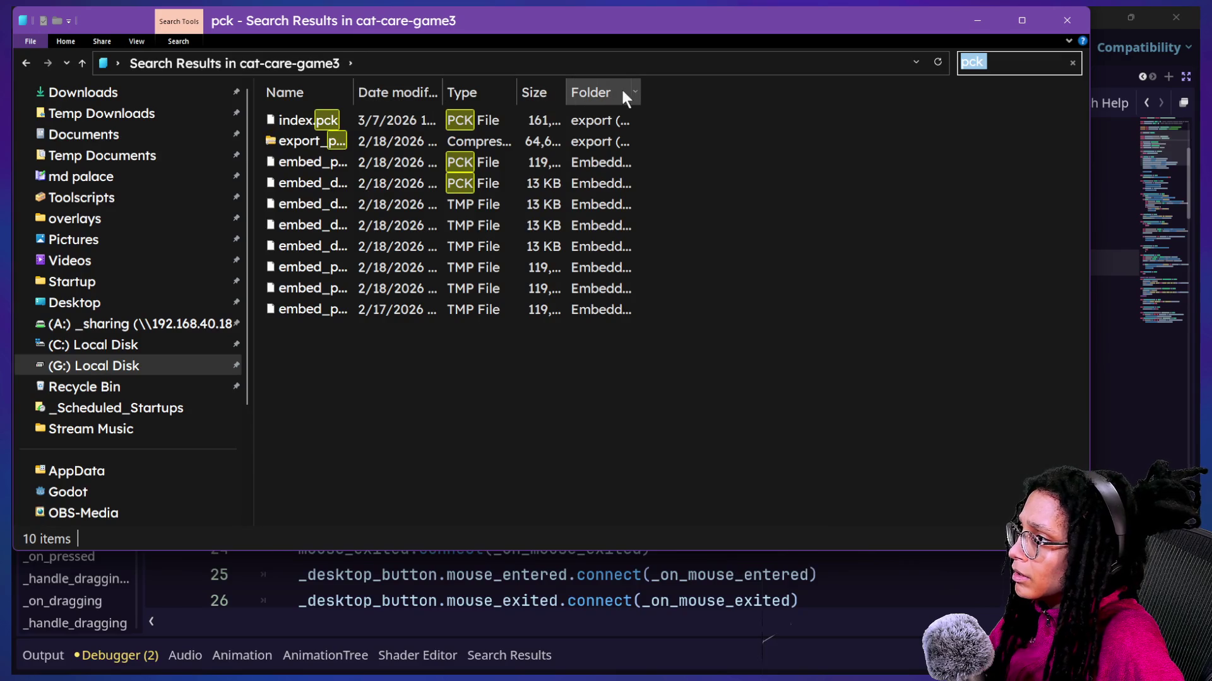
{"action": "mouse_move", "coordinate": [652, 93]}
{"action": "left_mouse_down"}
{"action": "mouse_move", "coordinate": [818, 96]}
{"action": "mouse_move", "coordinate": [978, 132]}
{"action": "mouse_move", "coordinate": [1055, 167]}
{"action": "left_mouse_up"}
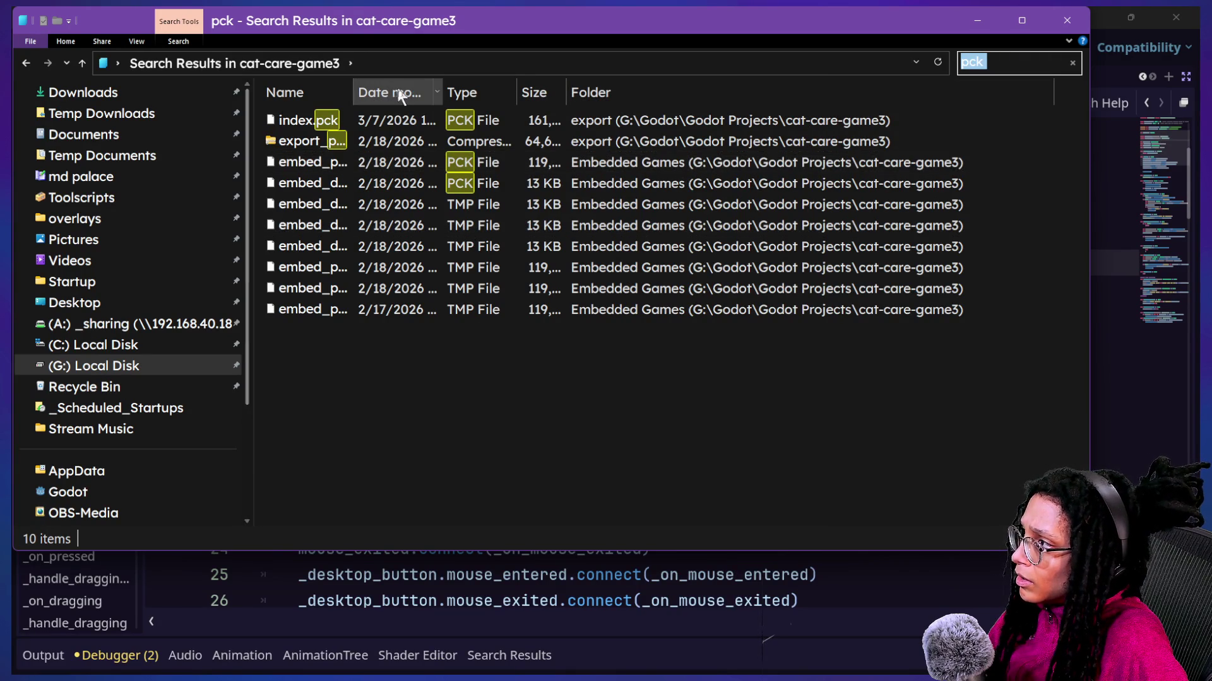
{"action": "mouse_move", "coordinate": [352, 93]}
{"action": "left_mouse_down"}
{"action": "mouse_move", "coordinate": [532, 99]}
{"action": "mouse_move", "coordinate": [486, 95]}
{"action": "left_mouse_up"}
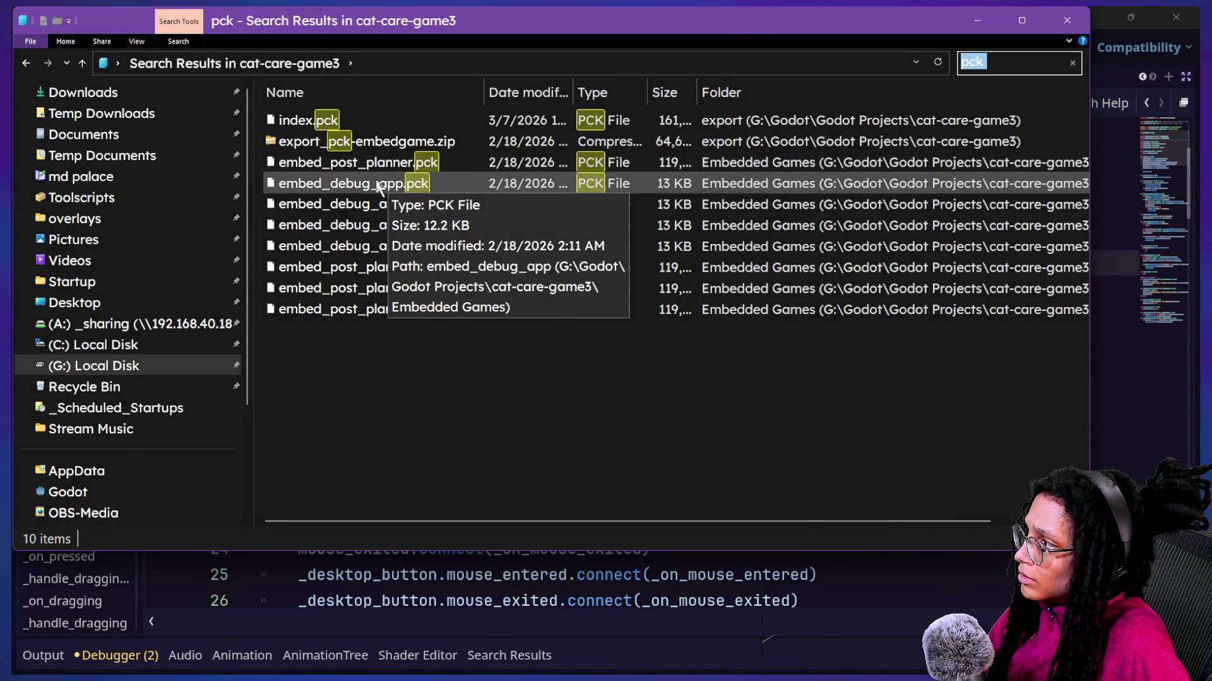
Step: Leave the search results and browse to G:\Godot\Godot Projects
{"action": "mouse_move", "coordinate": [311, 172]}
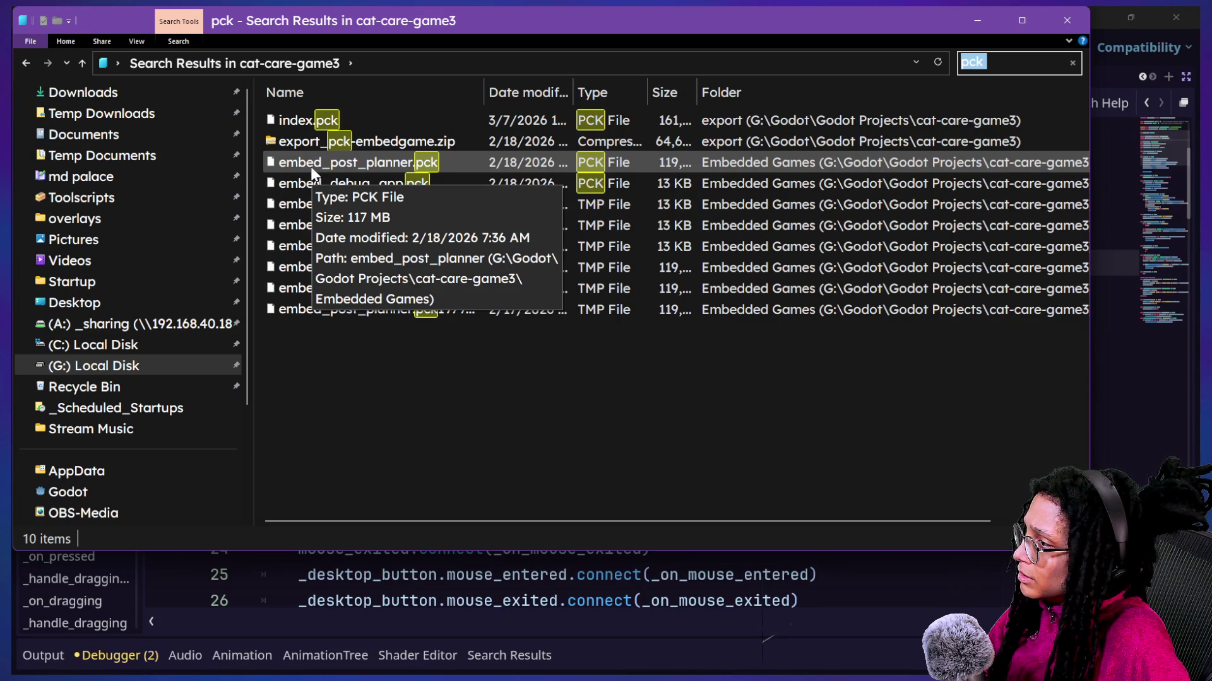
{"action": "left_click", "coordinate": [82, 62]}
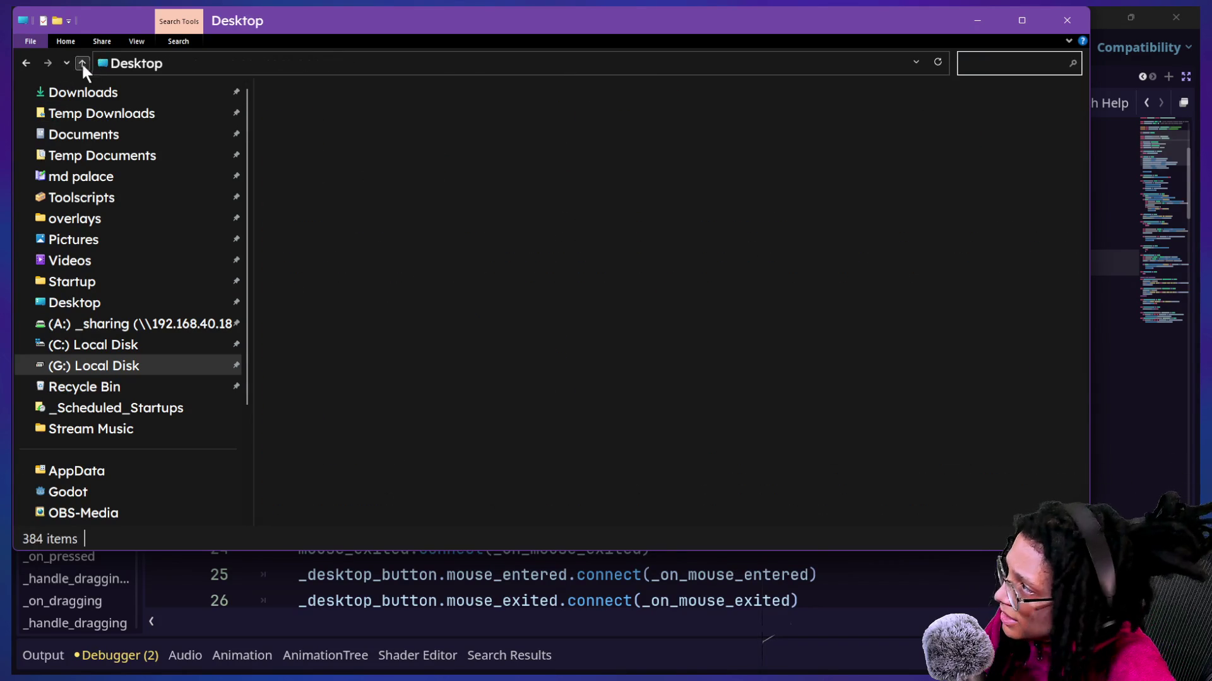
{"action": "left_click", "coordinate": [27, 63]}
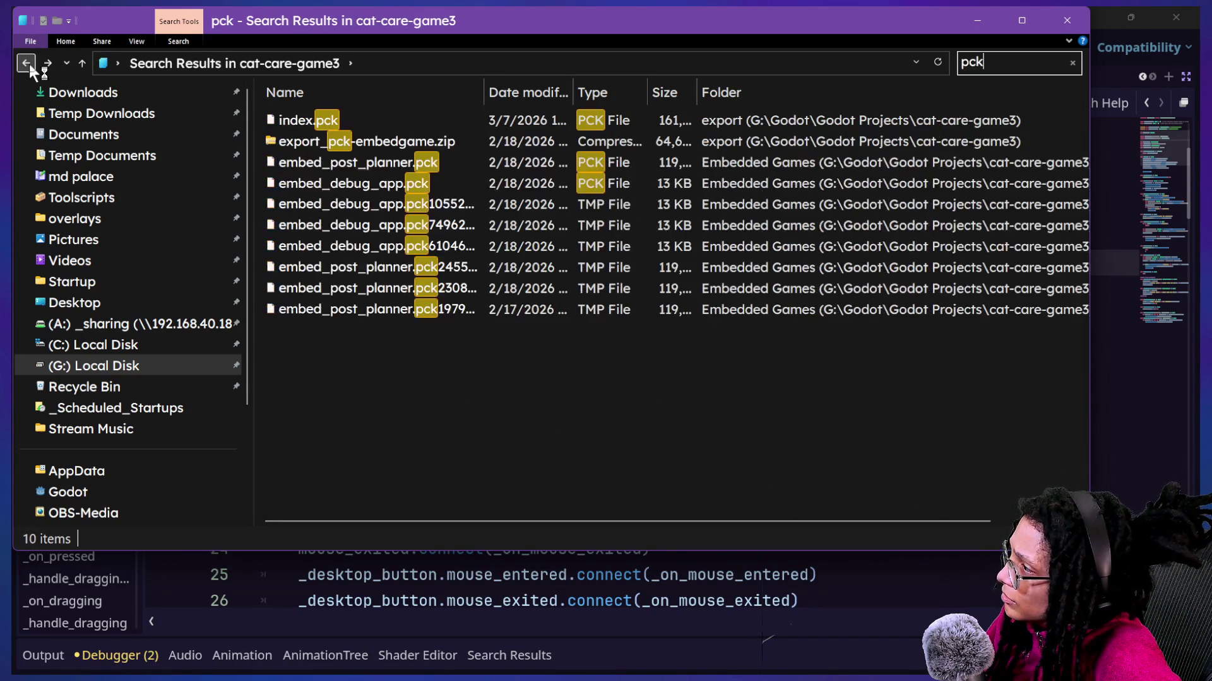
{"action": "left_click", "coordinate": [32, 63]}
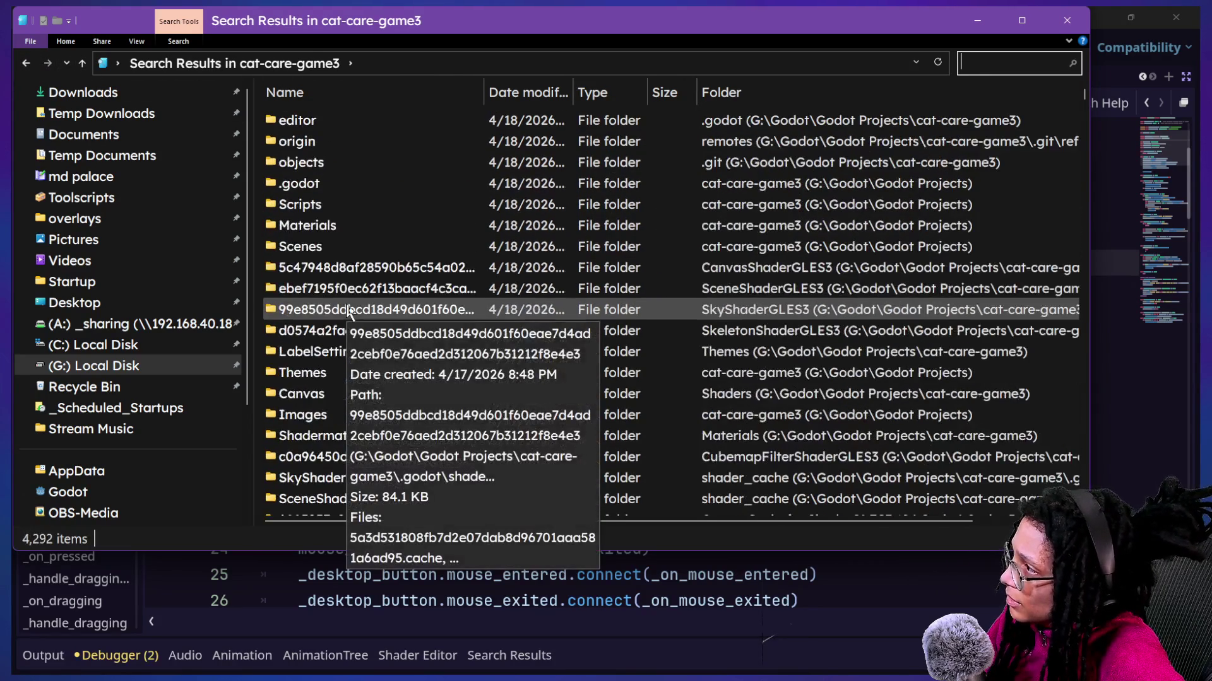
{"action": "left_click", "coordinate": [81, 63]}
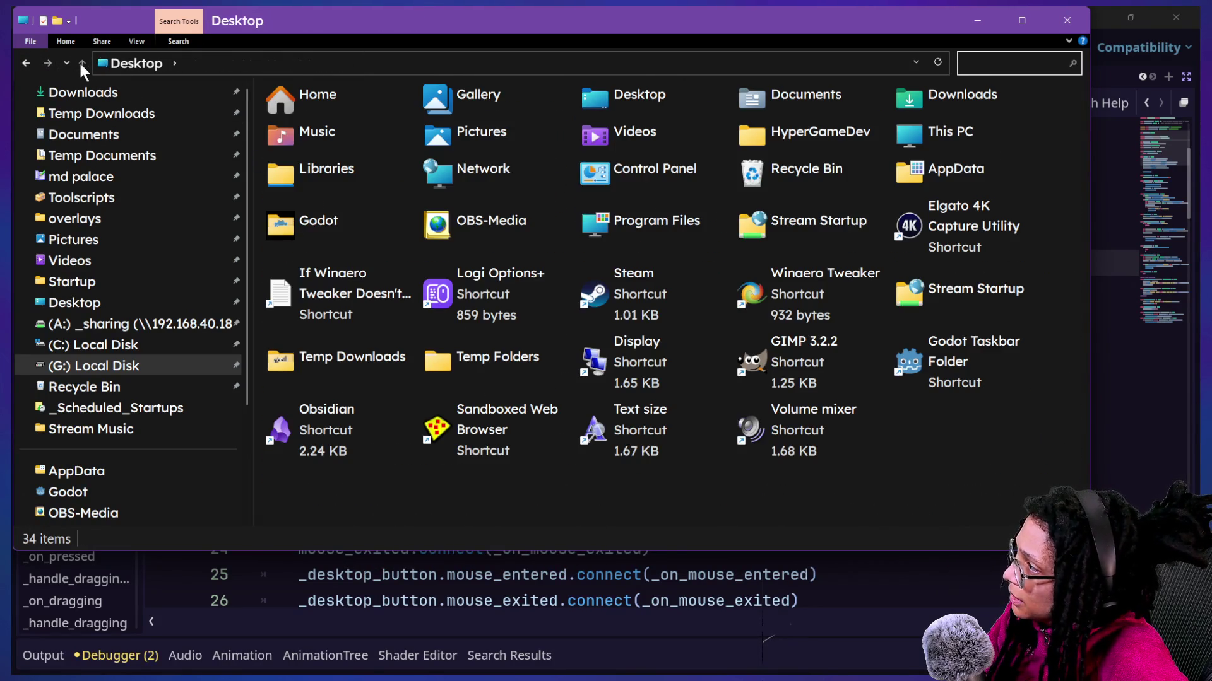
{"action": "left_click", "coordinate": [133, 372]}
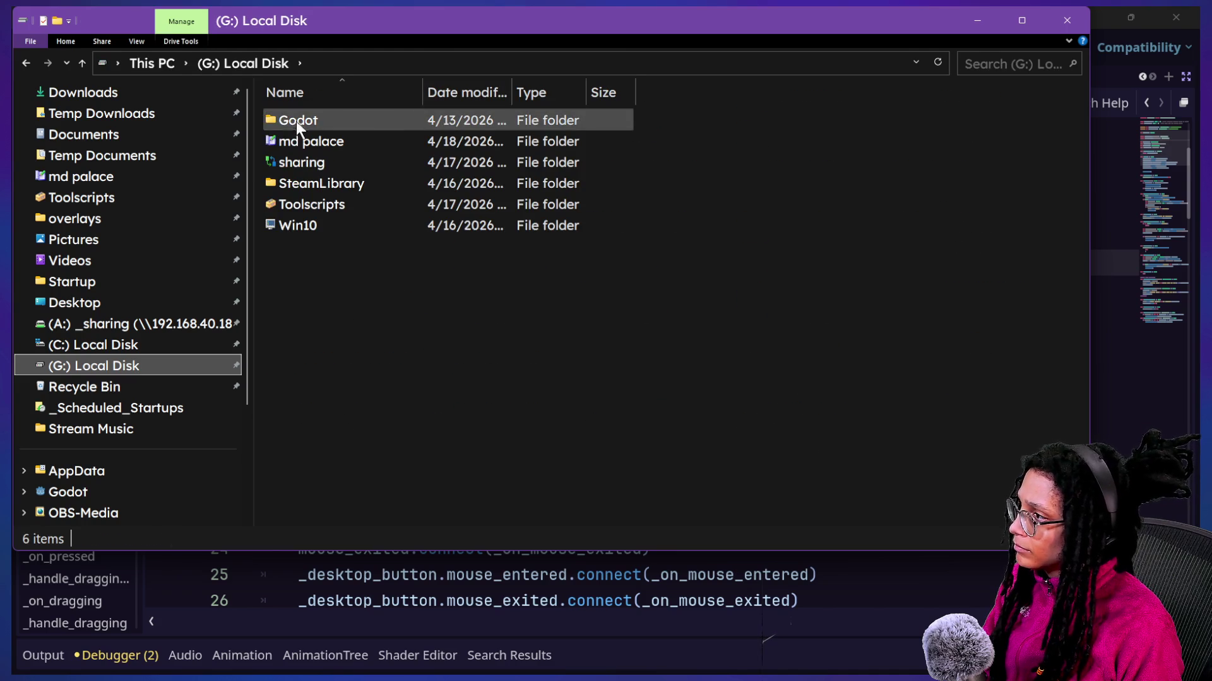
{"action": "double_click", "coordinate": [297, 123]}
{"action": "double_click", "coordinate": [335, 144]}
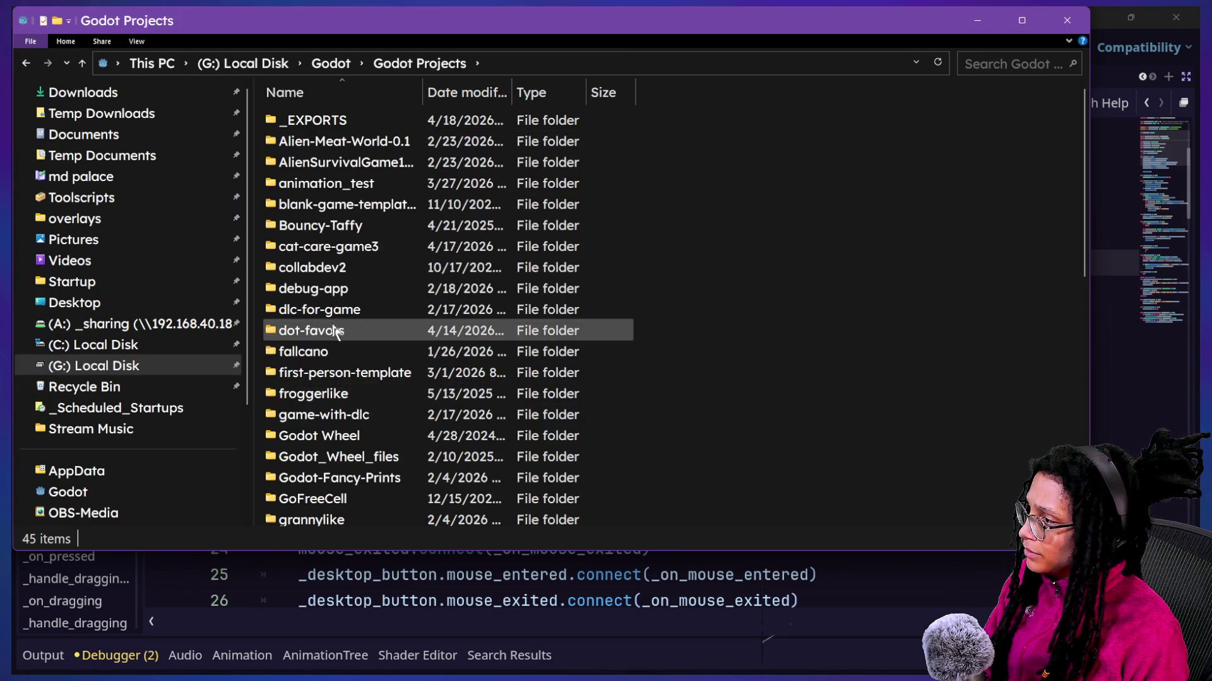
Step: Open cat-care-game3 > Embedded Games, sort by name and widen the Date modified and Name columns
{"action": "double_click", "coordinate": [348, 250]}
{"action": "scroll", "coordinate": [400, 301], "scroll_direction": "down", "scroll_amount": 1}
{"action": "scroll", "coordinate": [400, 301], "scroll_direction": "down", "scroll_amount": 1}
{"action": "double_click", "coordinate": [383, 262]}
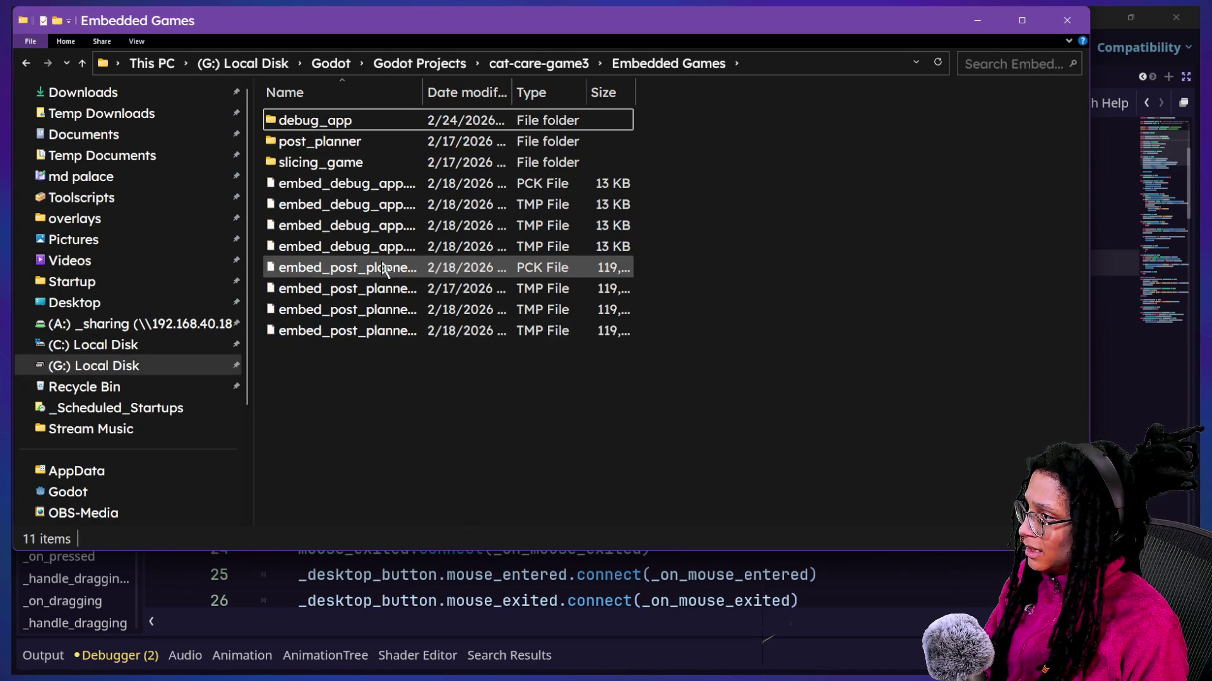
{"action": "left_click_drag", "start_coordinate": [426, 94], "coordinate": [429, 95]}
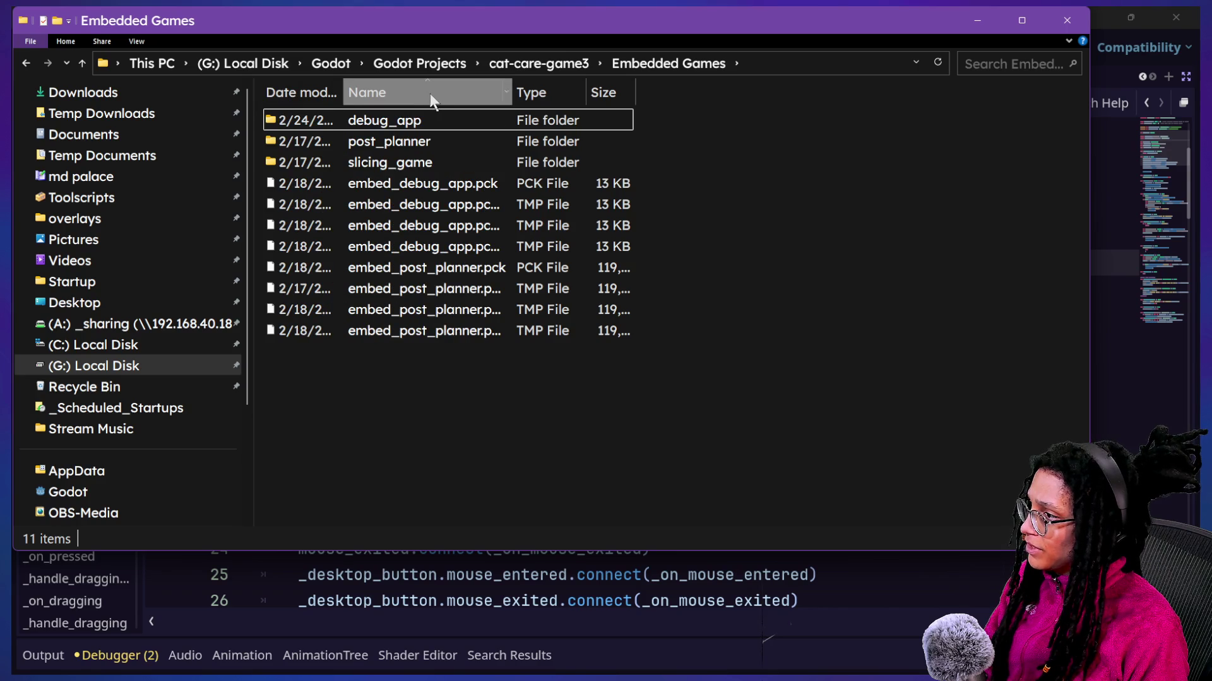
{"action": "left_click", "coordinate": [431, 94]}
{"action": "left_click", "coordinate": [455, 92]}
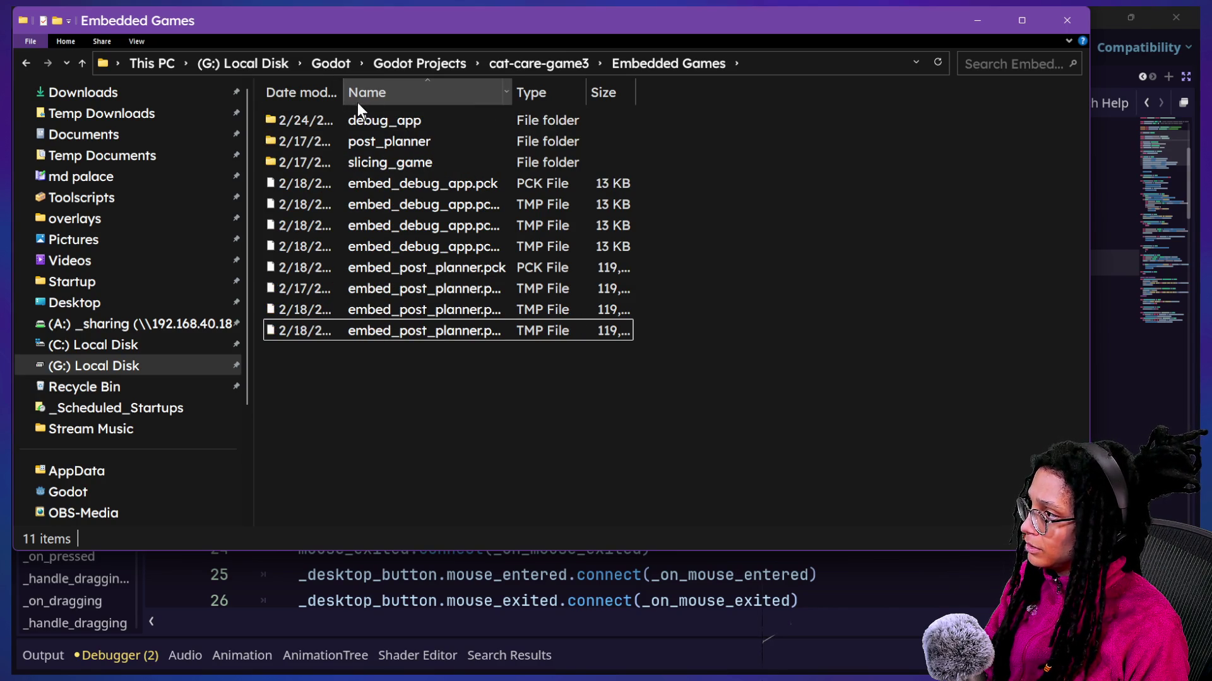
{"action": "left_click", "coordinate": [314, 98]}
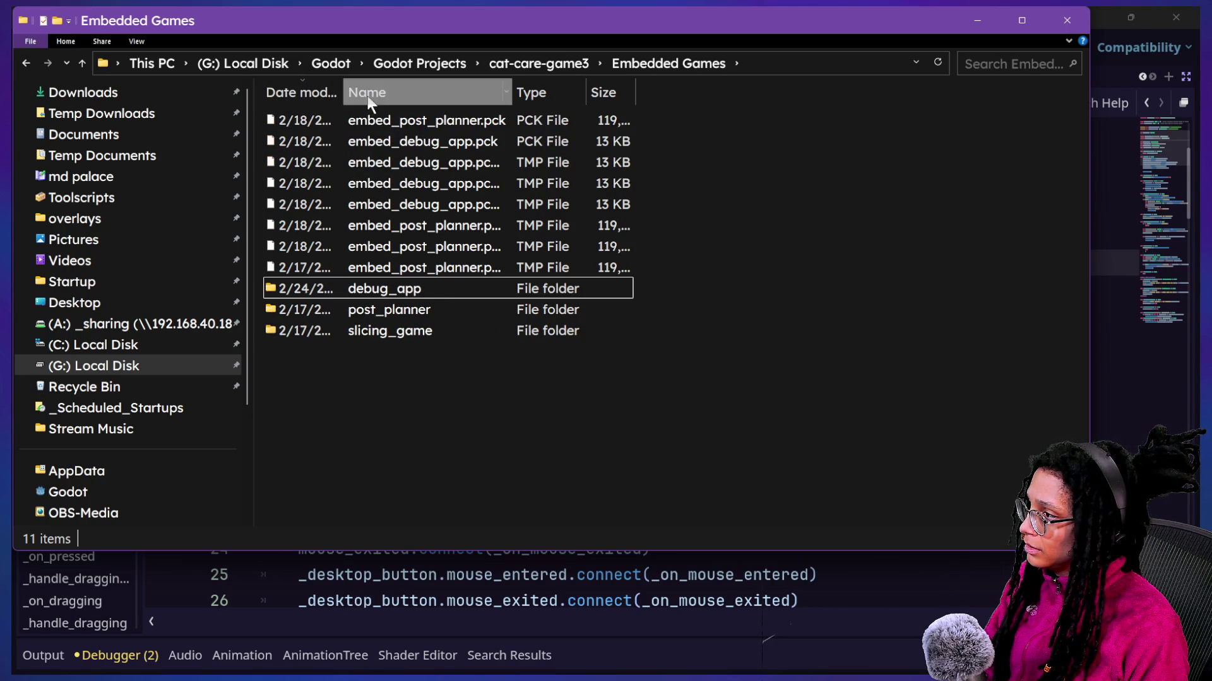
{"action": "left_click", "coordinate": [367, 96]}
{"action": "mouse_move", "coordinate": [341, 89]}
{"action": "left_mouse_down"}
{"action": "mouse_move", "coordinate": [378, 89]}
{"action": "mouse_move", "coordinate": [361, 89]}
{"action": "left_mouse_up"}
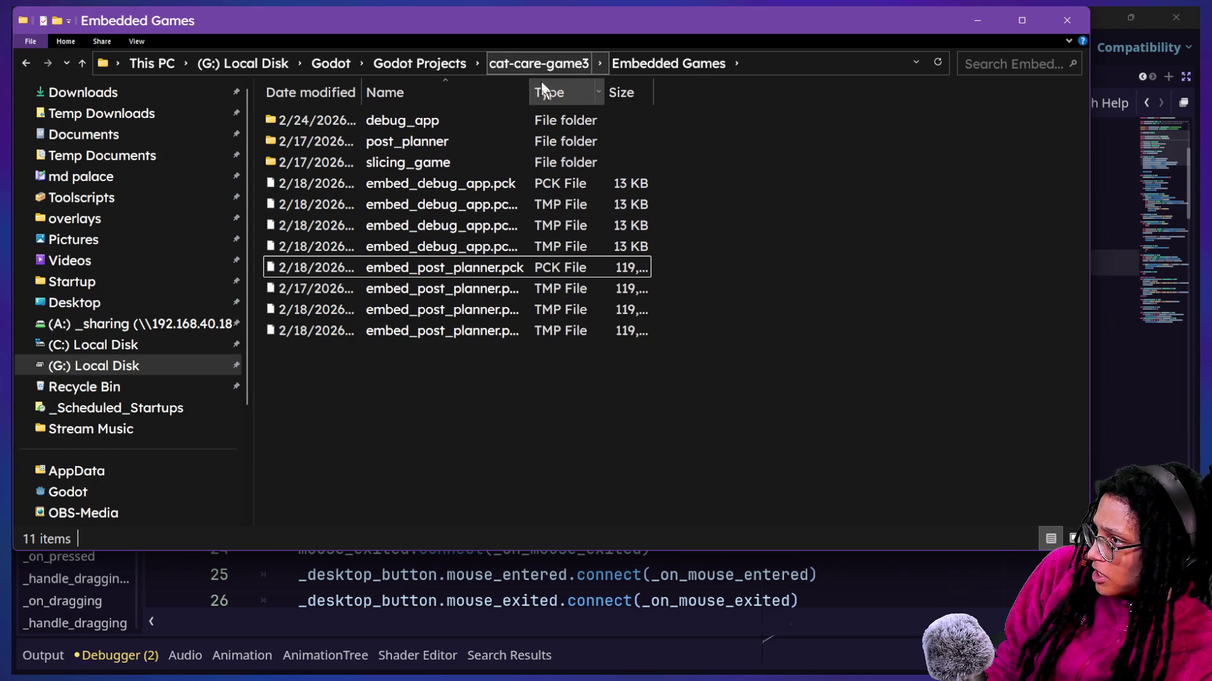
{"action": "left_click_drag", "start_coordinate": [529, 93], "coordinate": [640, 92]}
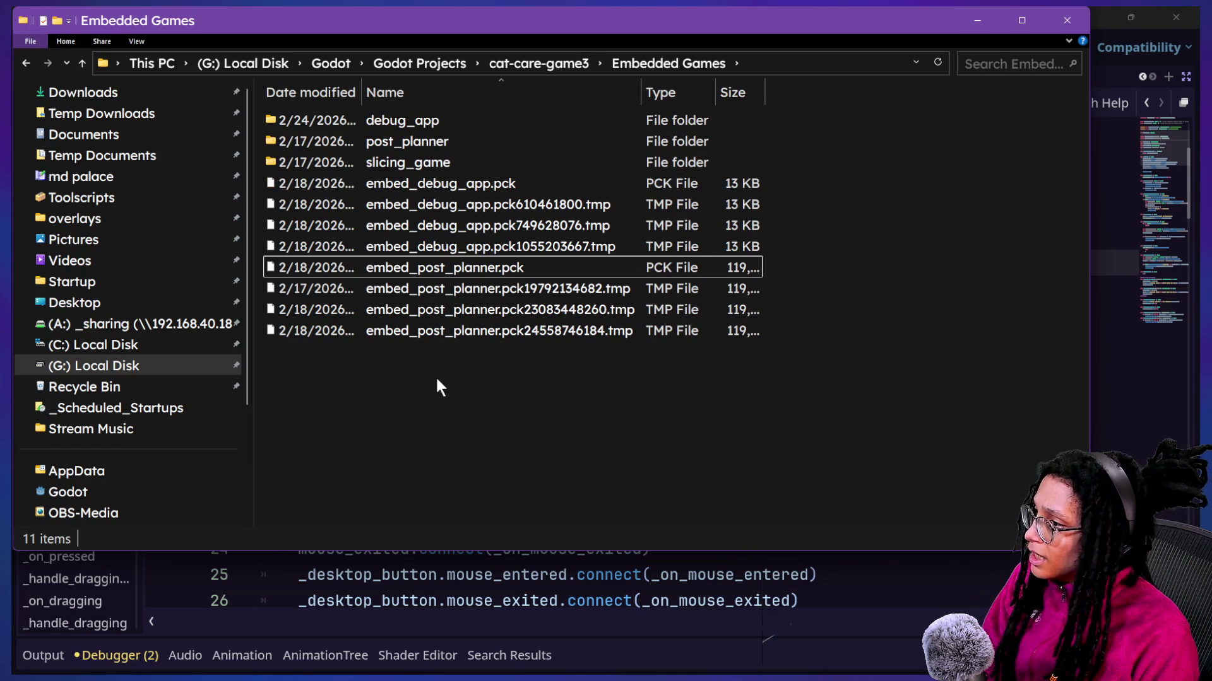
{"action": "mouse_move", "coordinate": [838, 26]}
{"action": "left_mouse_down"}
{"action": "mouse_move", "coordinate": [881, 354]}
{"action": "mouse_move", "coordinate": [852, 65]}
{"action": "left_mouse_up"}
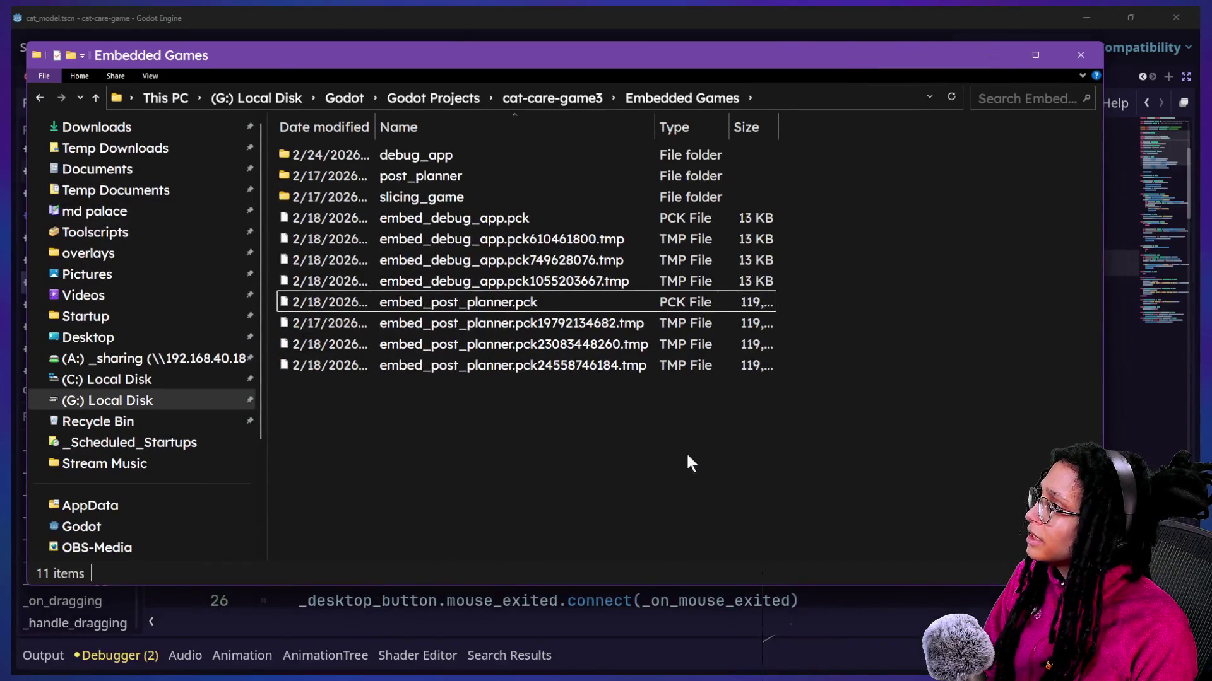
Step: Paste embed_post_planner.pck here, replacing the old copy, and close the window
{"action": "key", "text": "ctrl+v"}
{"action": "left_click", "coordinate": [479, 334]}
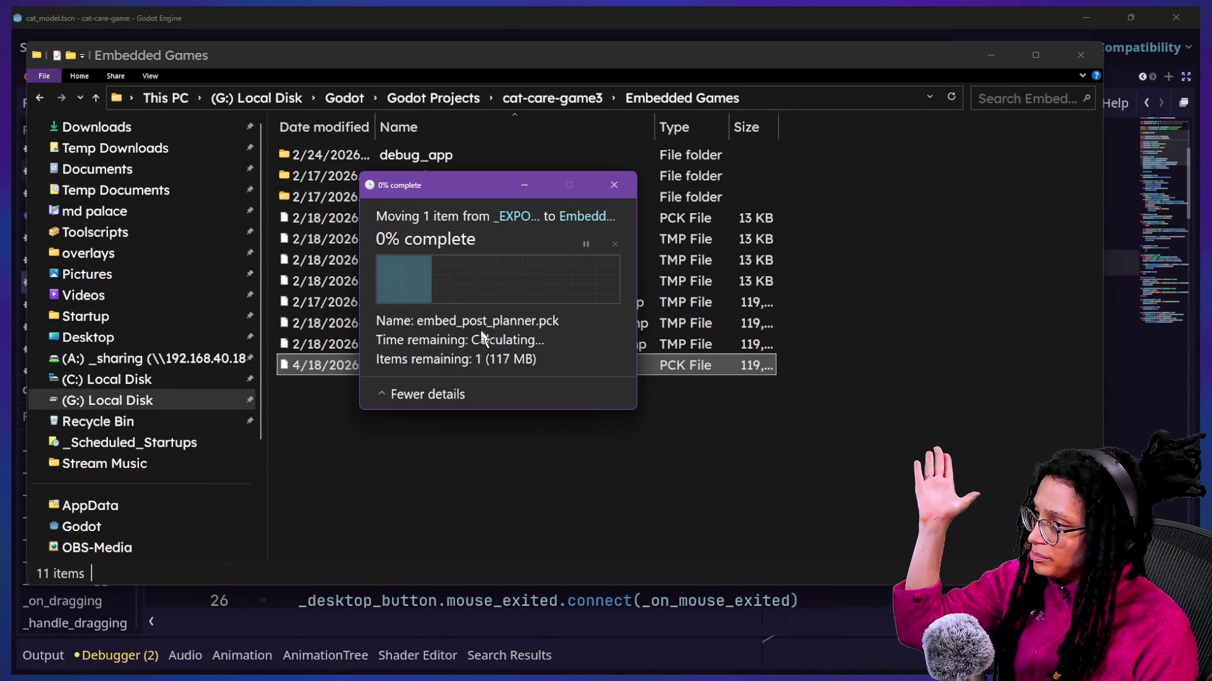
{"action": "left_click", "coordinate": [1080, 55]}
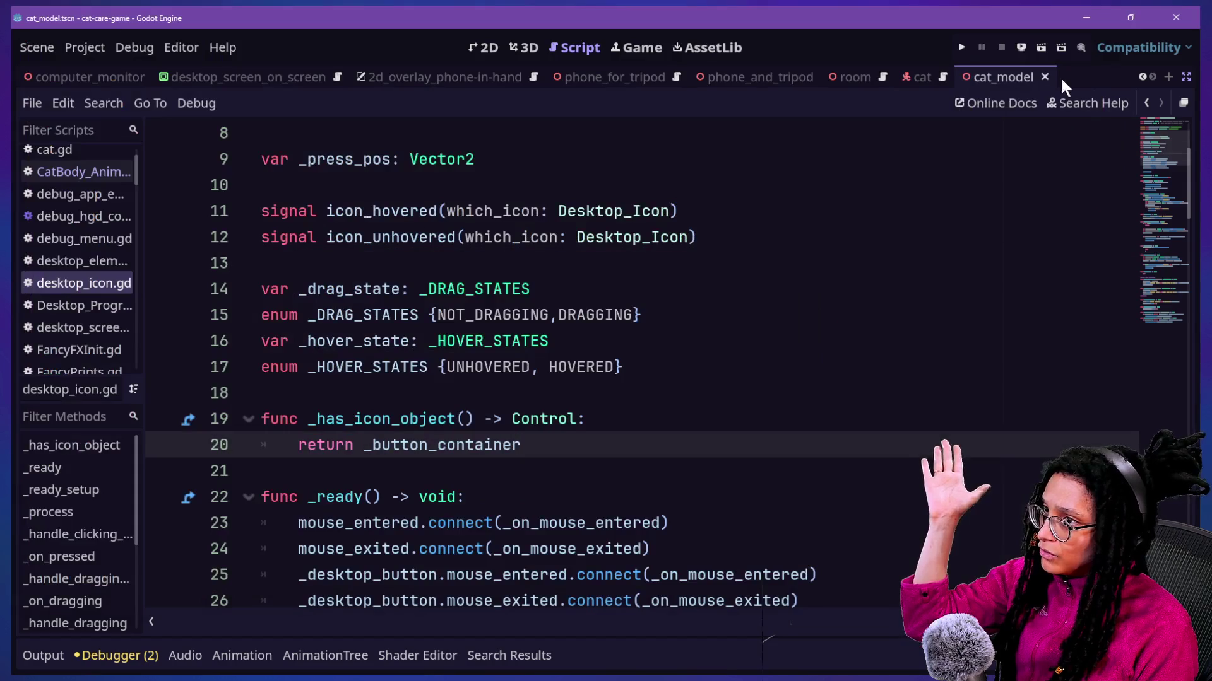
Step: Run the cat-care game, open Post Planner on the desk computer and pick Catstagram
{"action": "left_click", "coordinate": [963, 48]}
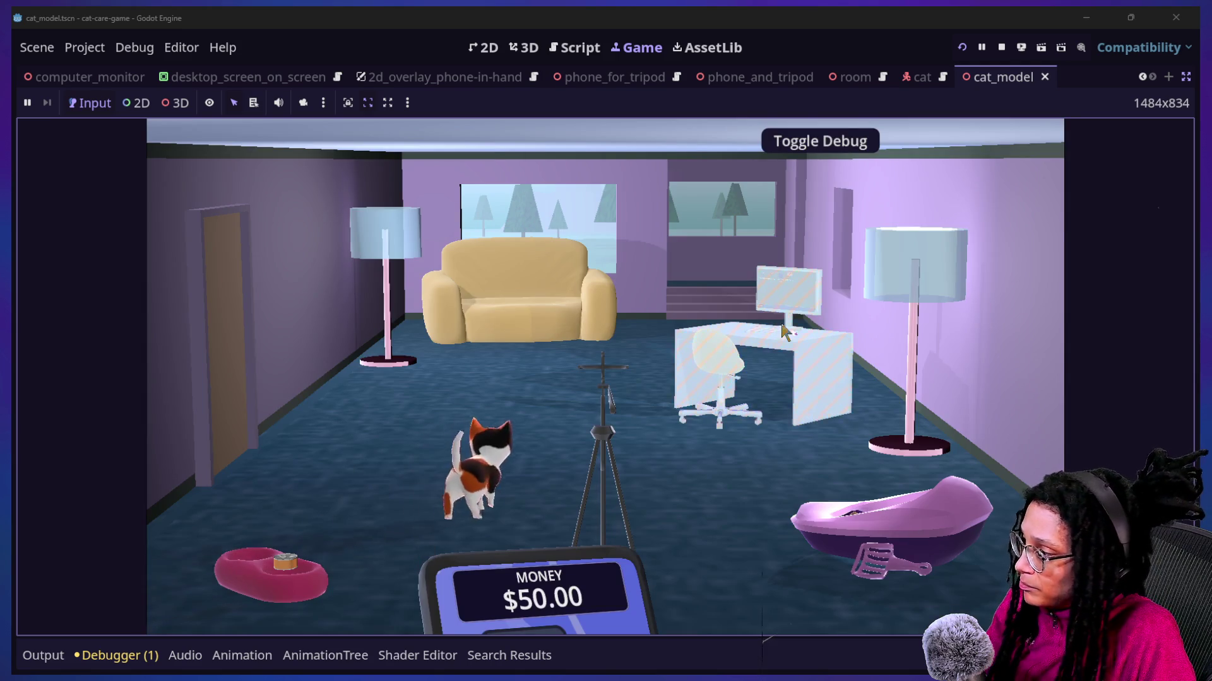
{"action": "left_click", "coordinate": [781, 321]}
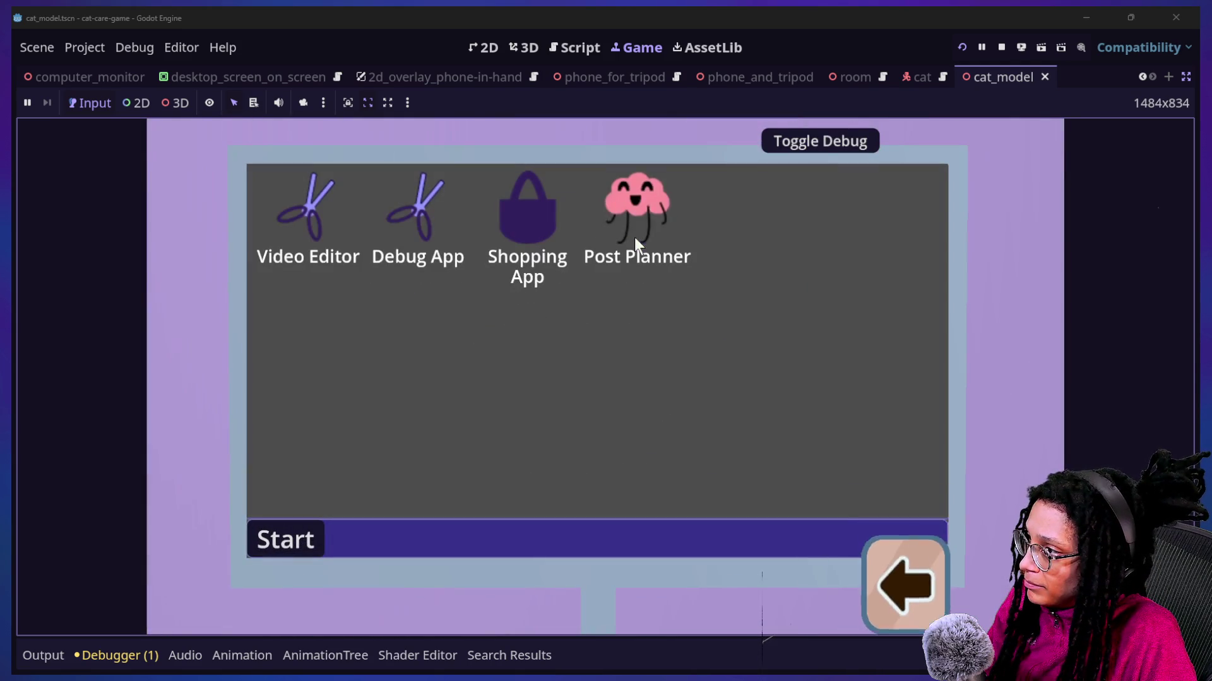
{"action": "left_click", "coordinate": [635, 237]}
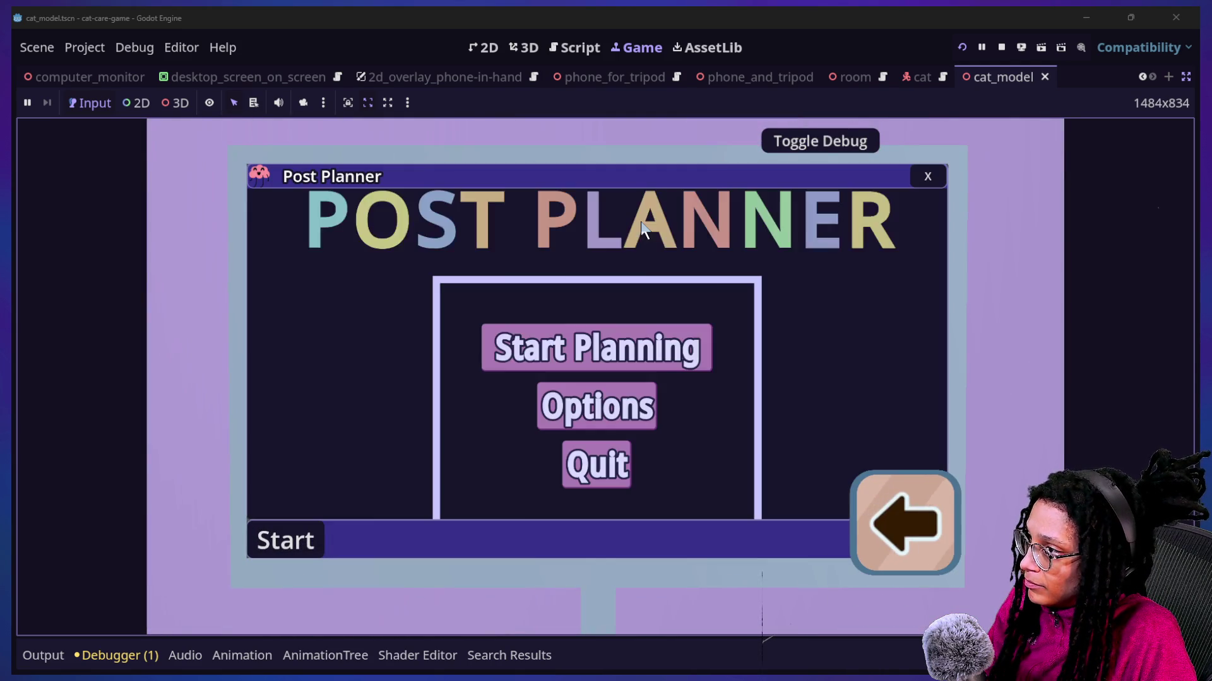
{"action": "left_click", "coordinate": [650, 356]}
{"action": "left_click", "coordinate": [530, 351]}
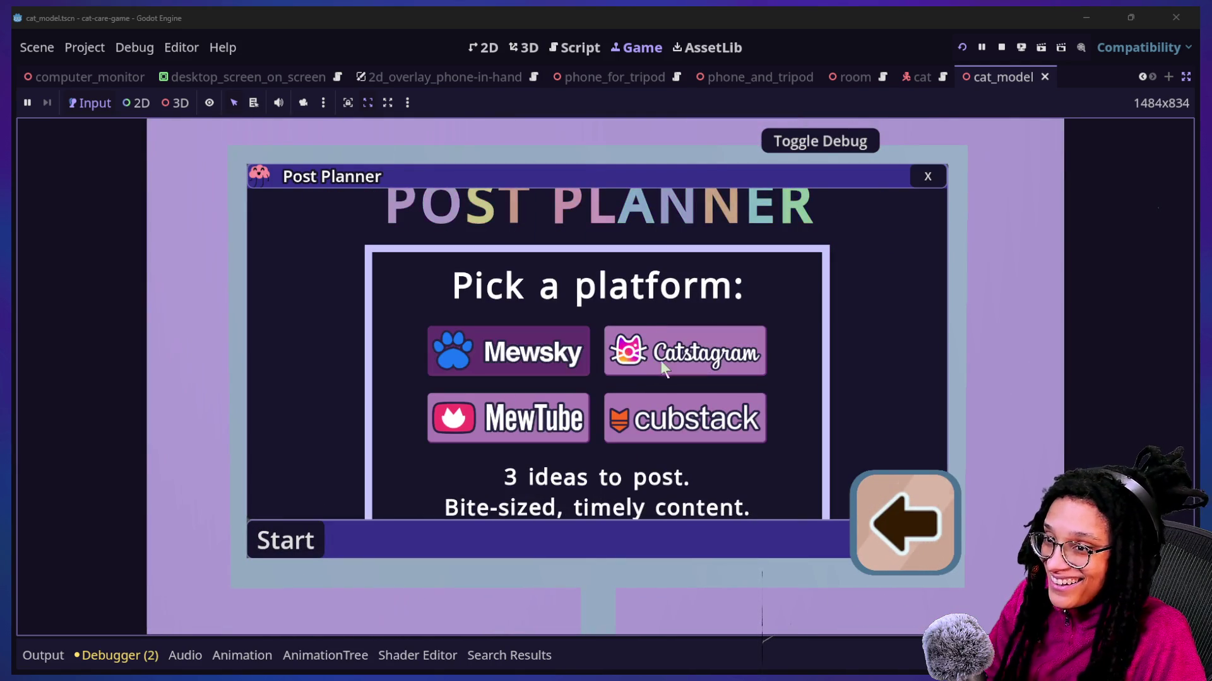
{"action": "left_click", "coordinate": [662, 367]}
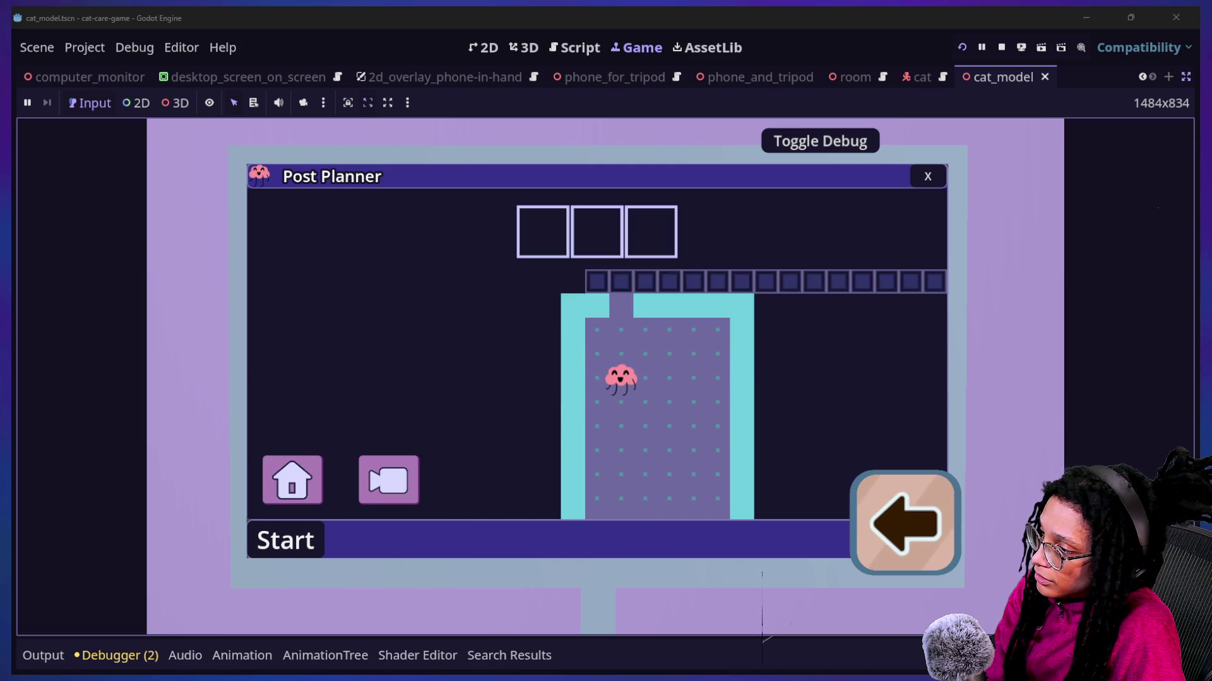
Step: Steer the brain with the arrow keys through the corridors into the right-hand room
{"action": "key", "text": "Up"}
{"action": "key", "text": "Right"}
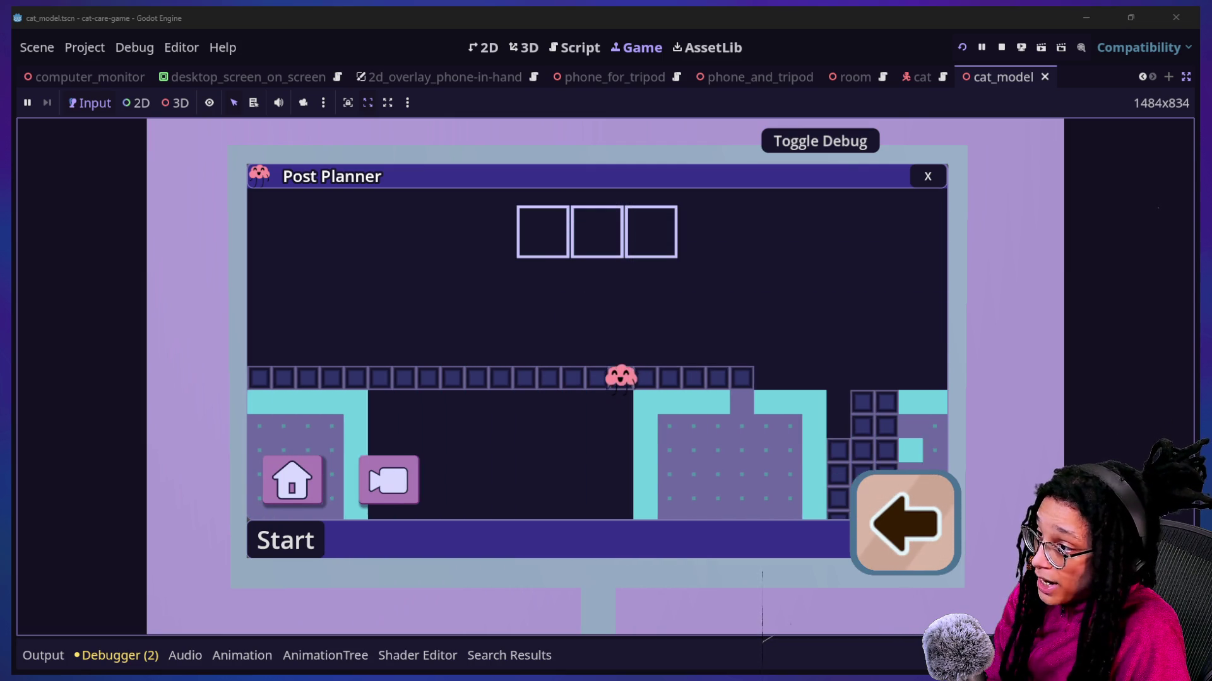
{"action": "key", "text": "Down"}
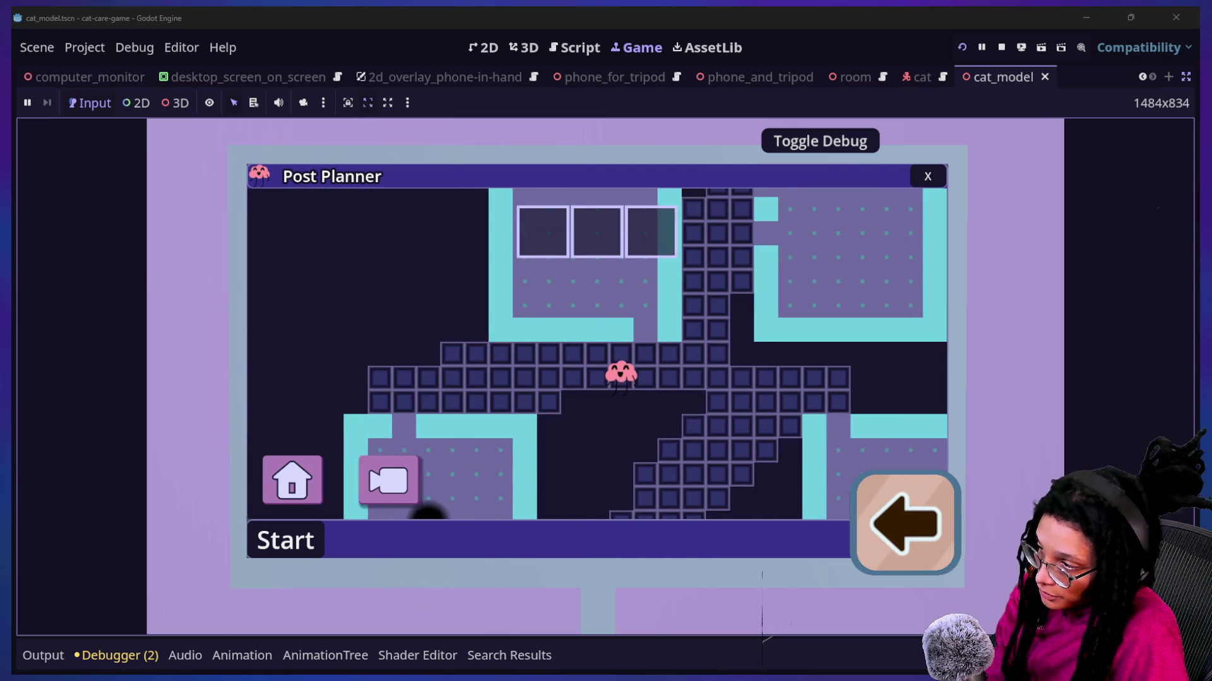
{"action": "key", "text": "Left"}
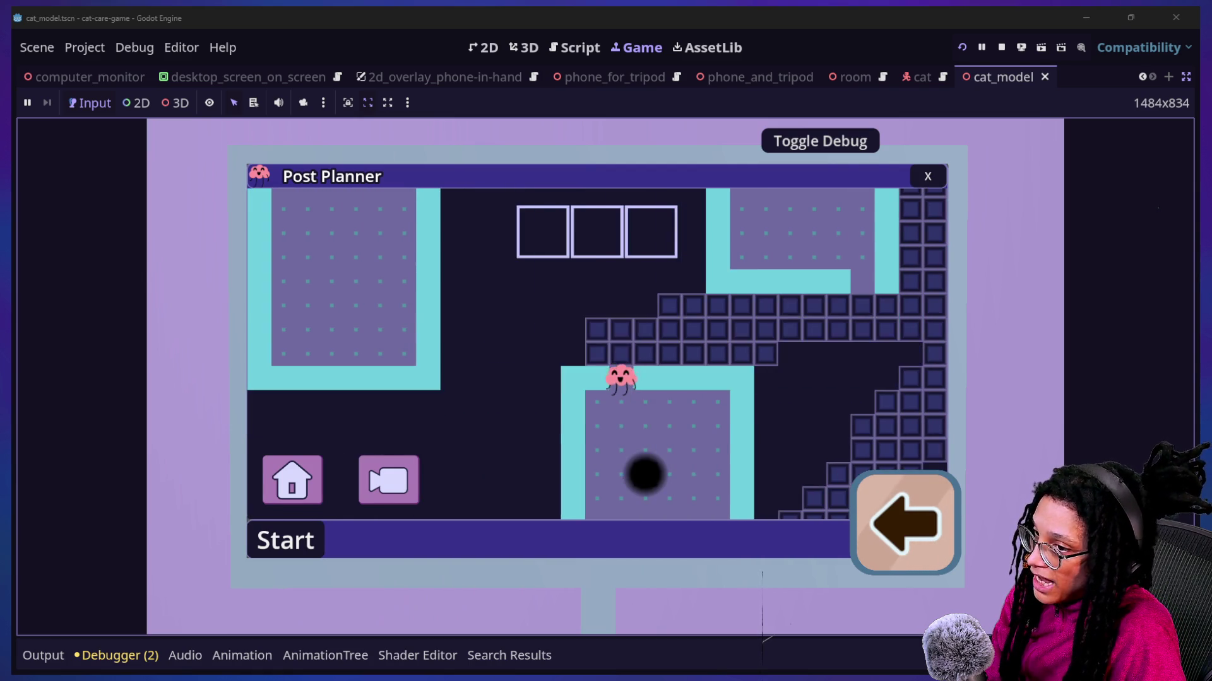
{"action": "key", "text": "Down"}
{"action": "key", "text": "Left"}
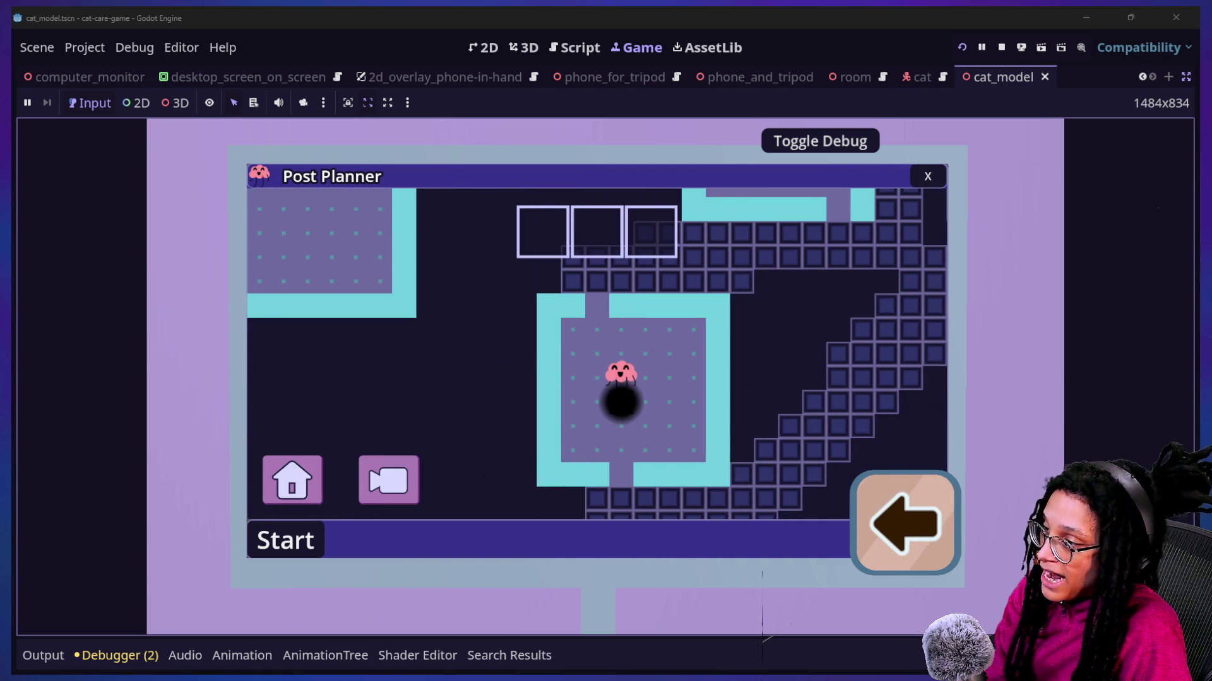
{"action": "key", "text": "Right"}
{"action": "key", "text": "Down"}
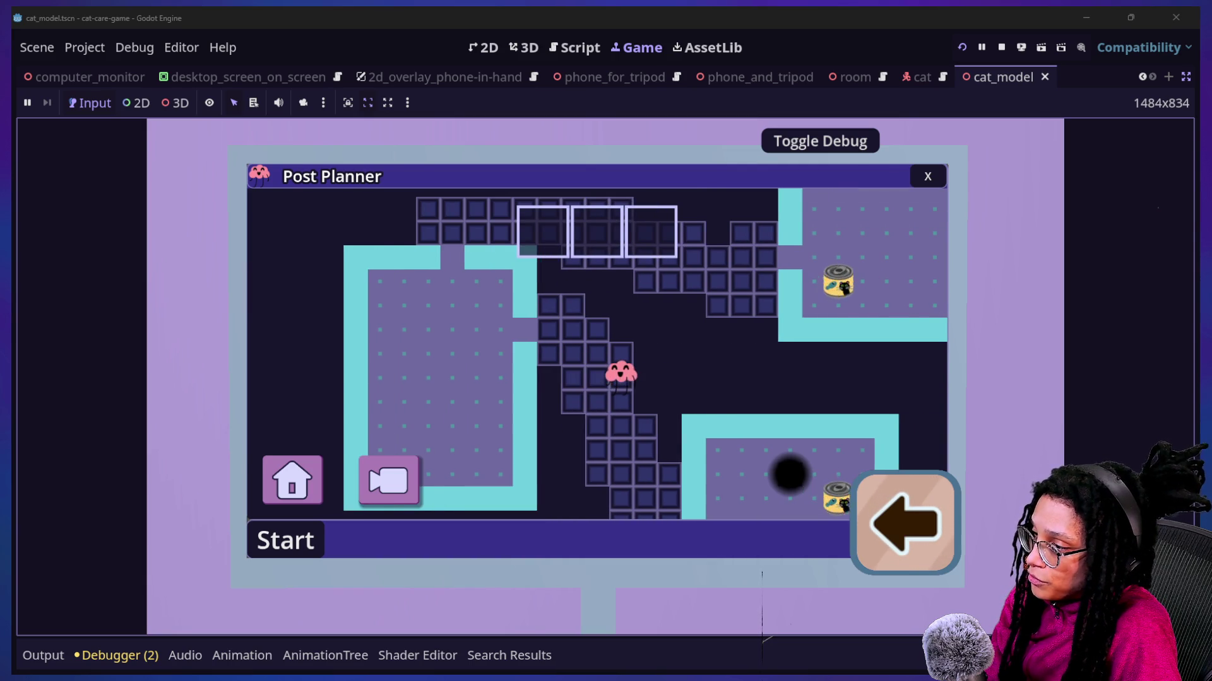
{"action": "key", "text": "Down"}
{"action": "key", "text": "Right"}
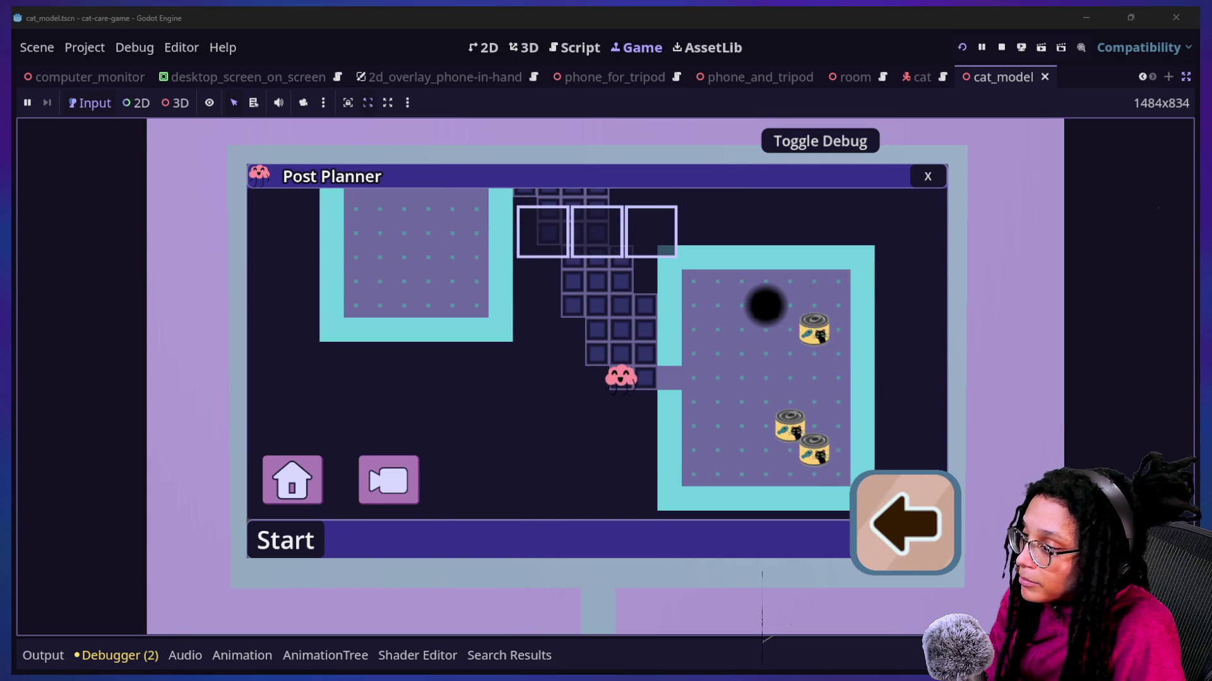
{"action": "key", "text": "Right"}
Step: Walk the brain onto the cat food can, then close Post Planner
{"action": "key", "text": "Down"}
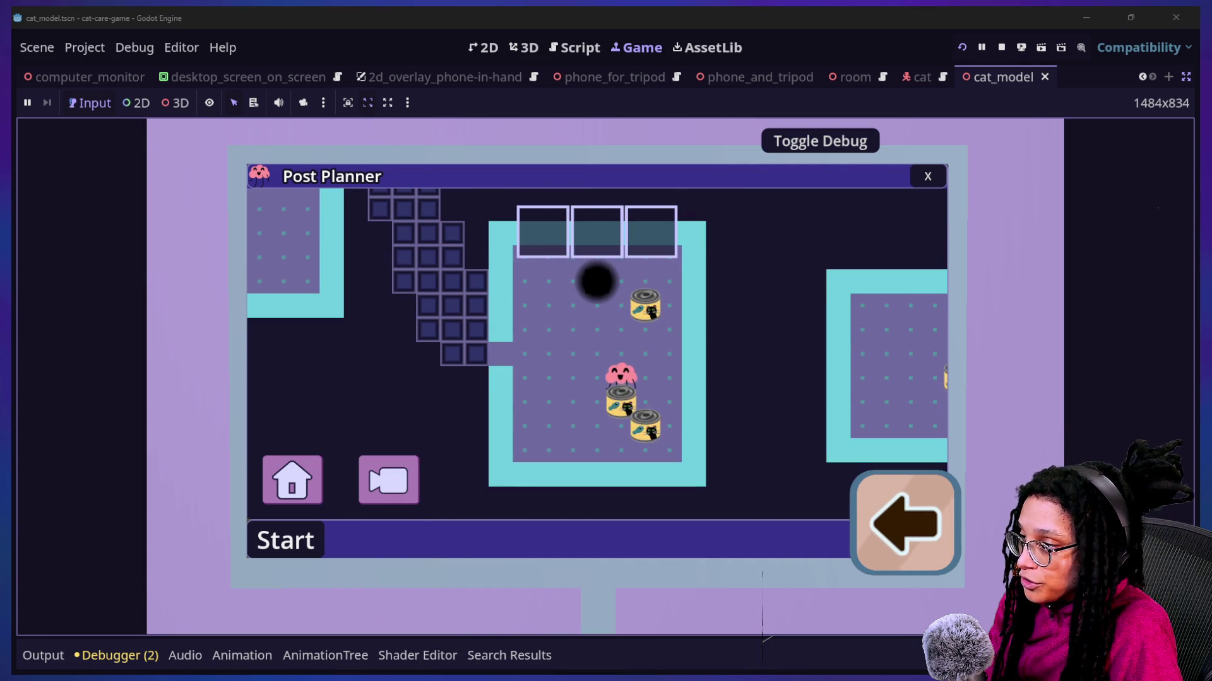
{"action": "key", "text": "Down"}
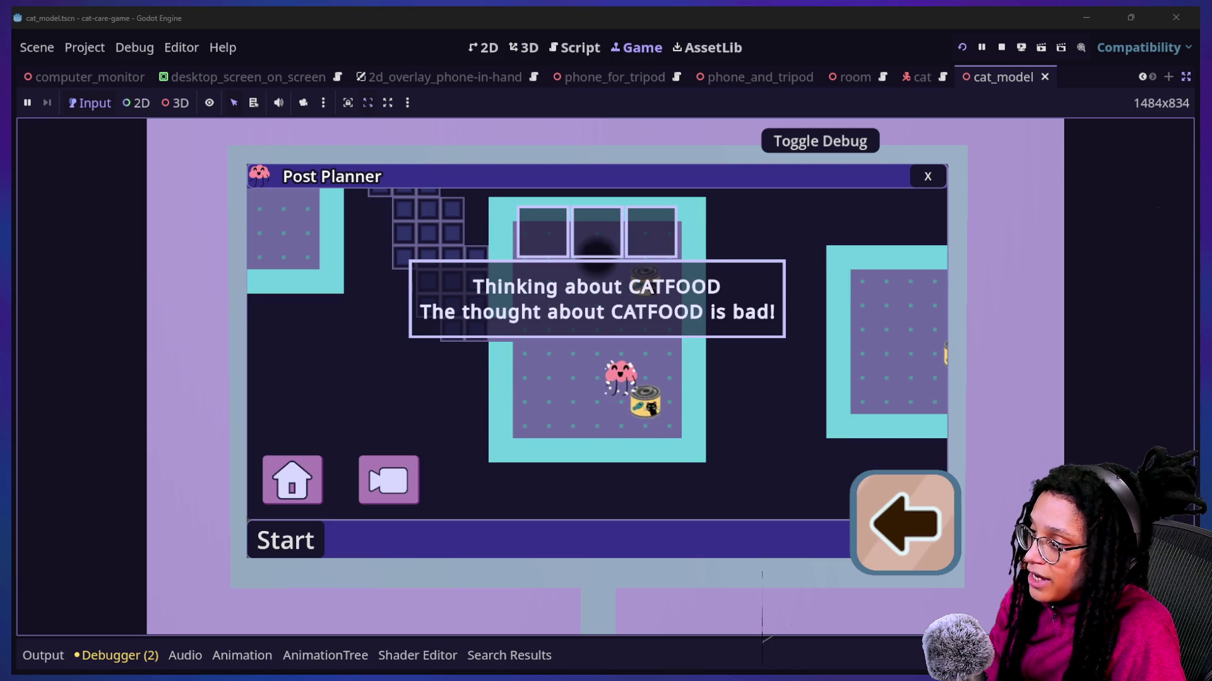
{"action": "key", "text": "Right"}
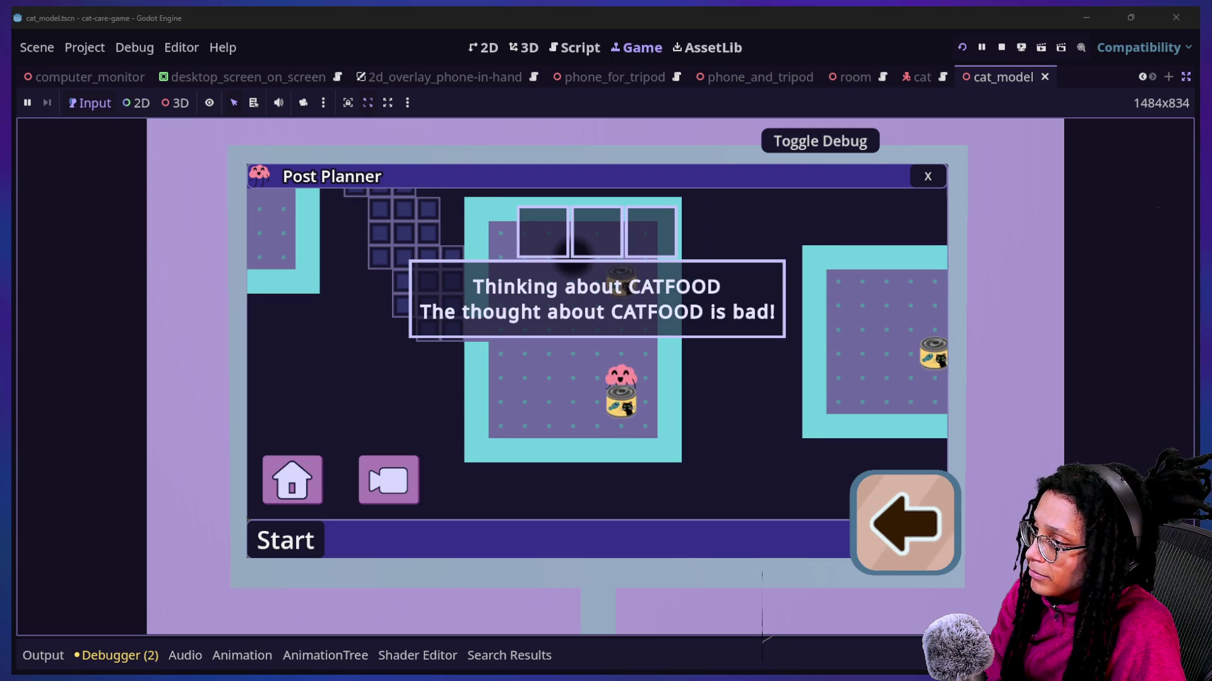
{"action": "key", "text": "Up"}
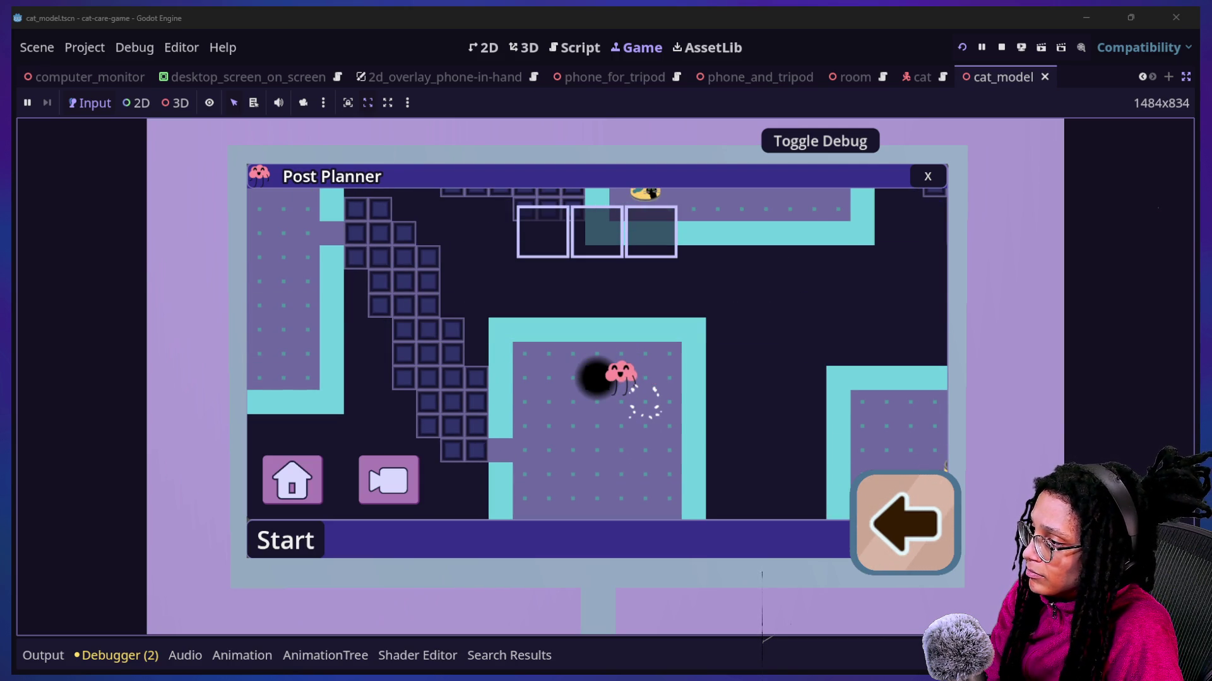
{"action": "key", "text": "Down"}
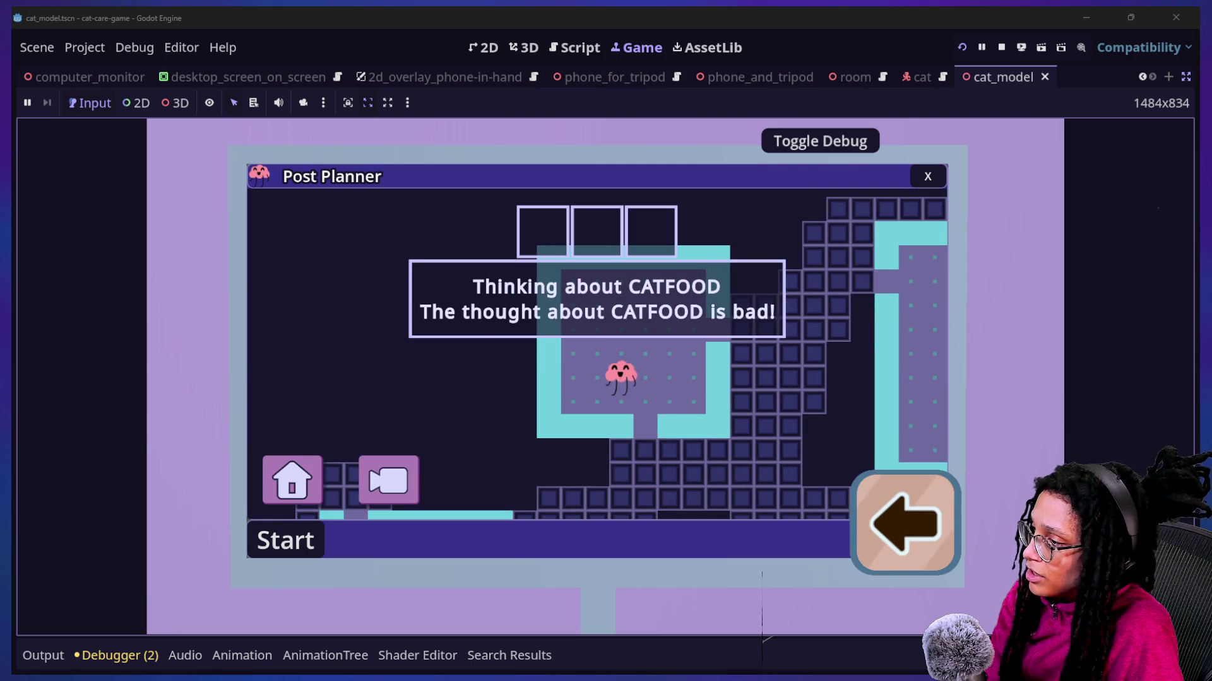
{"action": "left_click", "coordinate": [940, 180]}
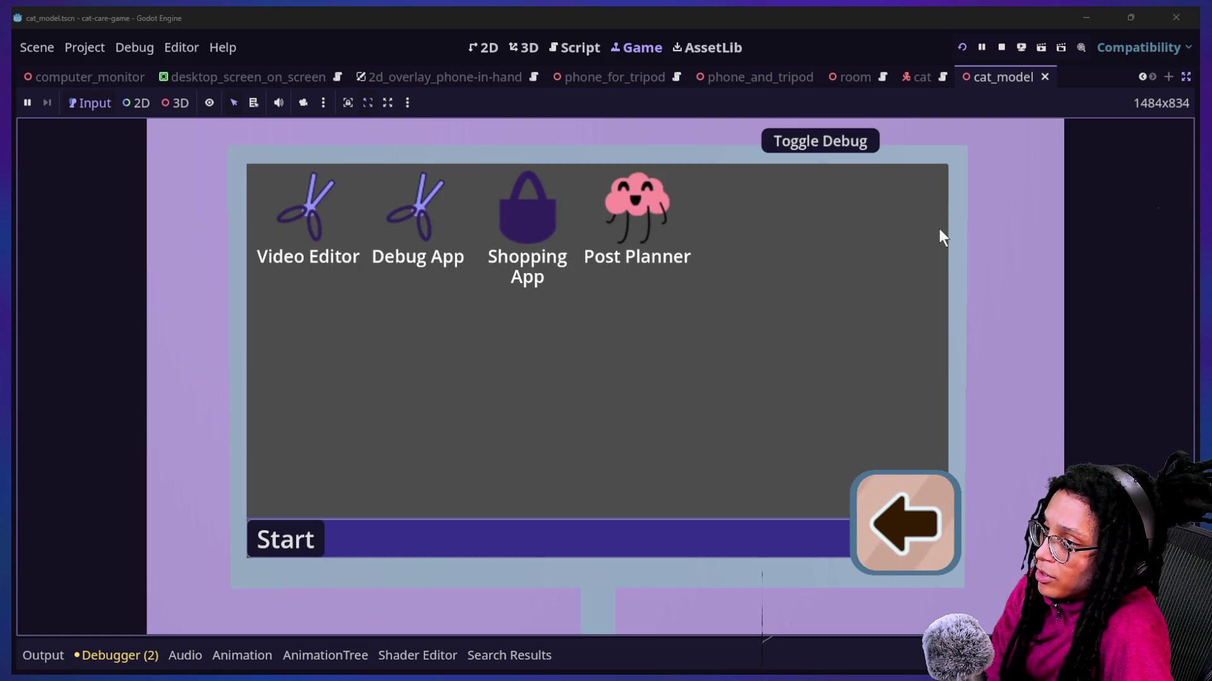
Step: Use the in-game computer's back arrow to return to the 3D room view
{"action": "left_click", "coordinate": [915, 559]}
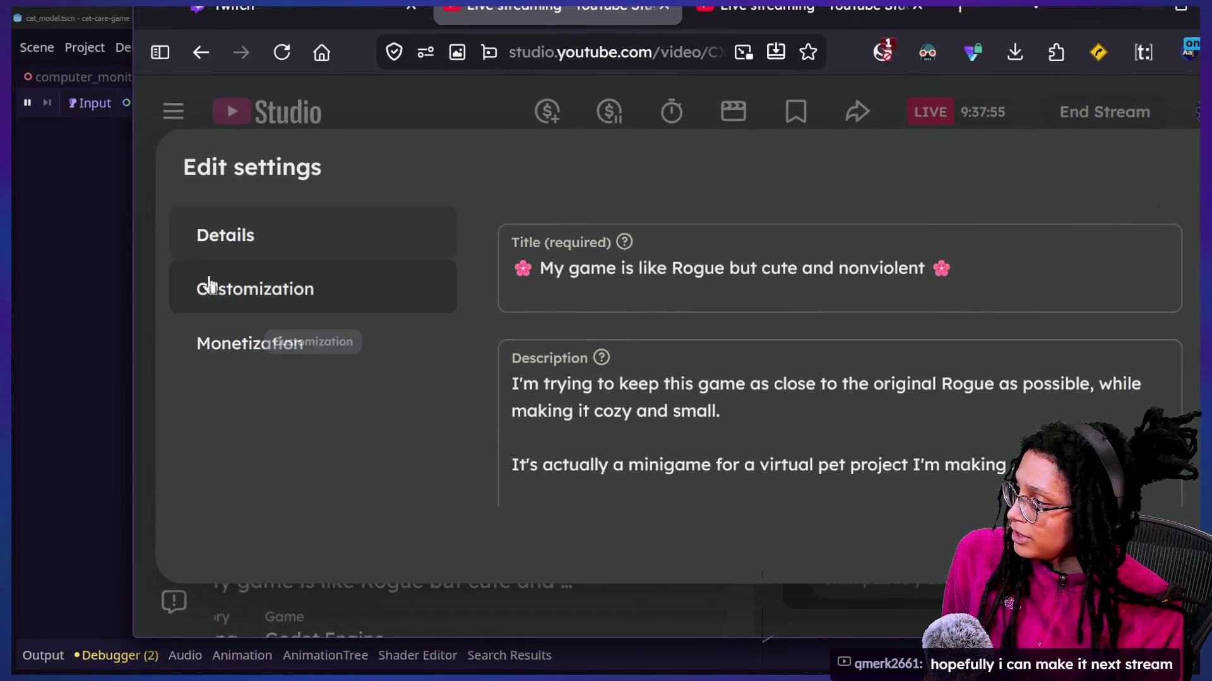
Step: Add a post-stream redirect in YouTube Studio customization targeting the Game Dev and Chill live stream
{"action": "left_click", "coordinate": [206, 285]}
{"action": "scroll", "coordinate": [830, 361], "scroll_direction": "down", "scroll_amount": 10}
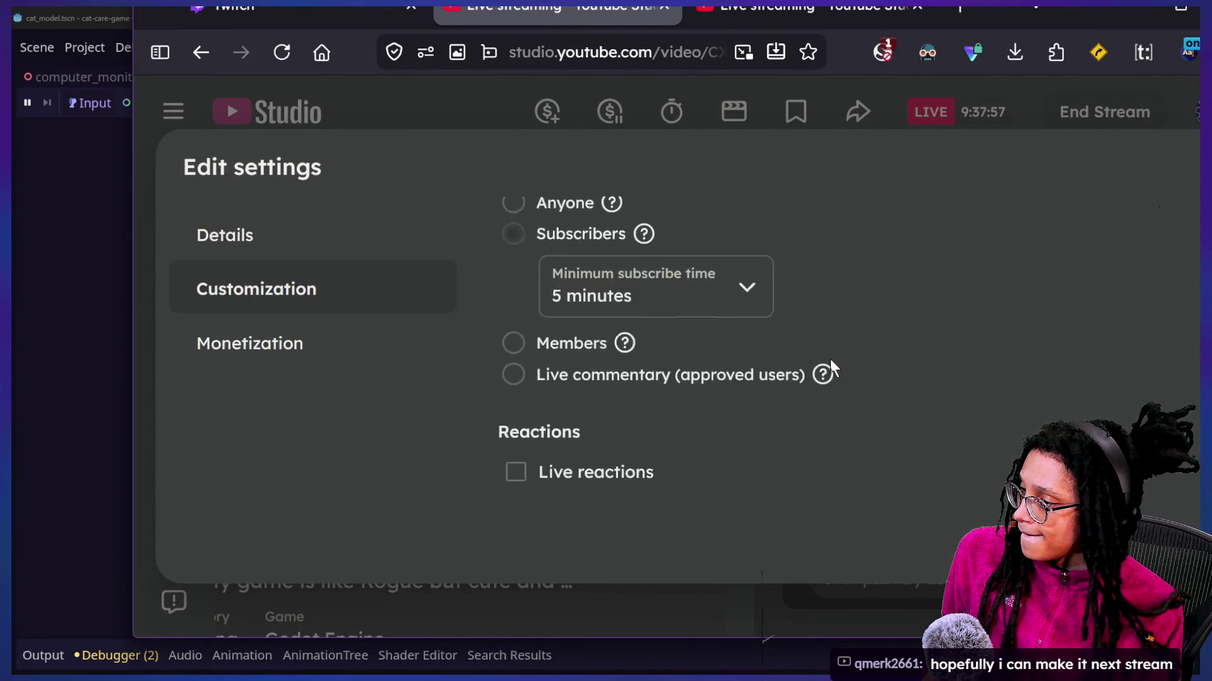
{"action": "scroll", "coordinate": [588, 453], "scroll_direction": "down", "scroll_amount": 3}
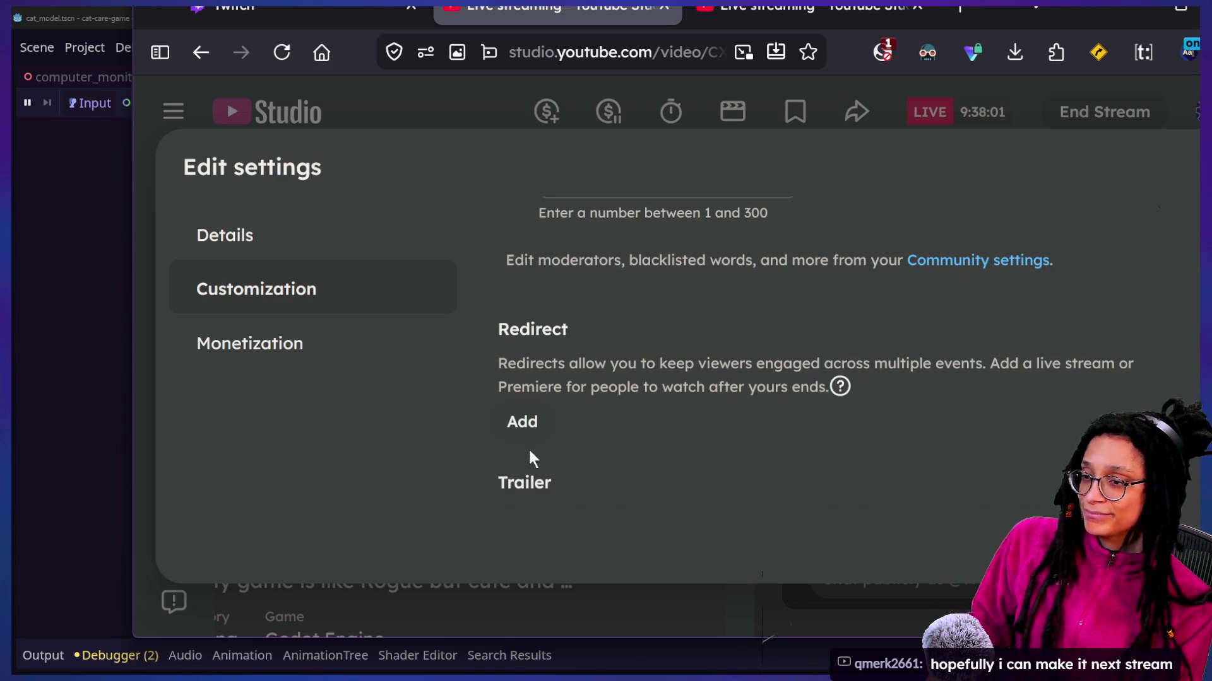
{"action": "left_click", "coordinate": [519, 424]}
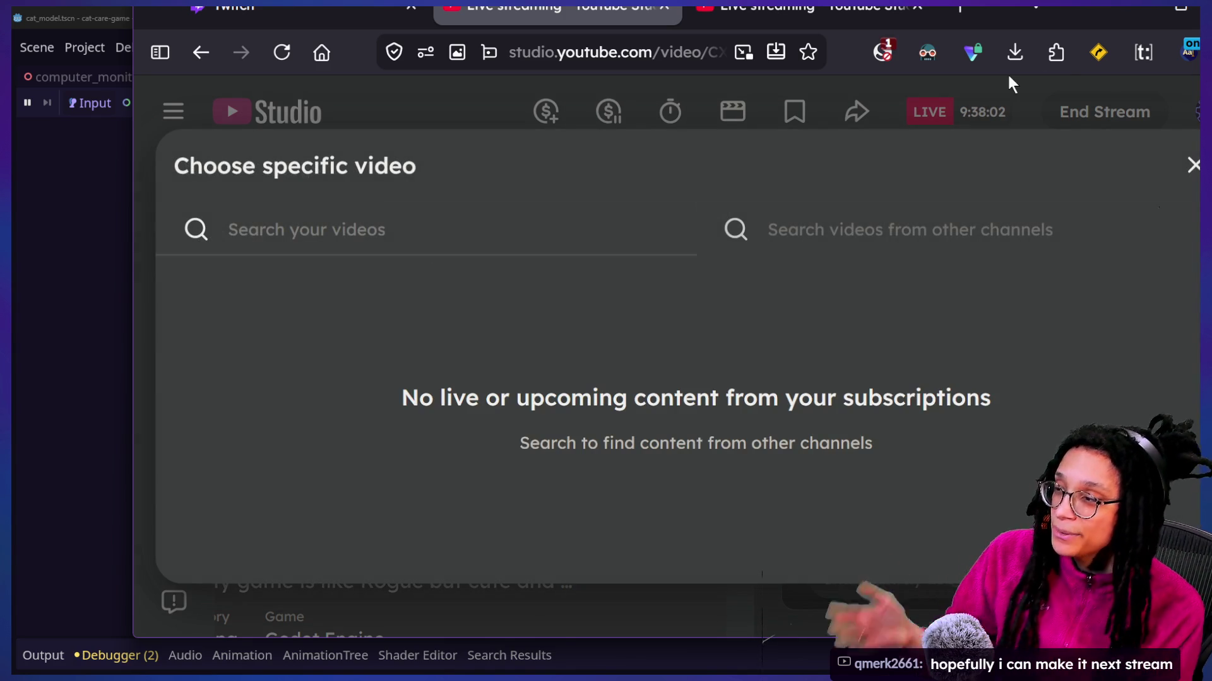
{"action": "left_click", "coordinate": [865, 221]}
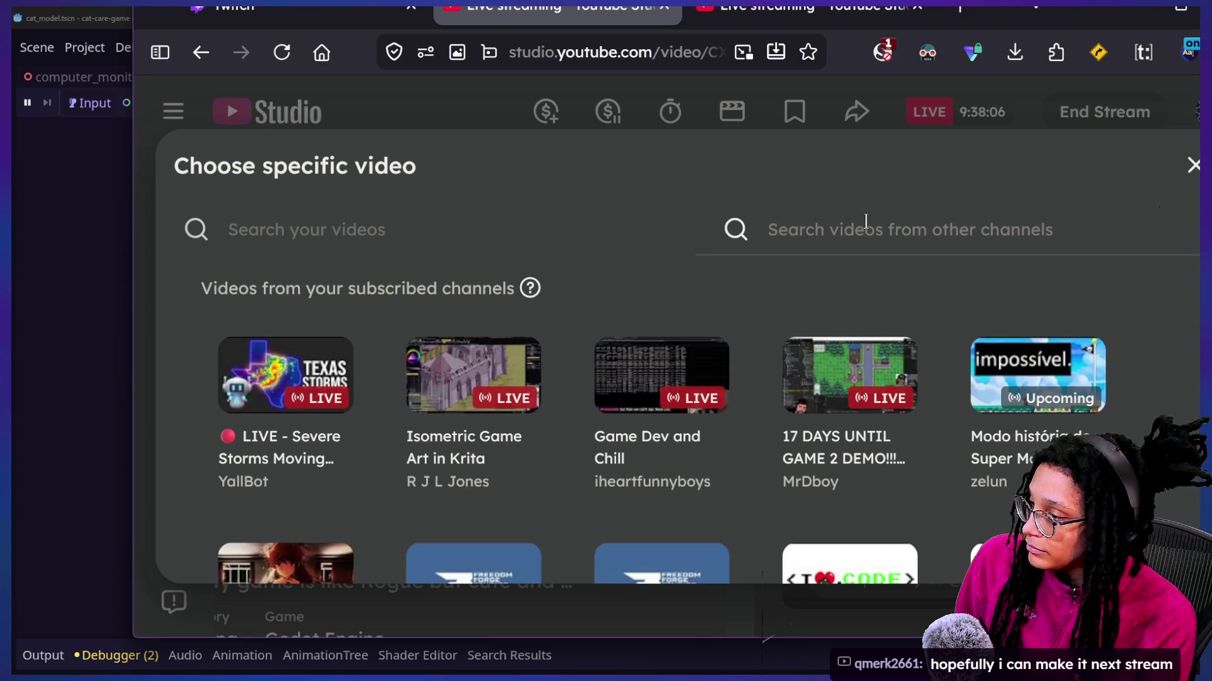
{"action": "left_click", "coordinate": [689, 414]}
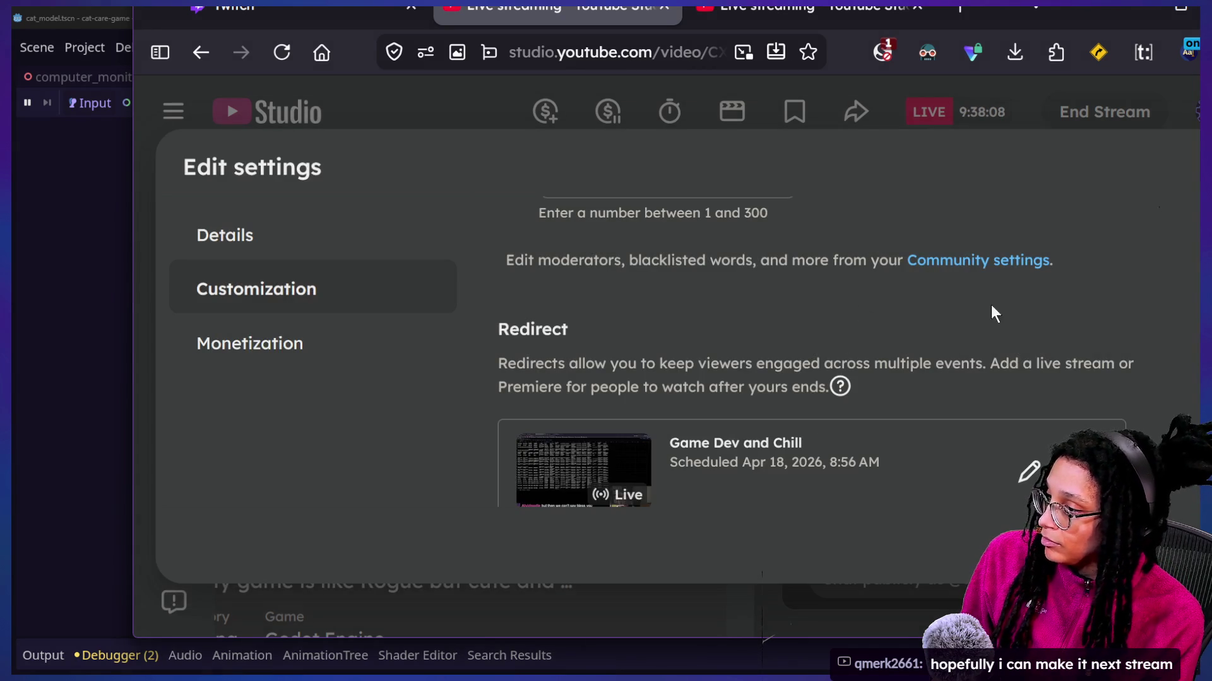
Step: Restore the browser from full screen, close stream settings, and drag the window aside
{"action": "double_click", "coordinate": [1069, 17]}
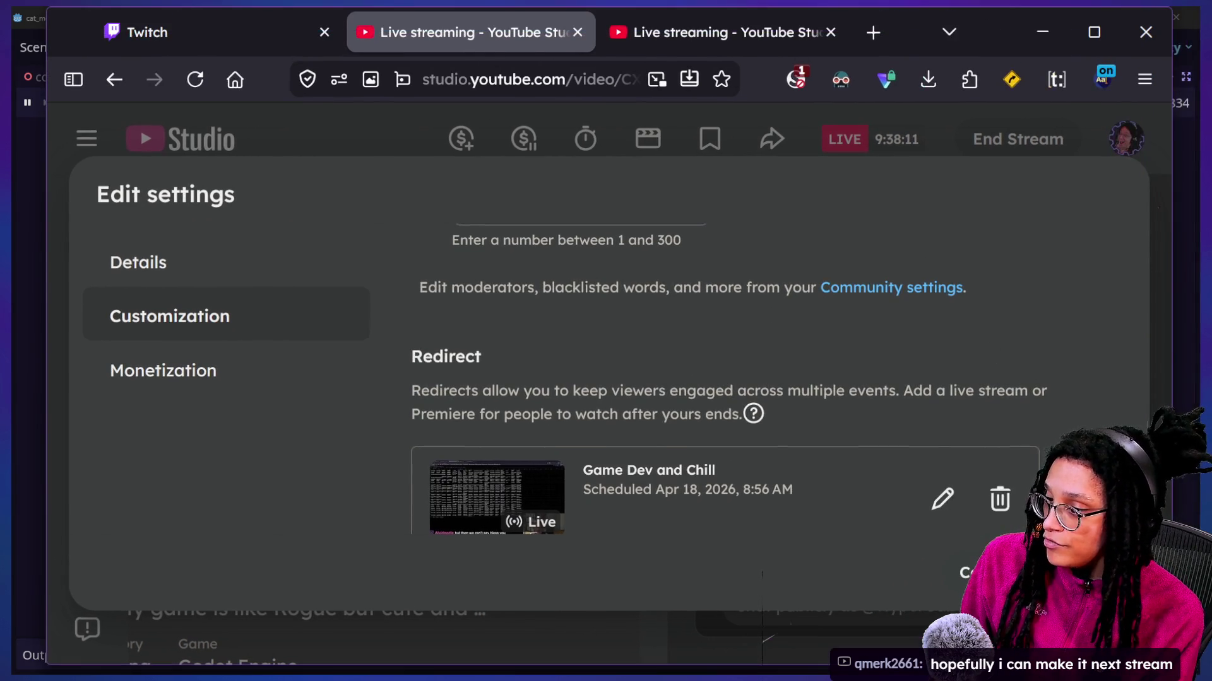
{"action": "left_click", "coordinate": [141, 127]}
{"action": "mouse_move", "coordinate": [140, 127]}
{"action": "left_mouse_down"}
{"action": "mouse_move", "coordinate": [198, 172]}
{"action": "mouse_move", "coordinate": [1211, 202]}
{"action": "left_mouse_up"}
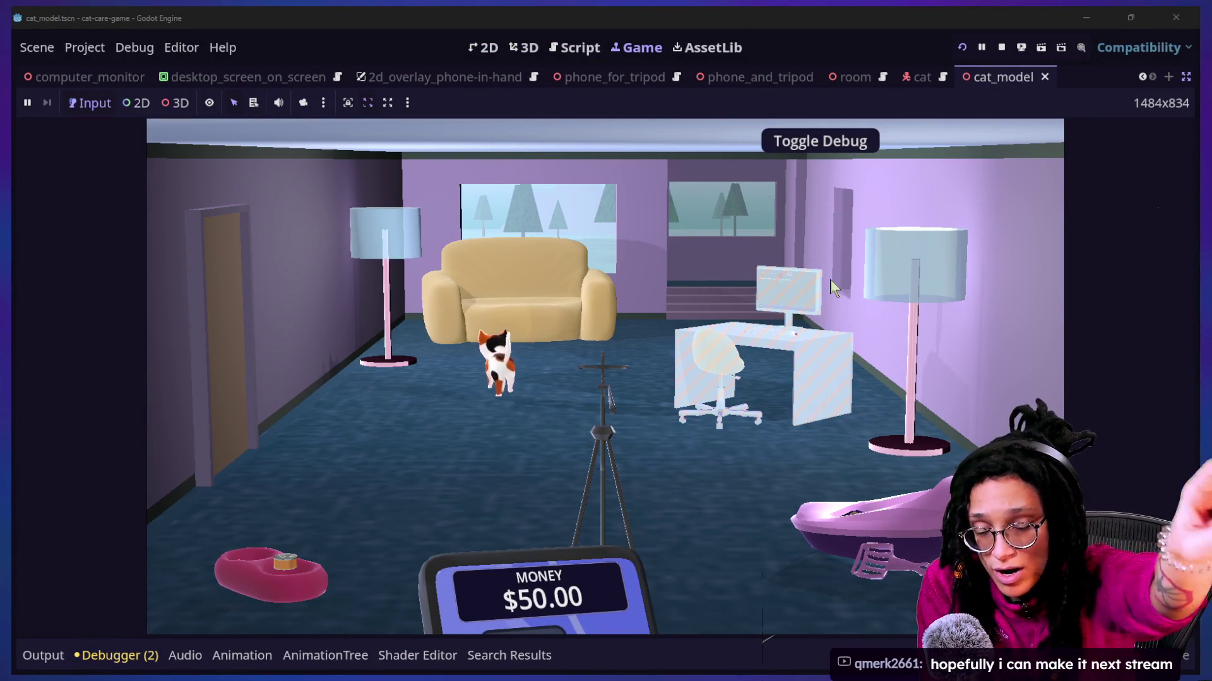
Step: Turn on the in-game computer monitor, then bring up Task View showing all open windows
{"action": "left_click", "coordinate": [709, 298]}
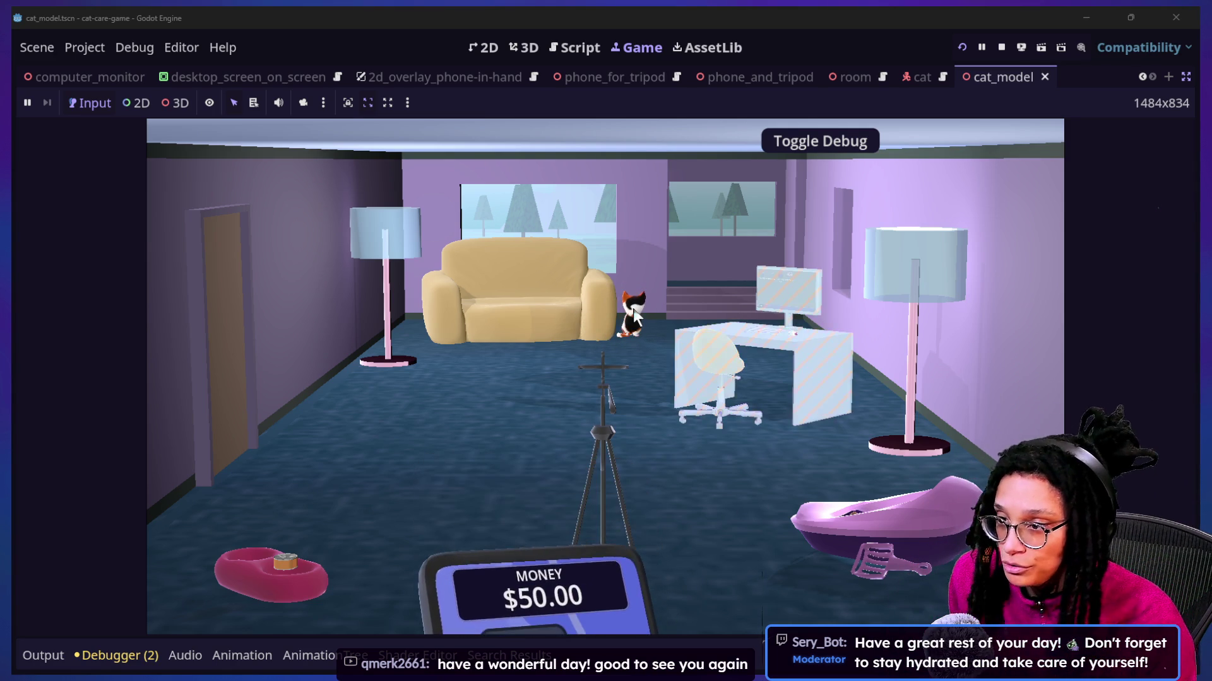
{"action": "key", "text": "super+Tab"}
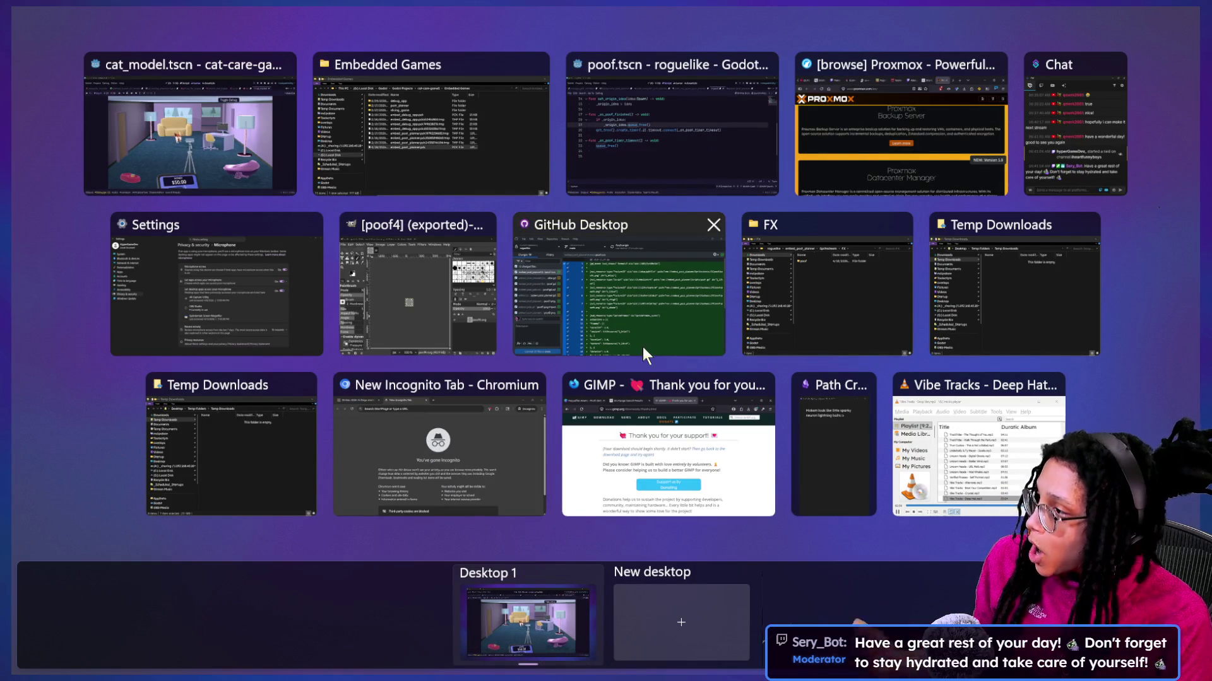
Step: Draft a Chat message to all platforms containing a red apple emoji found by searching 'red'
{"action": "left_click", "coordinate": [1068, 121]}
{"action": "left_click", "coordinate": [447, 599]}
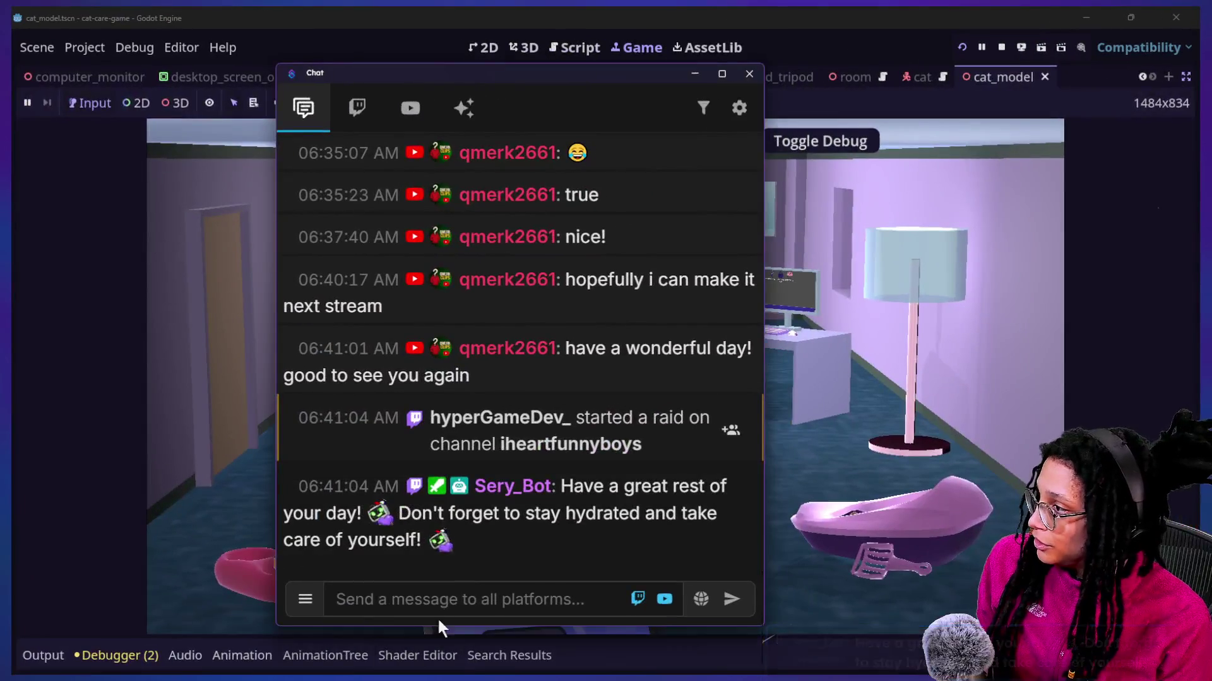
{"action": "key", "text": "super+v"}
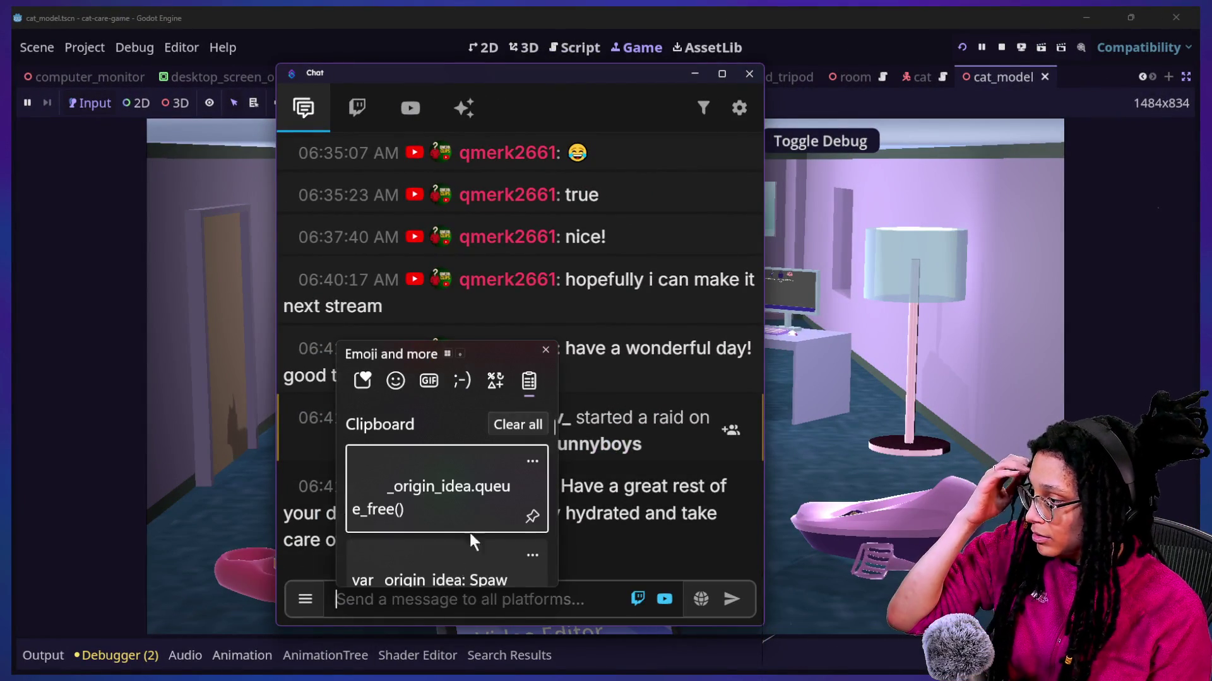
{"action": "key", "text": "Escape"}
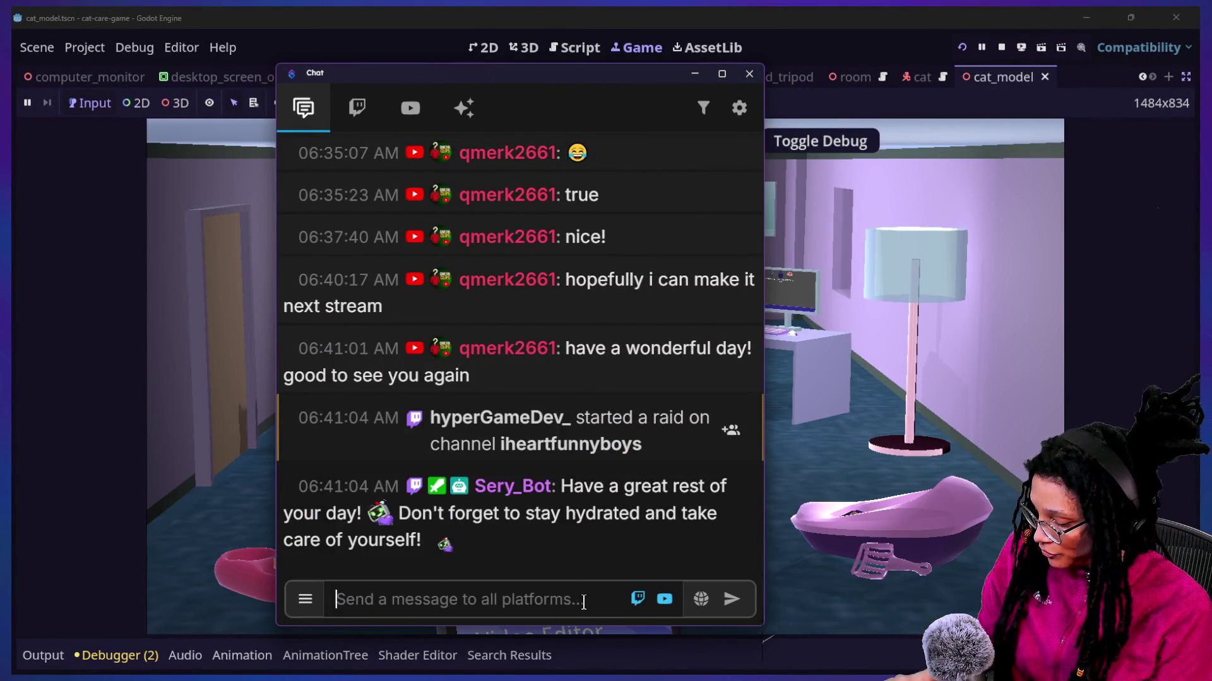
{"action": "key", "text": "super+period"}
{"action": "key", "text": "Escape"}
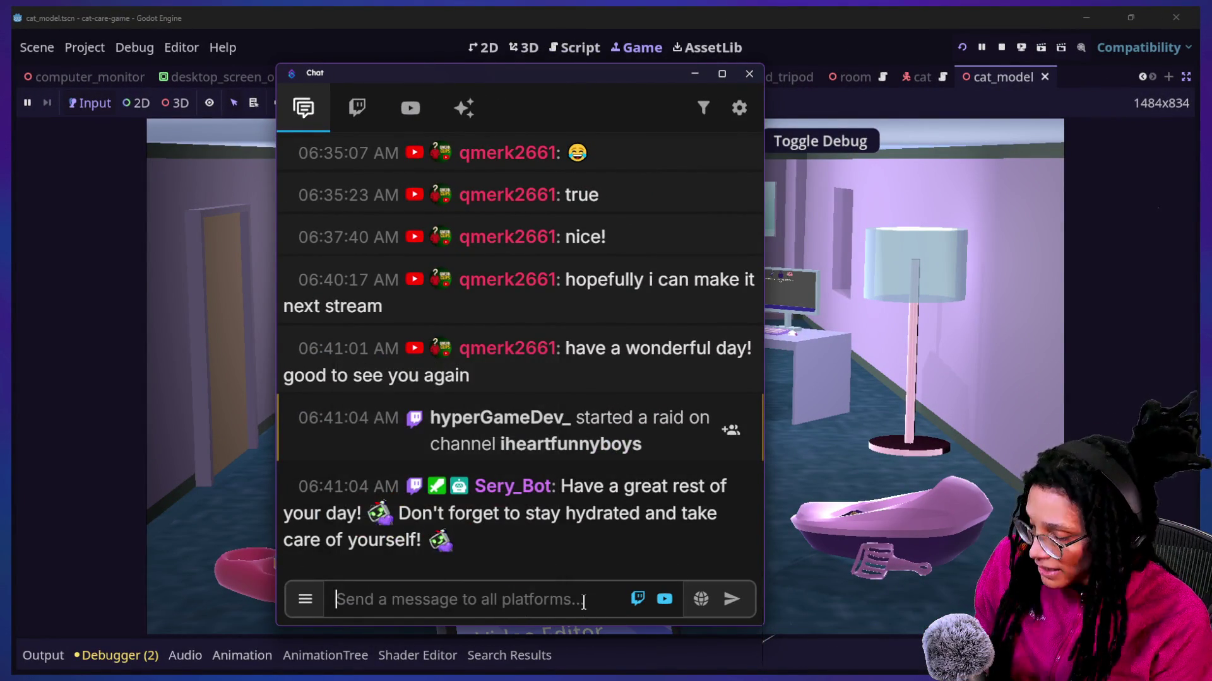
{"action": "type", "text": "re"}
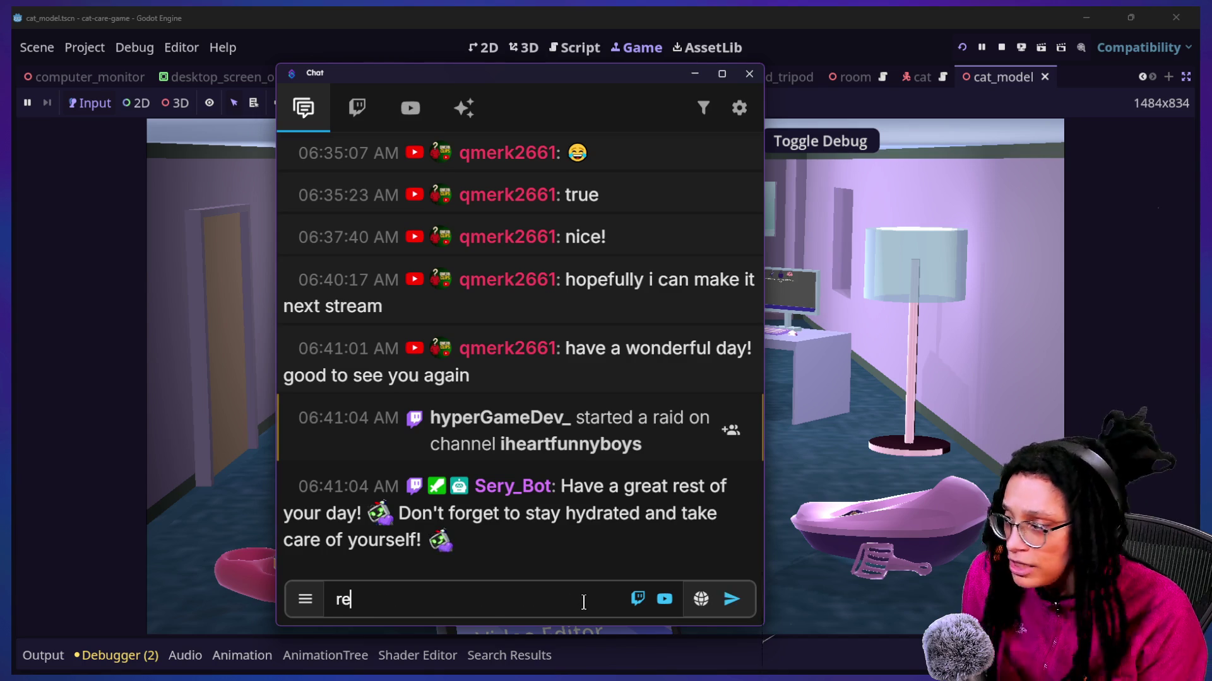
{"action": "key", "text": "BackSpace"}
{"action": "key", "text": "BackSpace"}
{"action": "key", "text": "BackSpace"}
{"action": "key", "text": "super+period"}
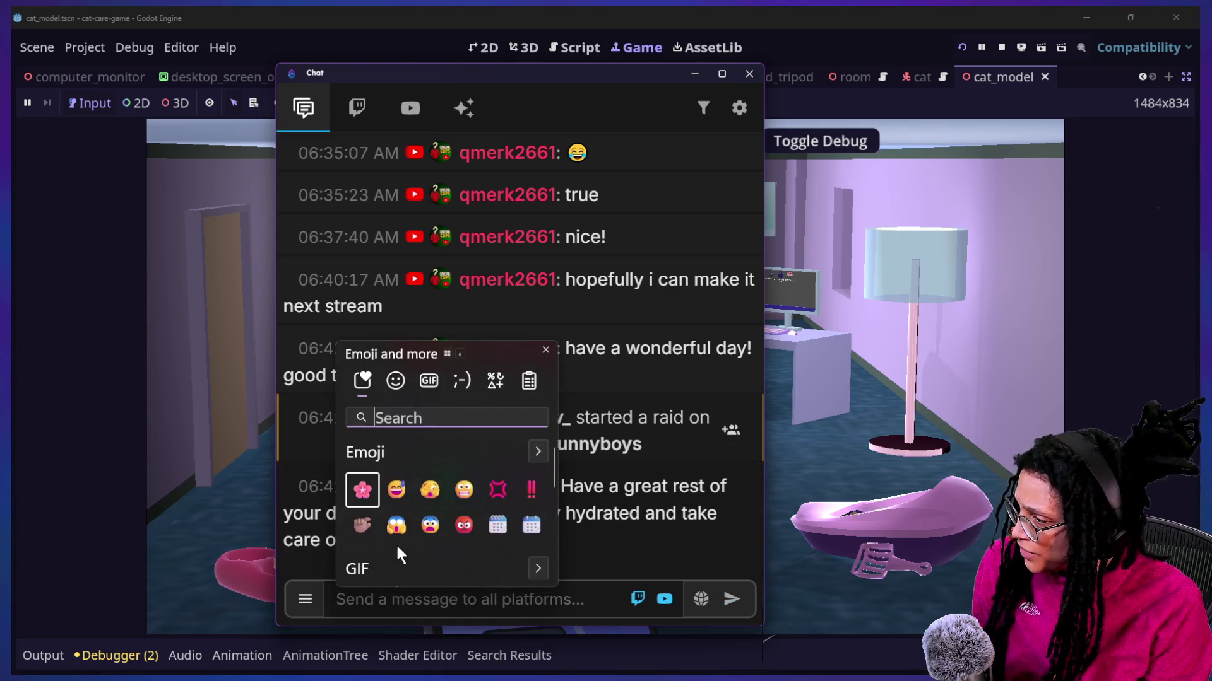
{"action": "type", "text": "red"}
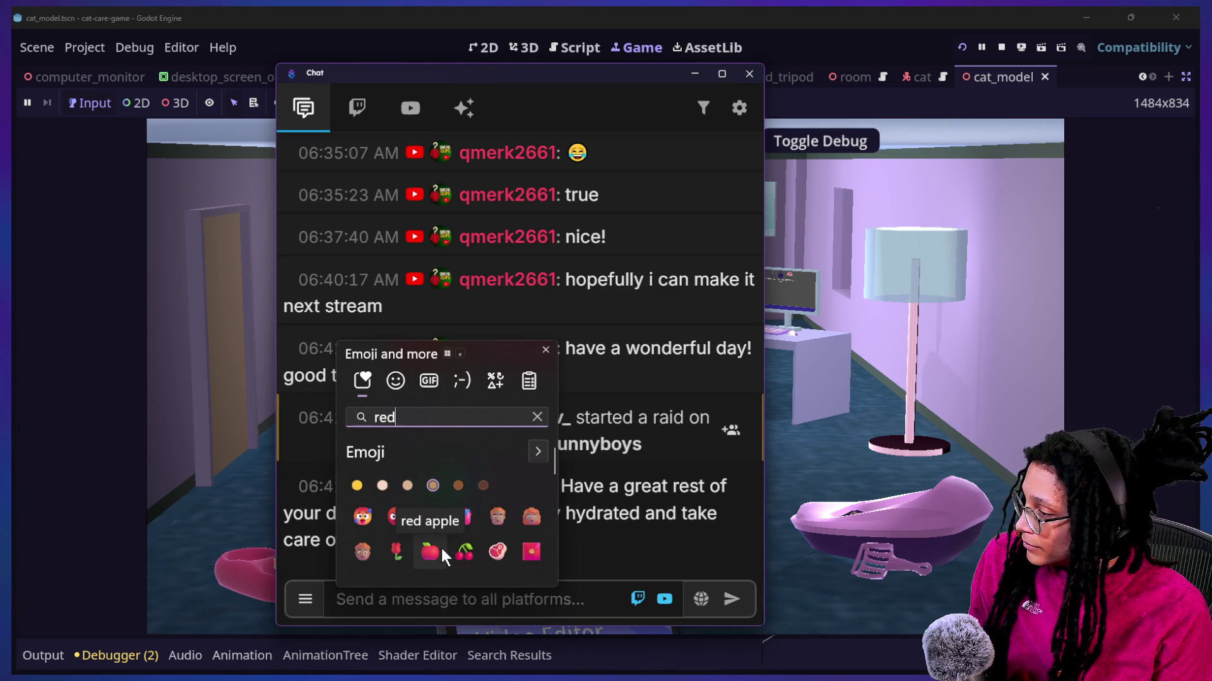
{"action": "left_click", "coordinate": [441, 551]}
{"action": "left_click", "coordinate": [456, 604]}
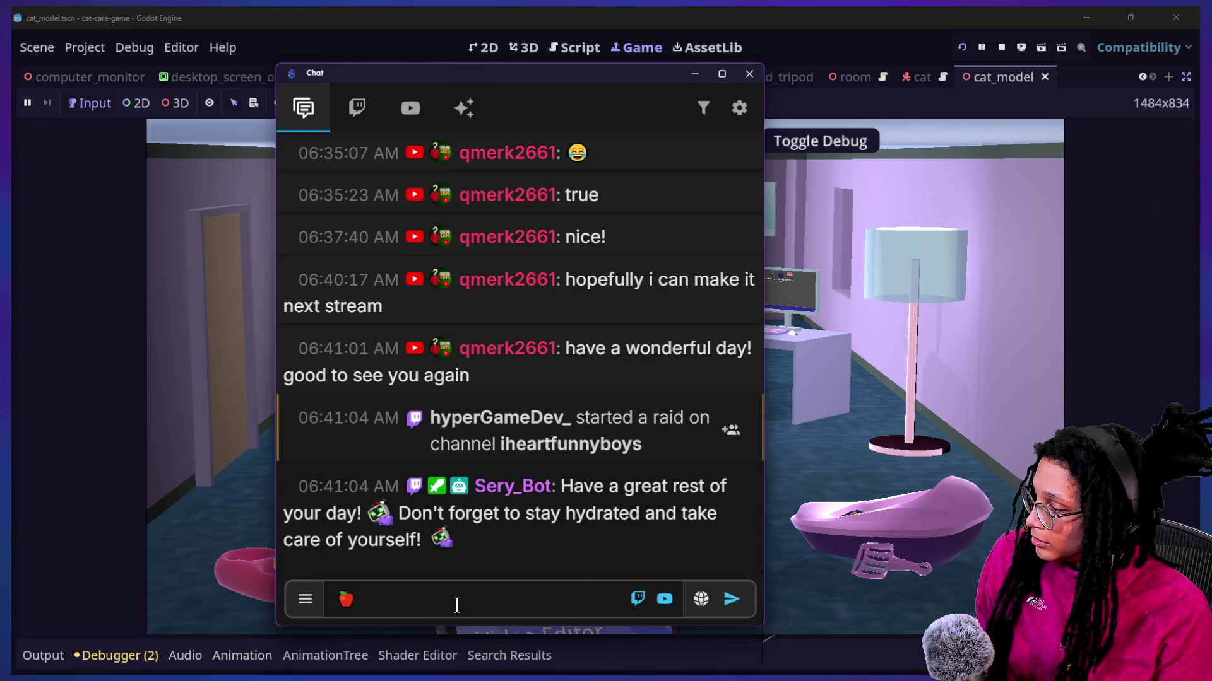